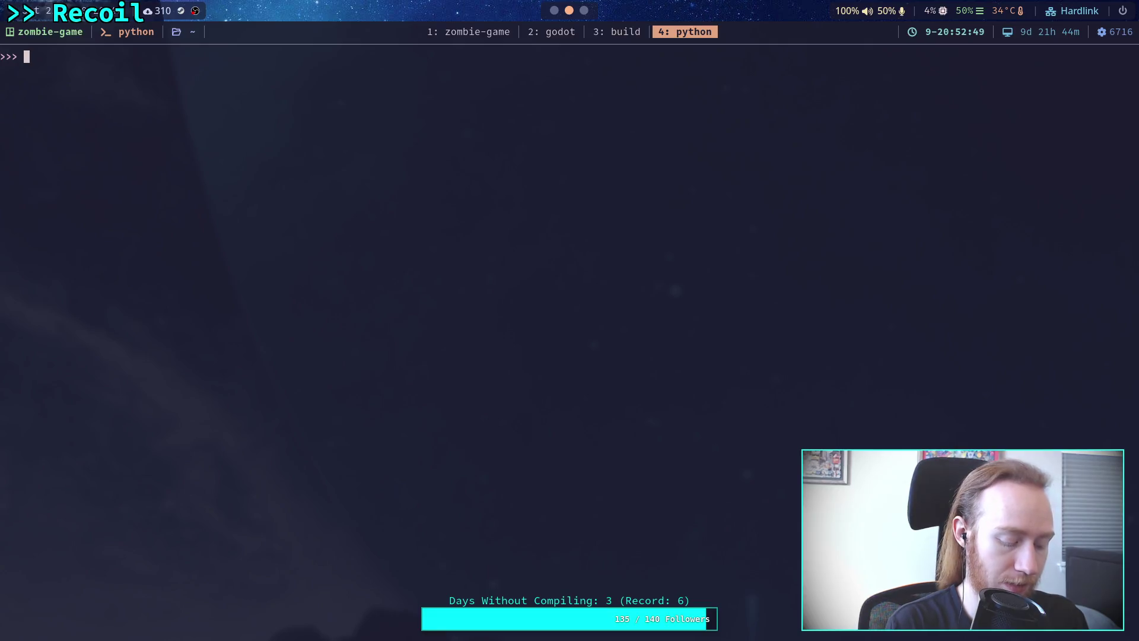
- Compute 19/600 (0.0317 seconds) in the Python REPL and return to the Godot editor
text(1)
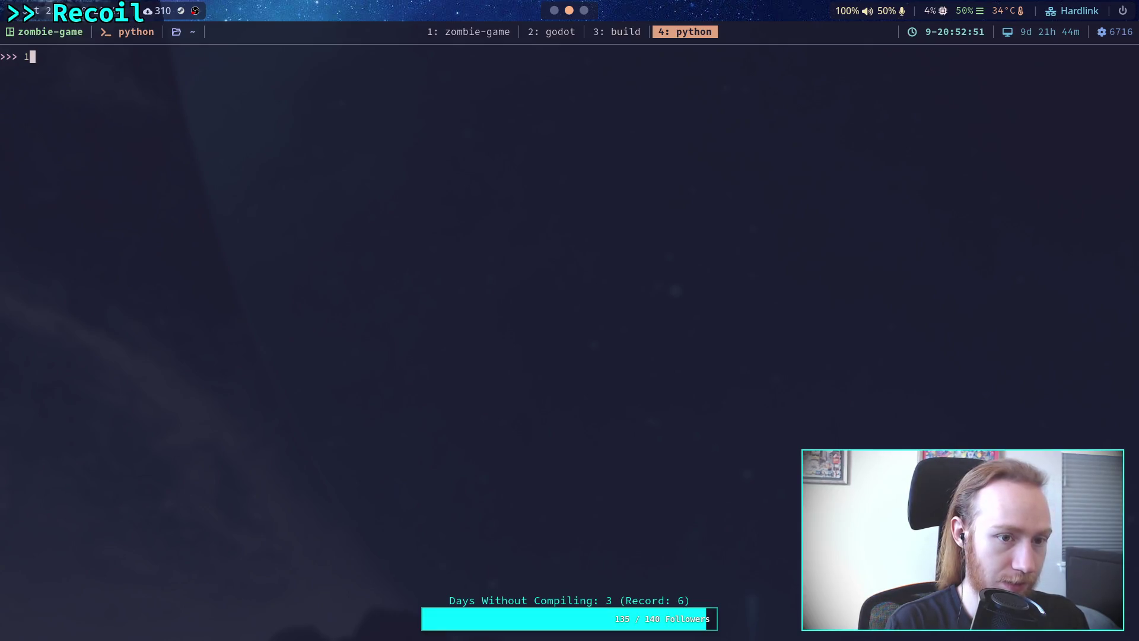
text(9/600)
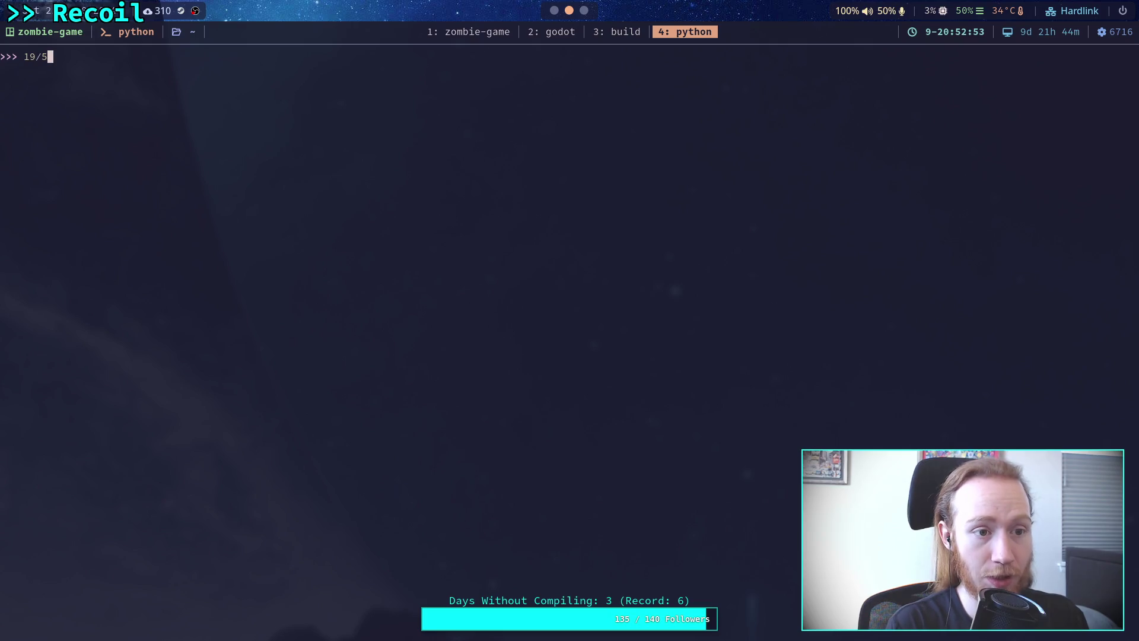
key(Return)
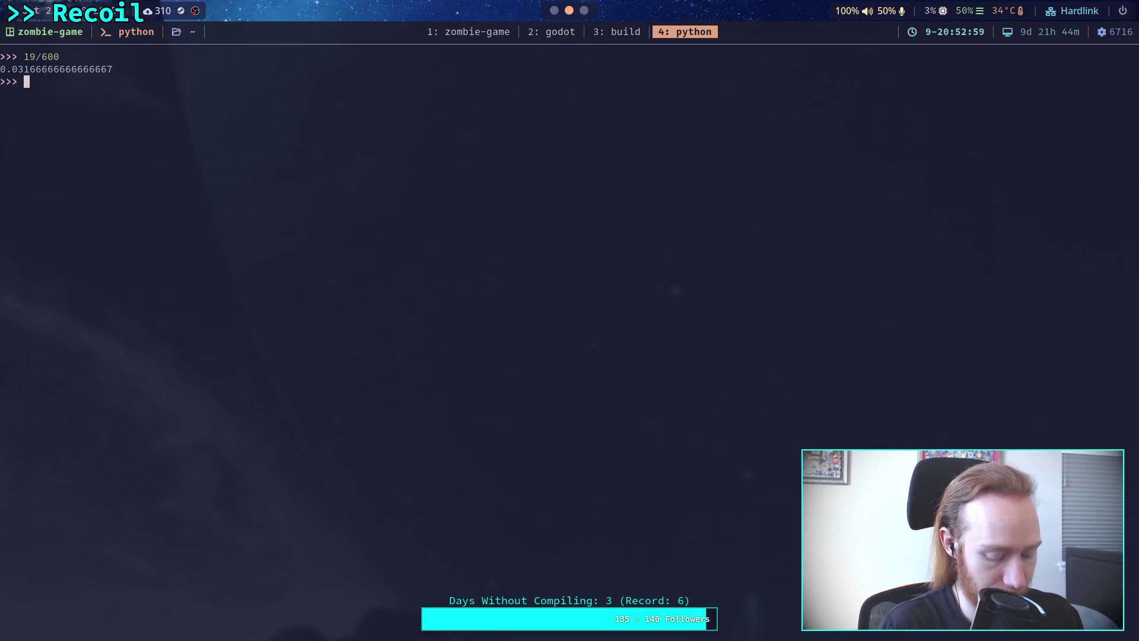
key(super+1)
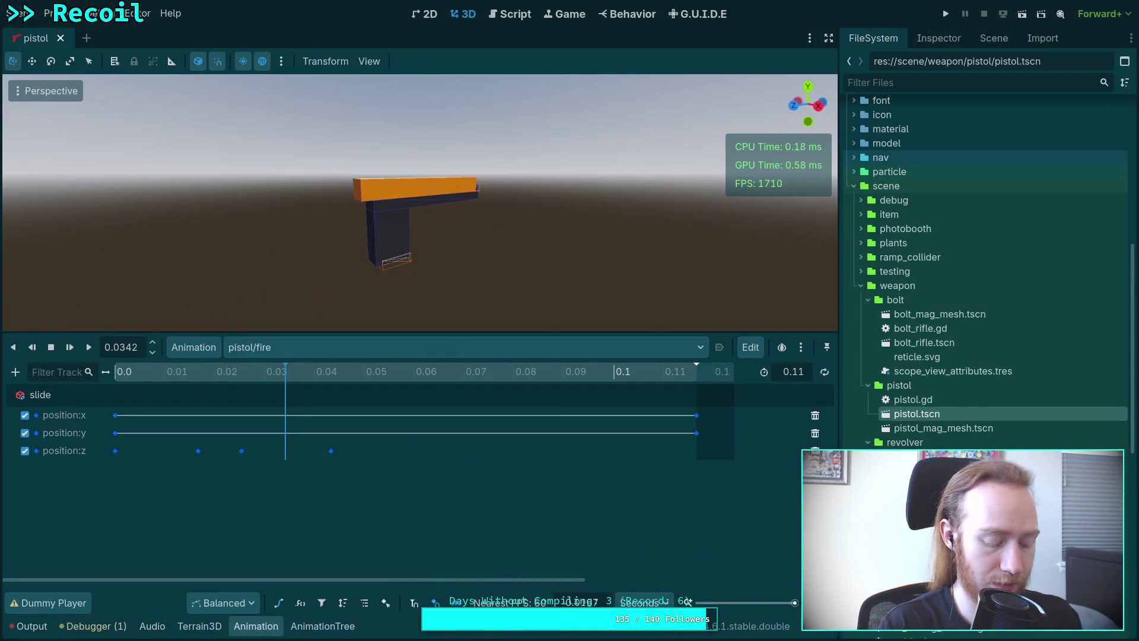
- Bring up the browser showing the Glock 19 600 frames/second slow-motion video
key(super+3)
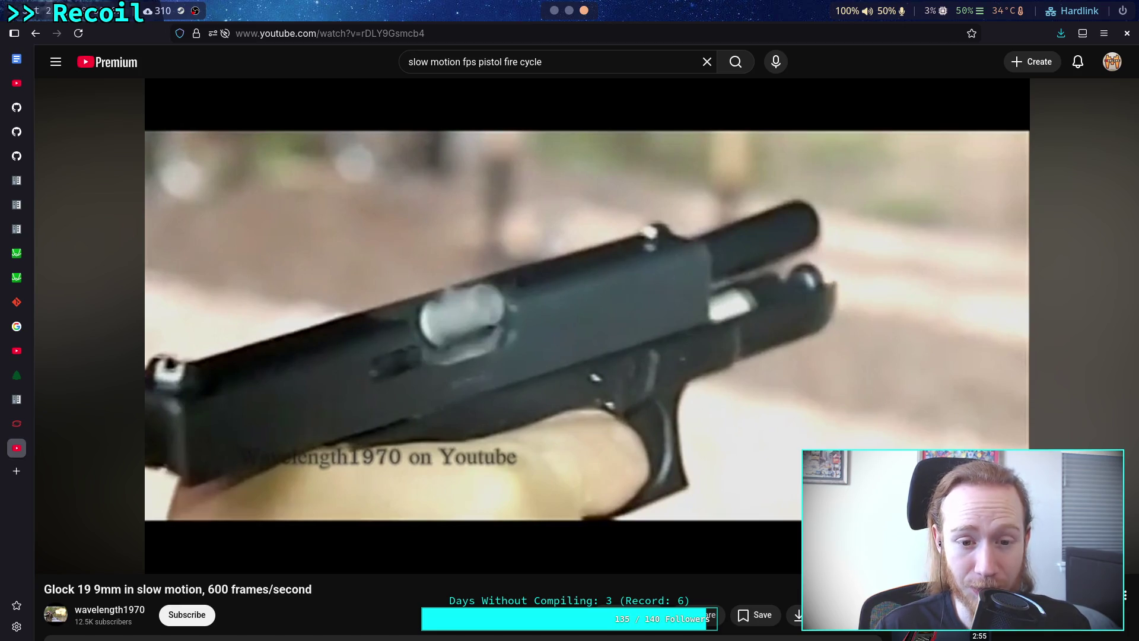
- Step the paused Glock video back and forth frame by frame to compare slide positions
mouse_move(48, 546)
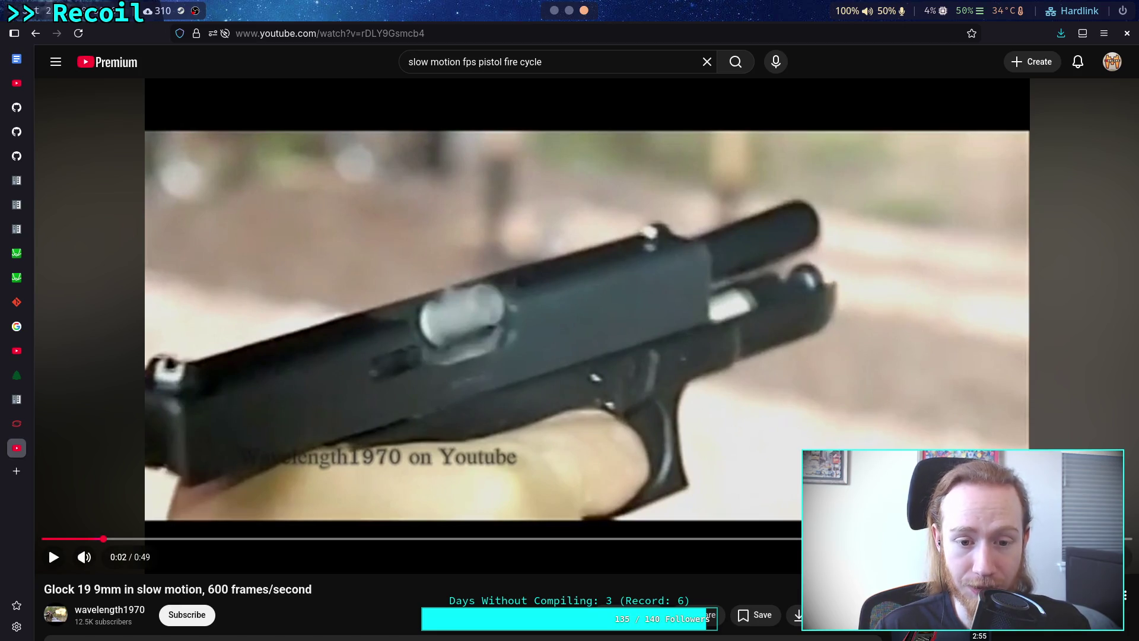
key(period)
key(period)
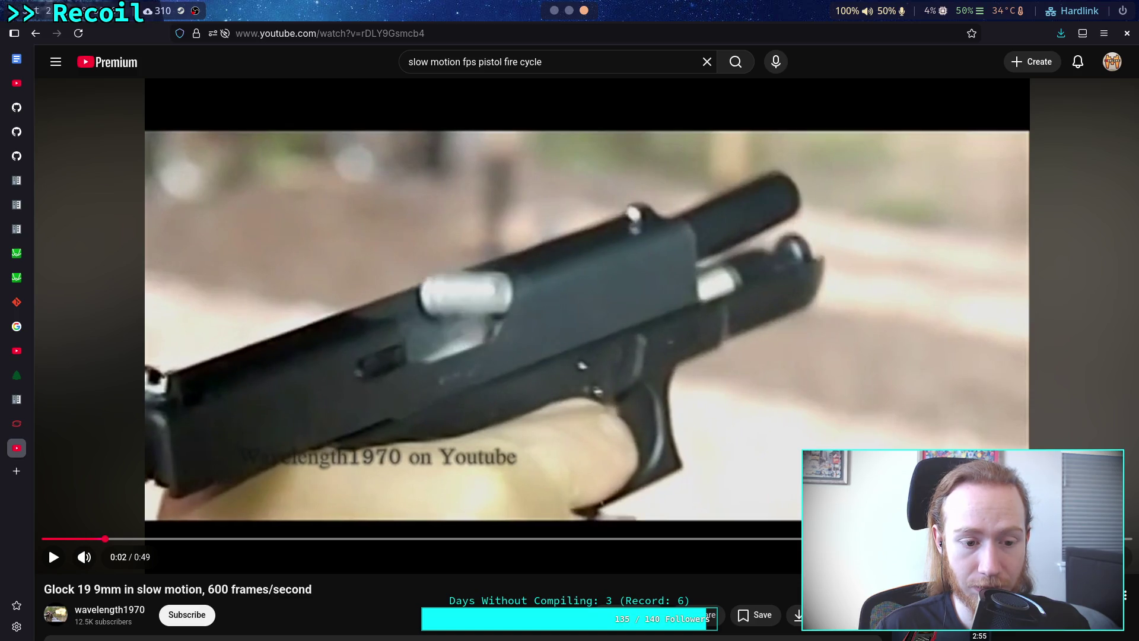
key(period)
key(comma)
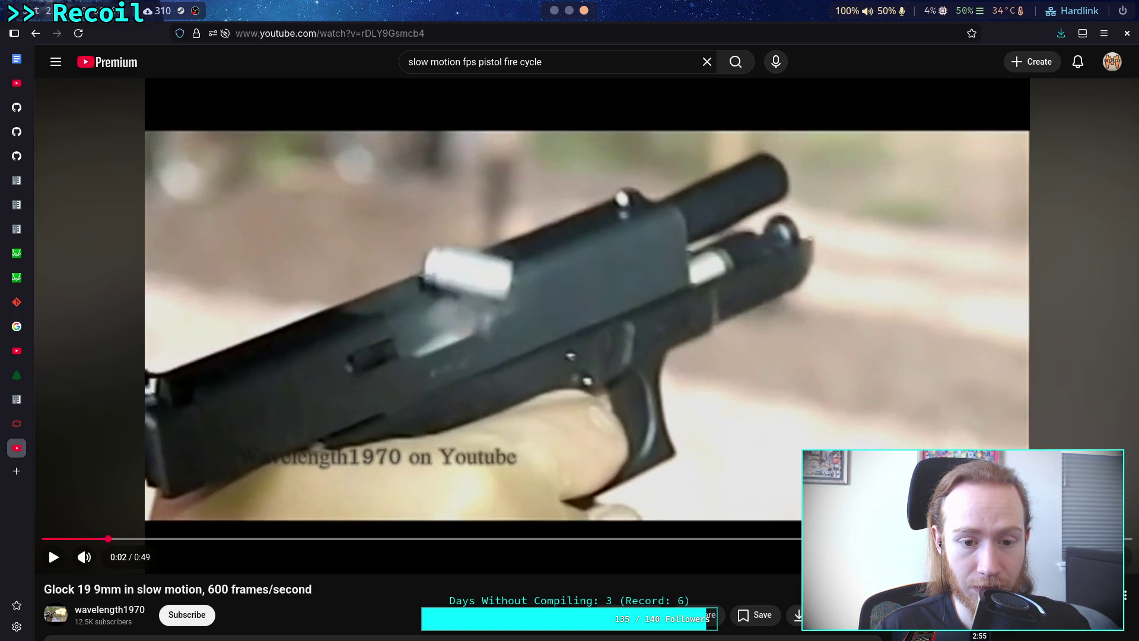
key(comma)
key(comma)
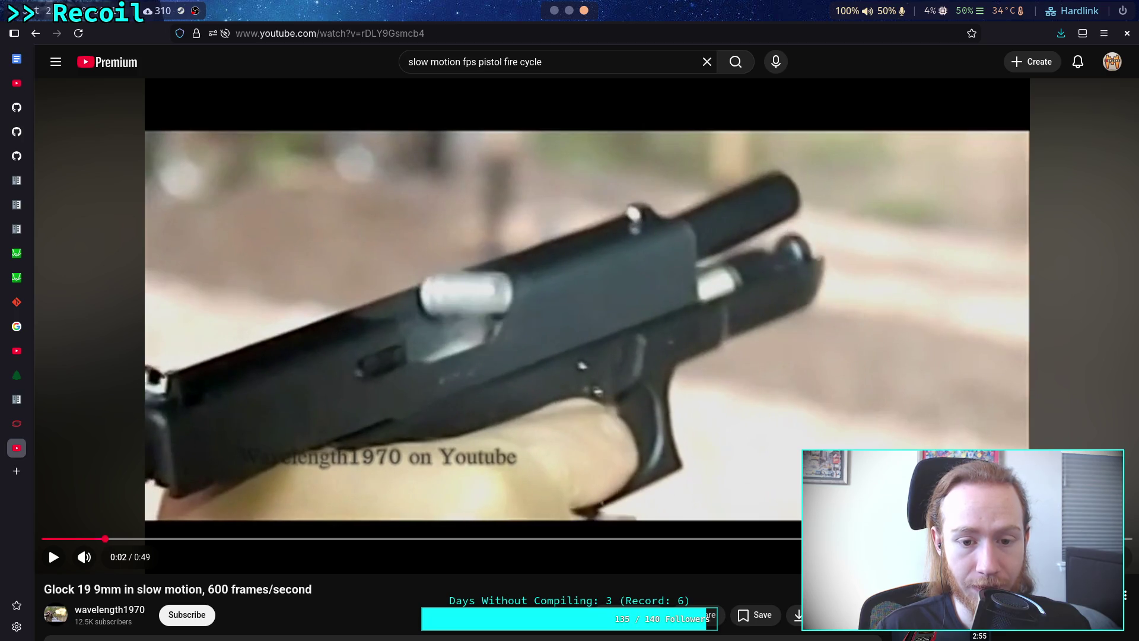
key(comma)
key(comma)
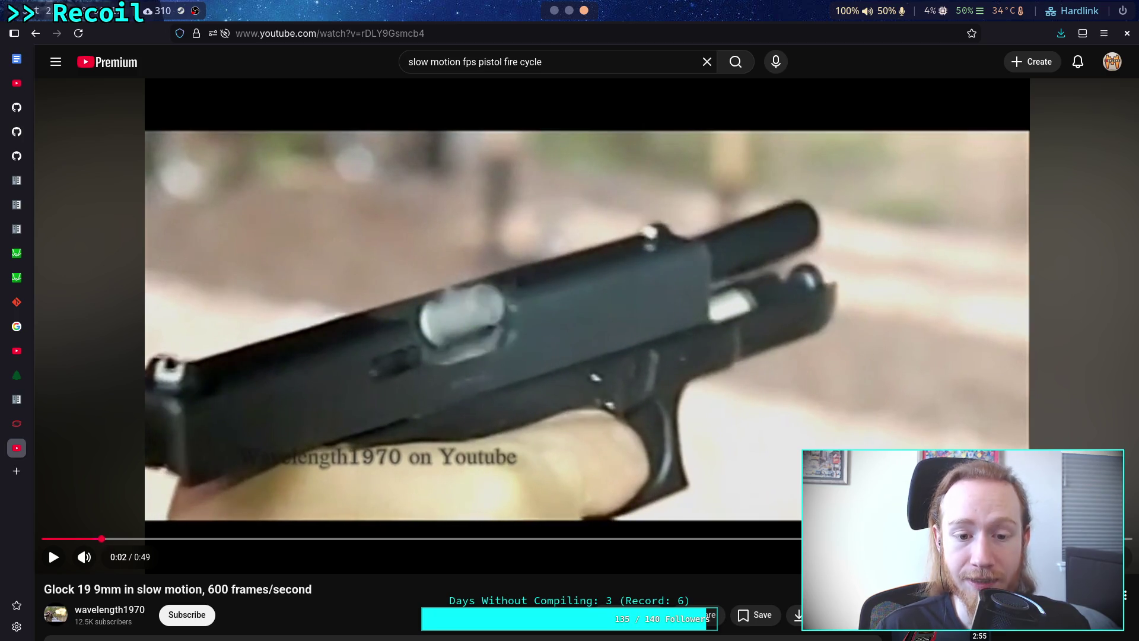
key(comma)
key(comma)
key(comma)
key(period)
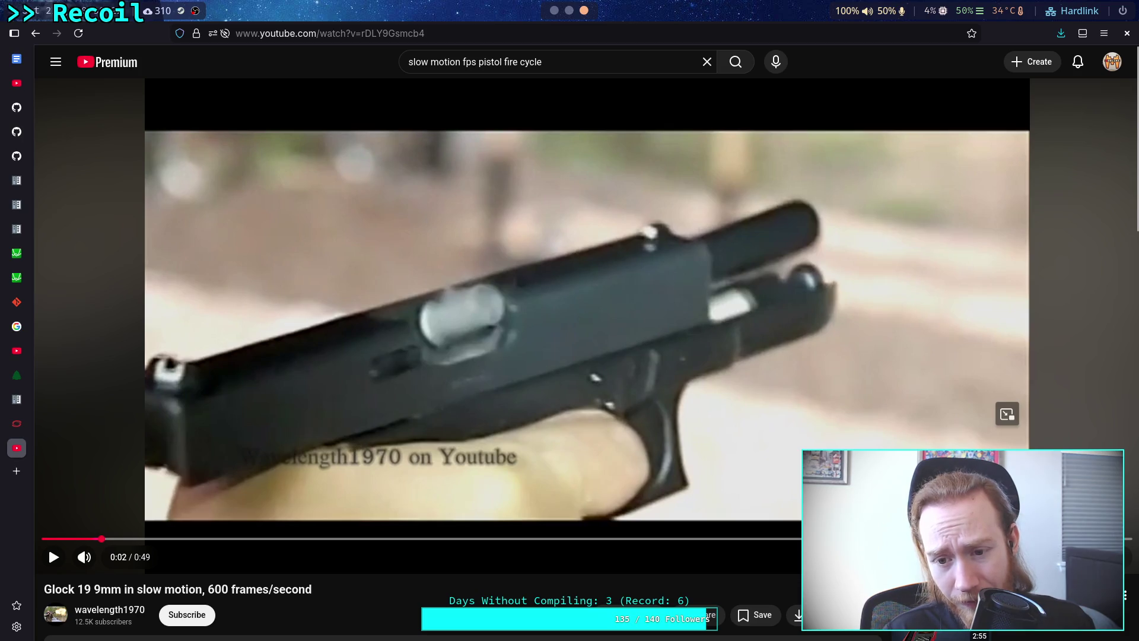
key(period)
key(period)
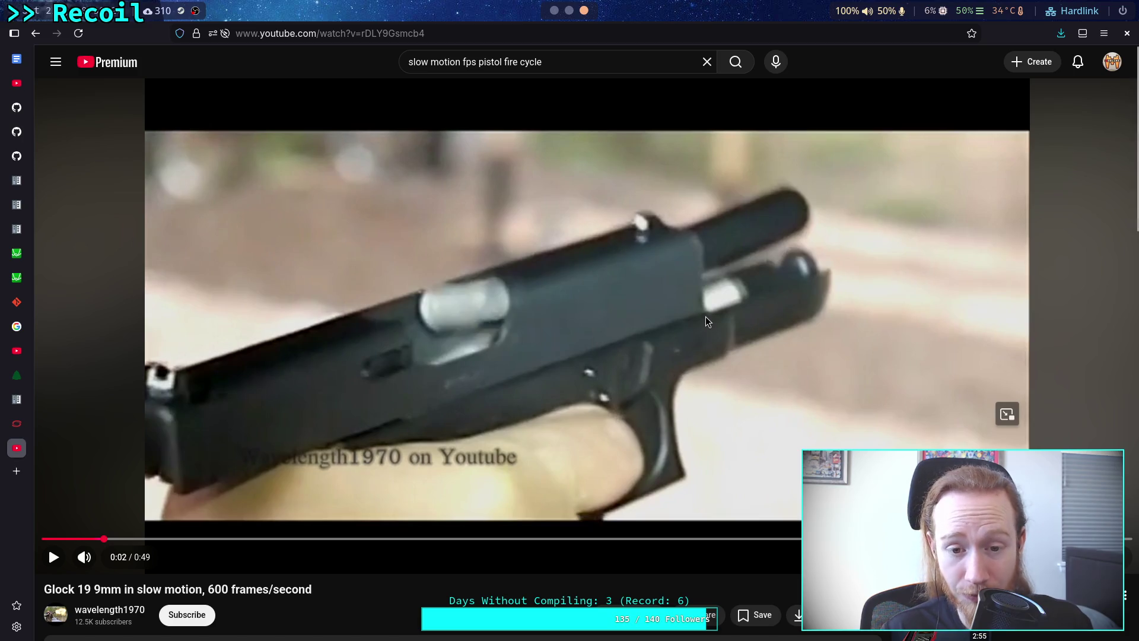
key(comma)
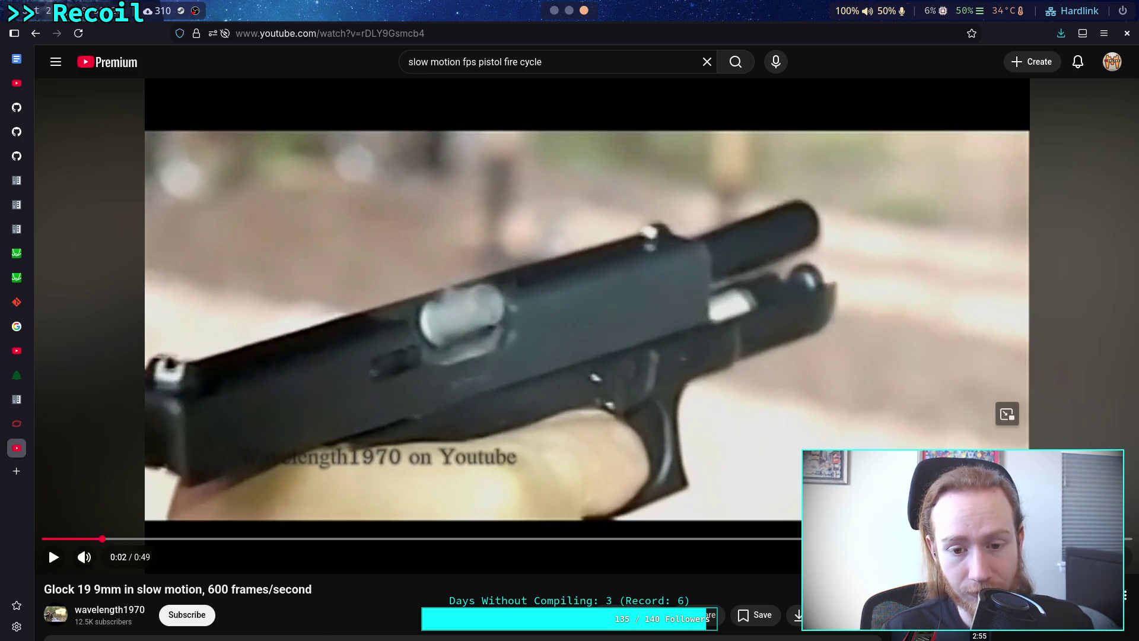
key(period)
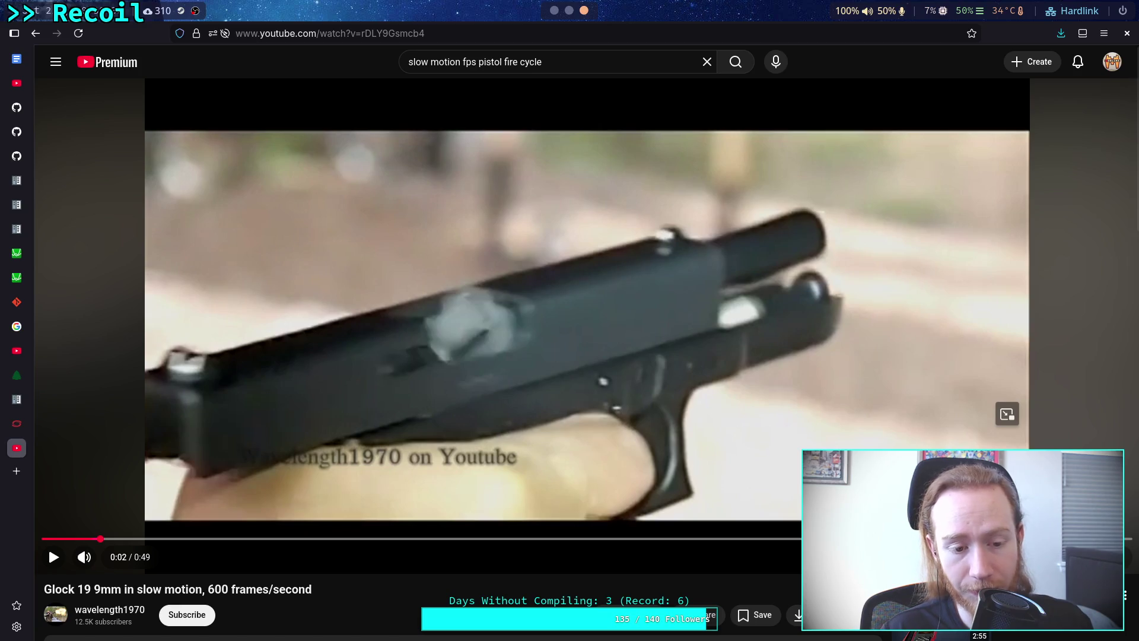
key(comma)
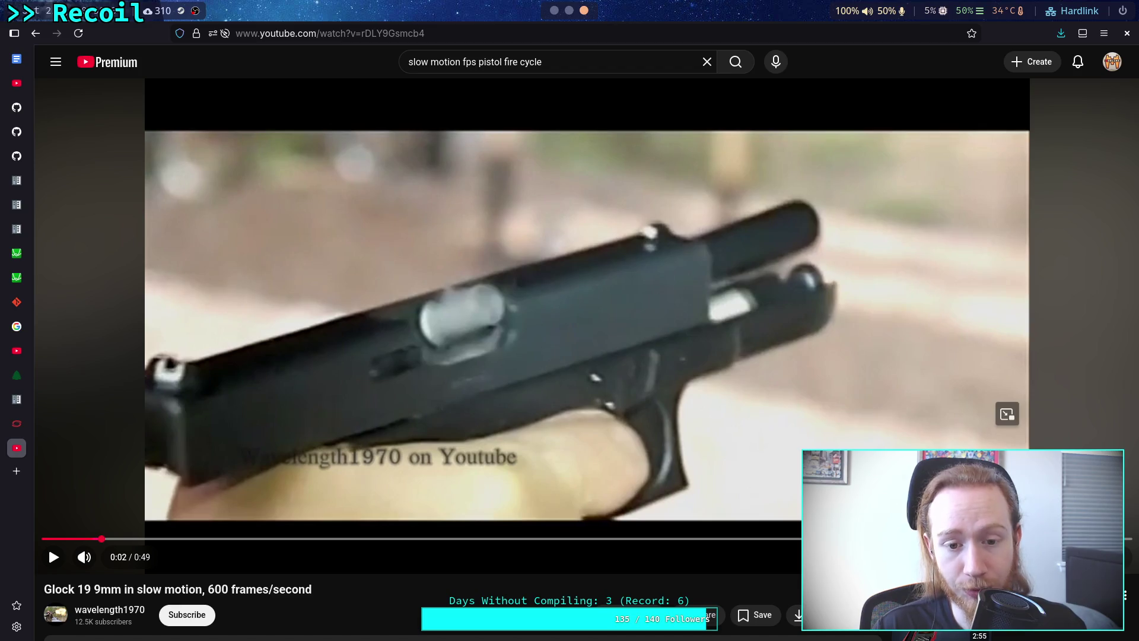
- Advance the clip six frames to about 0:03, where the slide is fully drawn back
key(period)
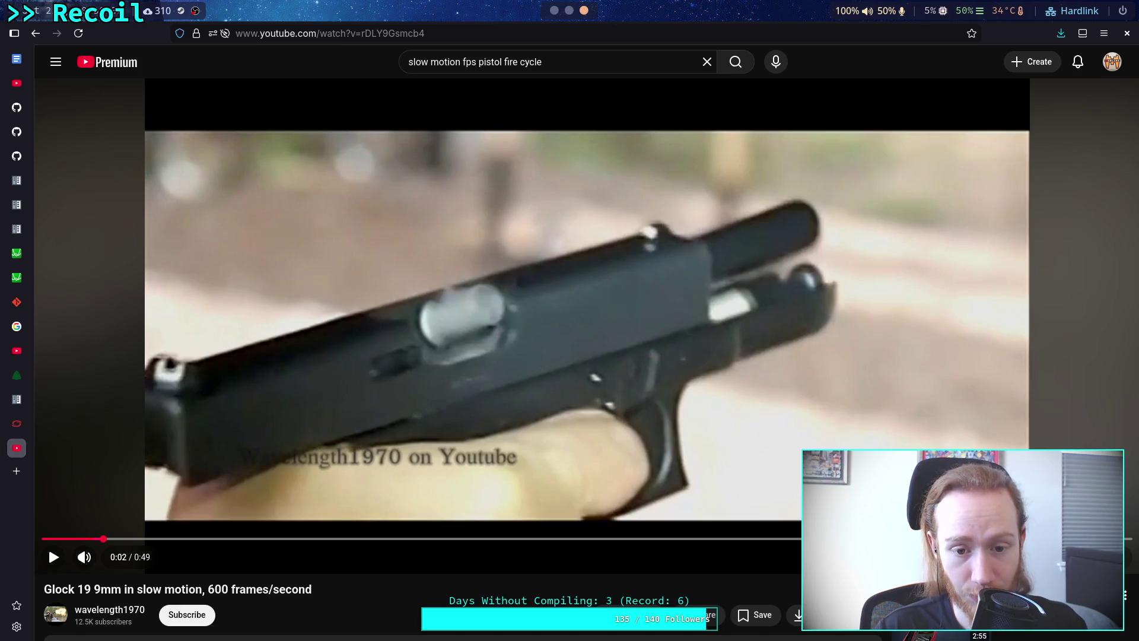
key(period)
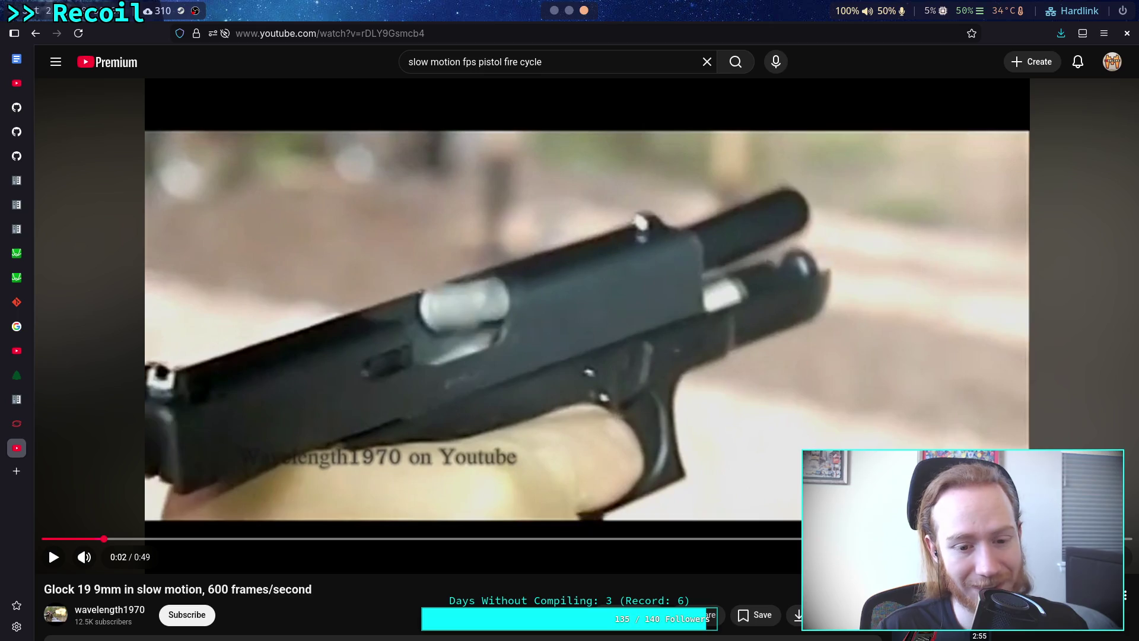
key(period)
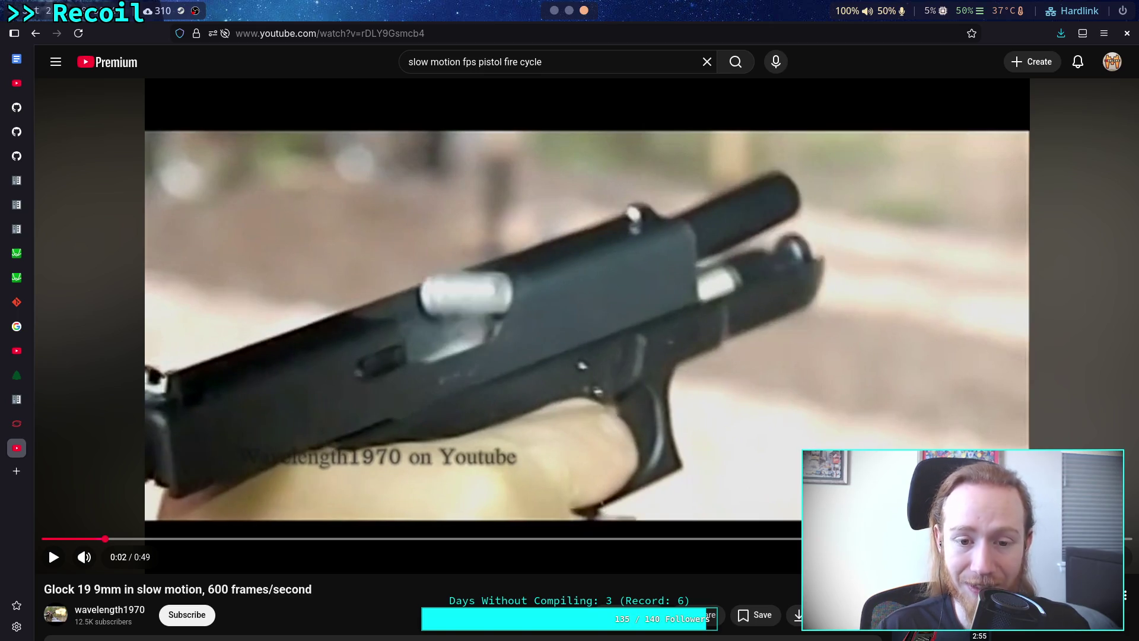
key(period)
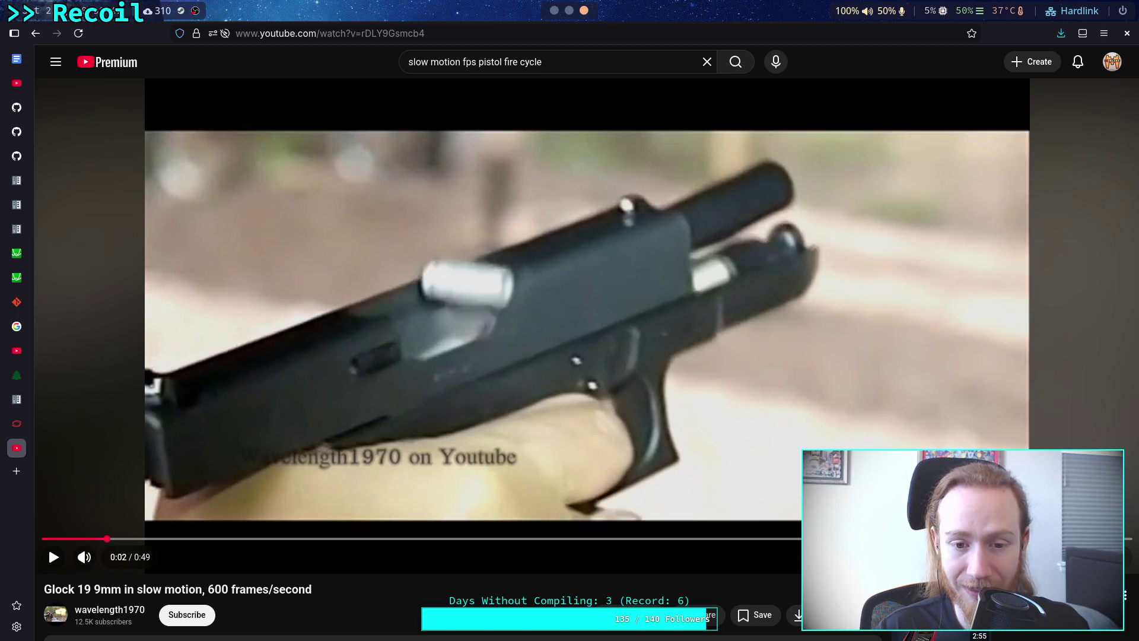
key(period)
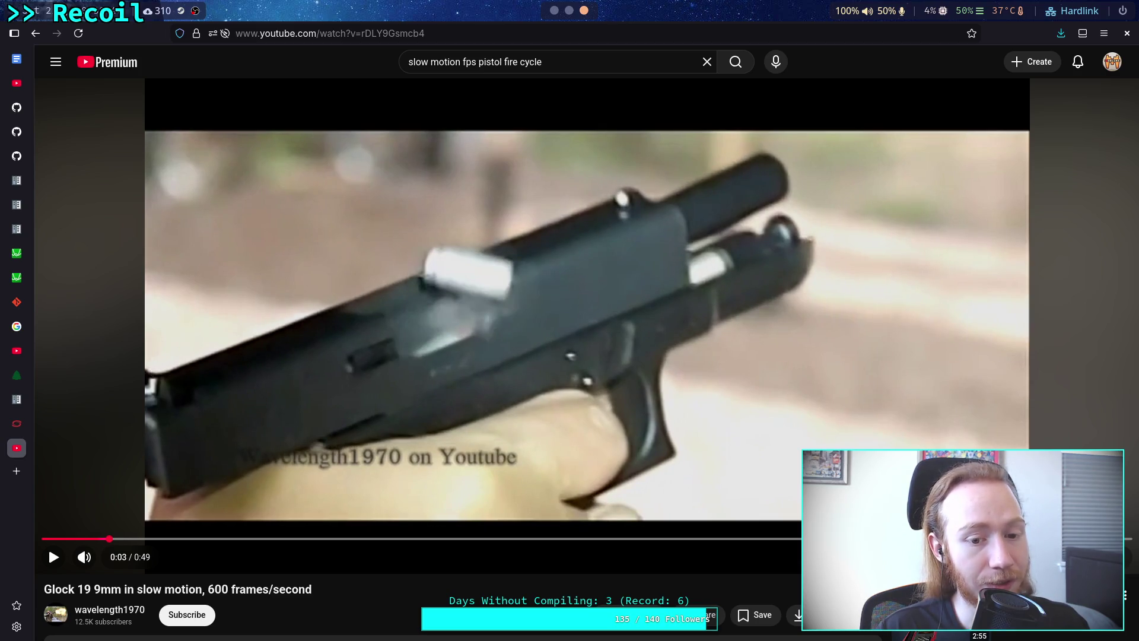
key(period)
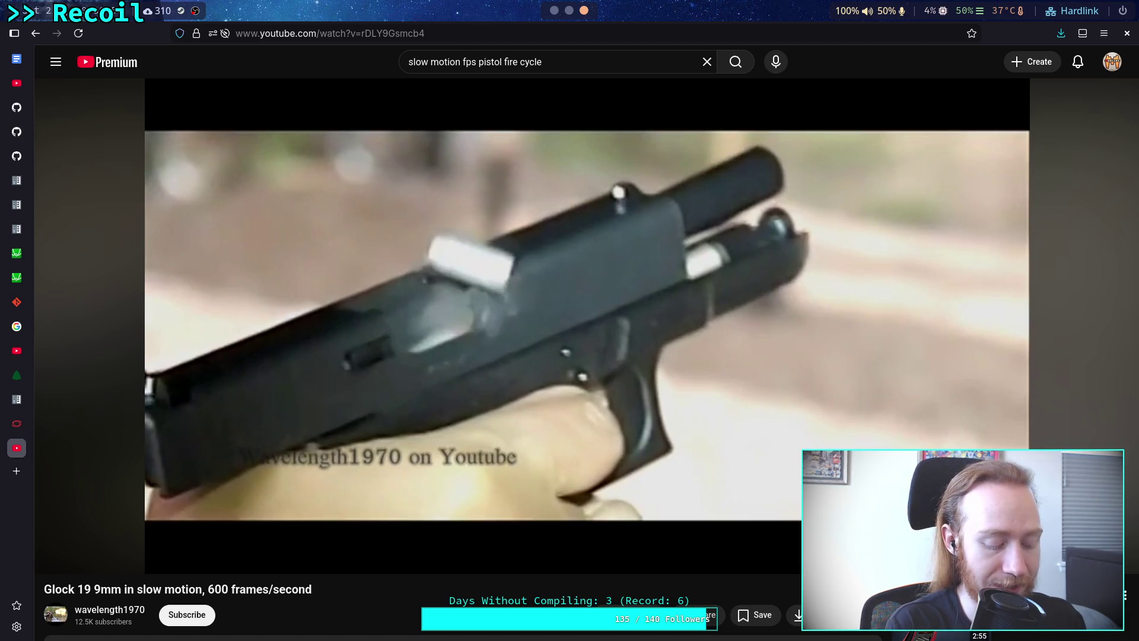
key(super+4)
- Compute 13/600 (0.0217 seconds) in the Python REPL and return to the pistol video
text(13/)
text(600)
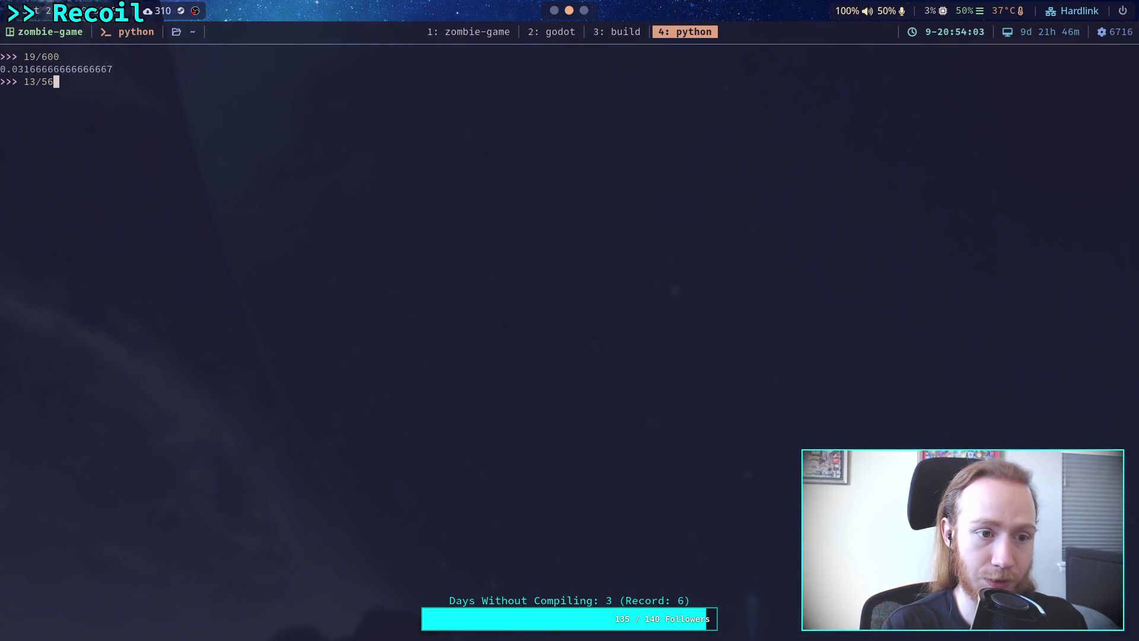
key(Return)
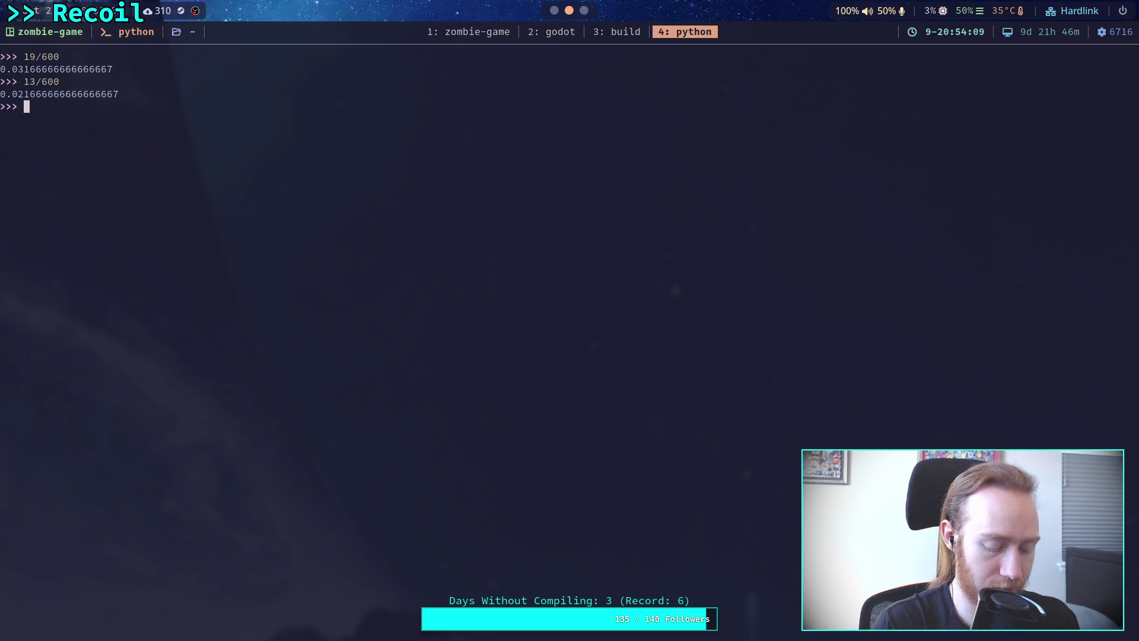
key(super+1)
key(super+3)
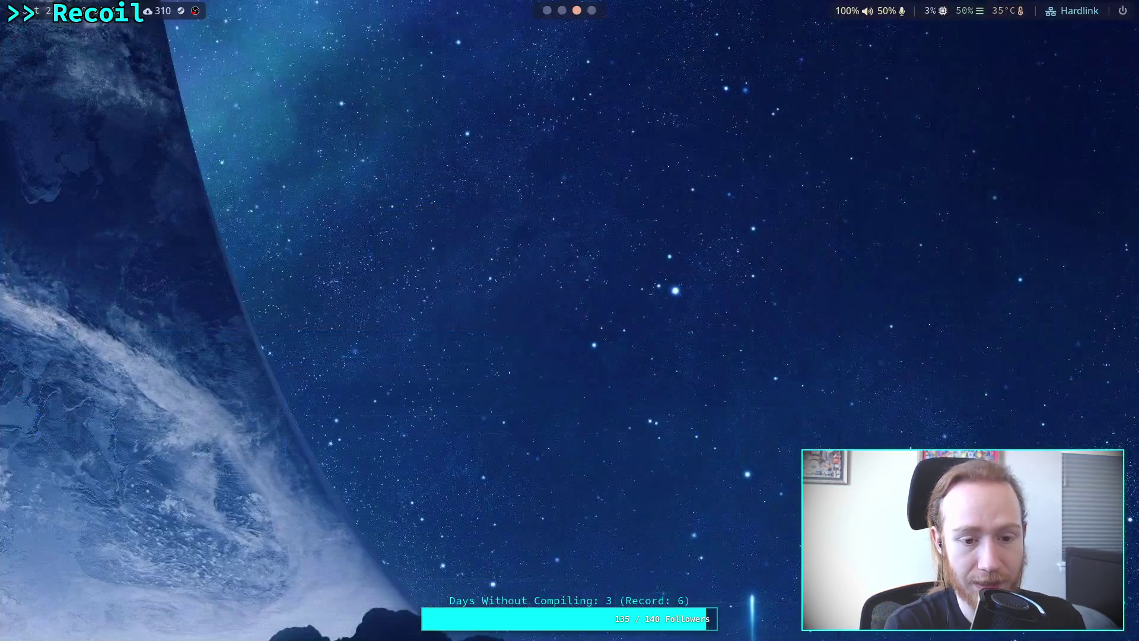
key(super+4)
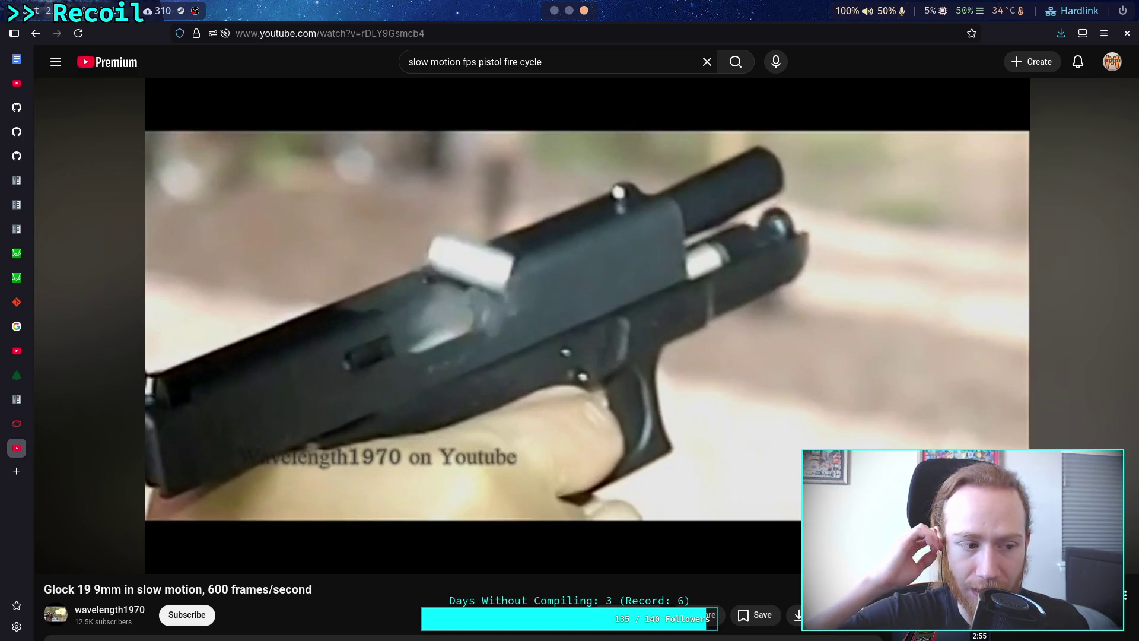
- Step the paused Glock video back to 0:02, where the slide is back and a casing ejects
key(comma)
key(comma)
key(comma)
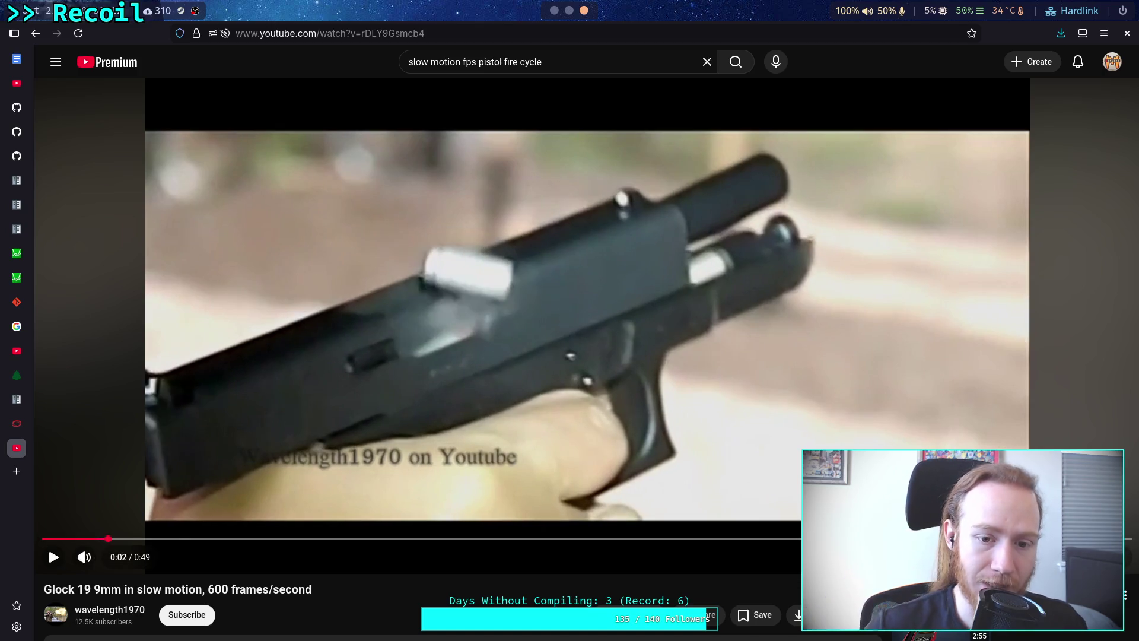
key(comma)
key(comma)
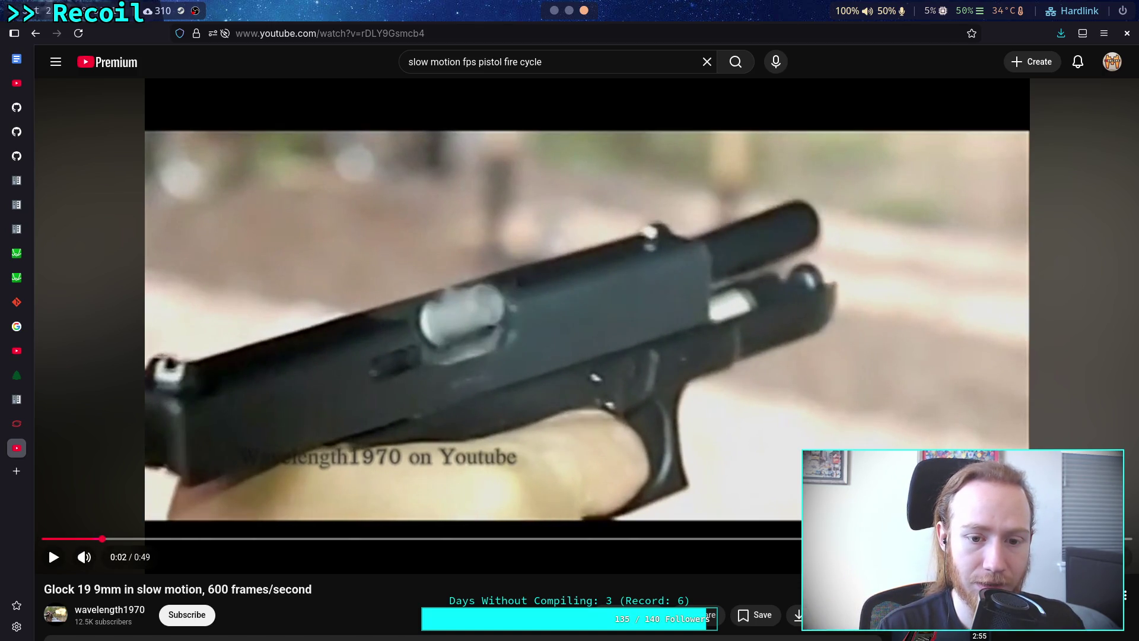
key(comma)
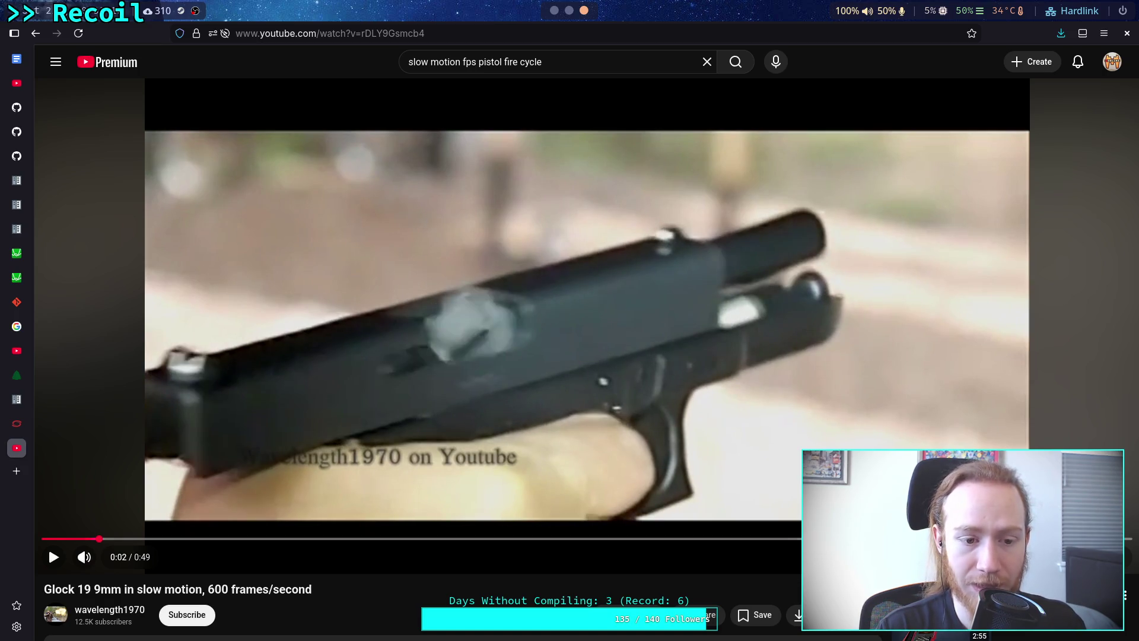
key(comma)
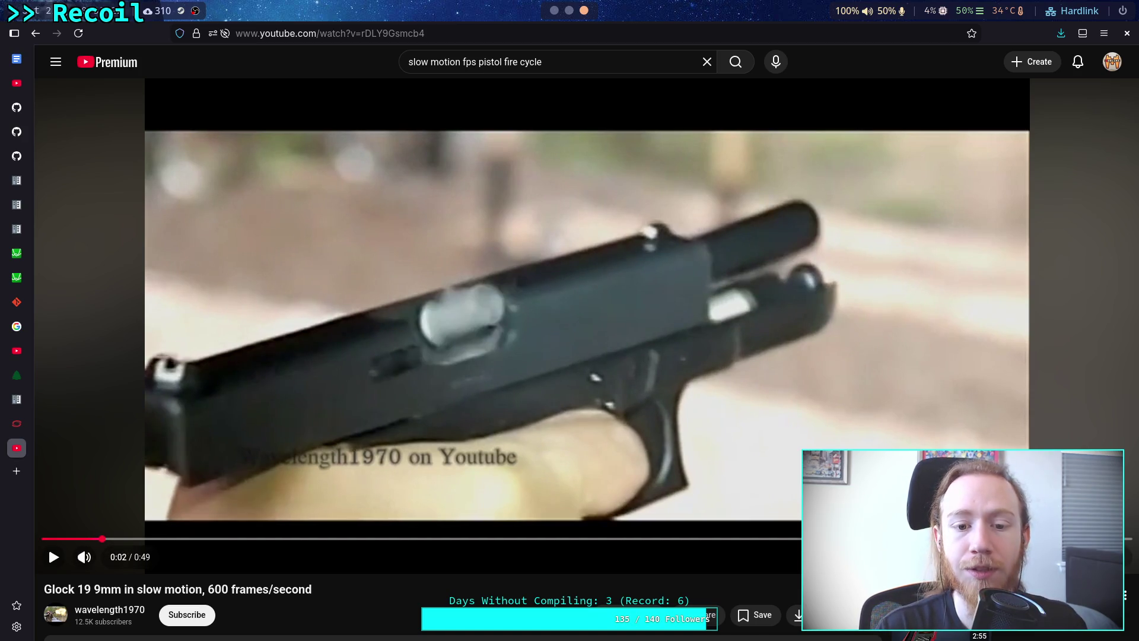
key(period)
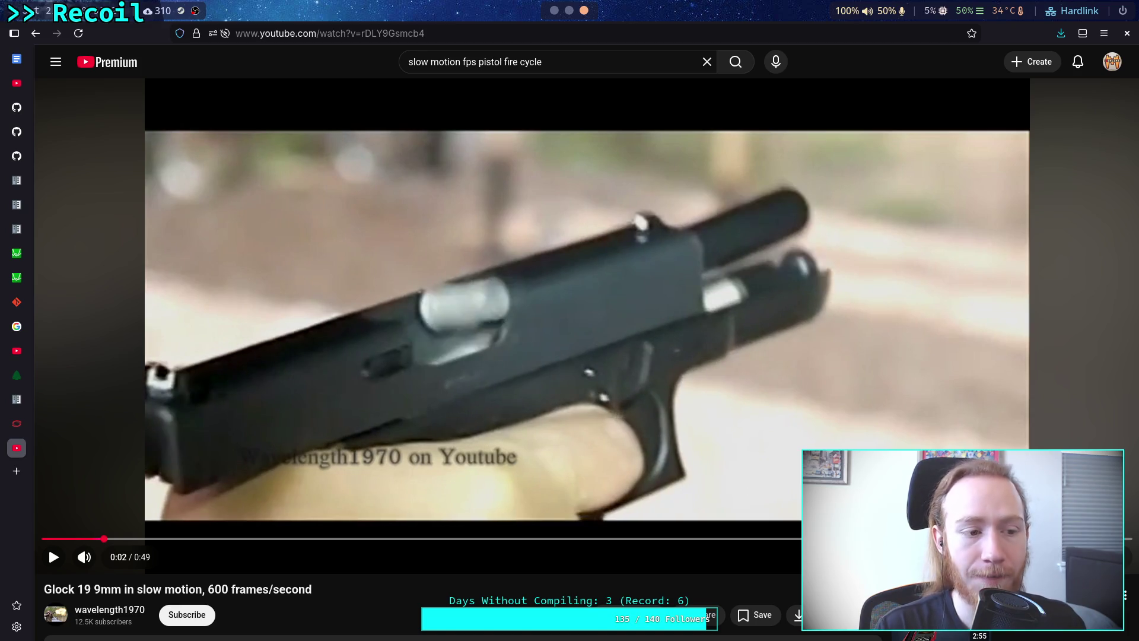
key(comma)
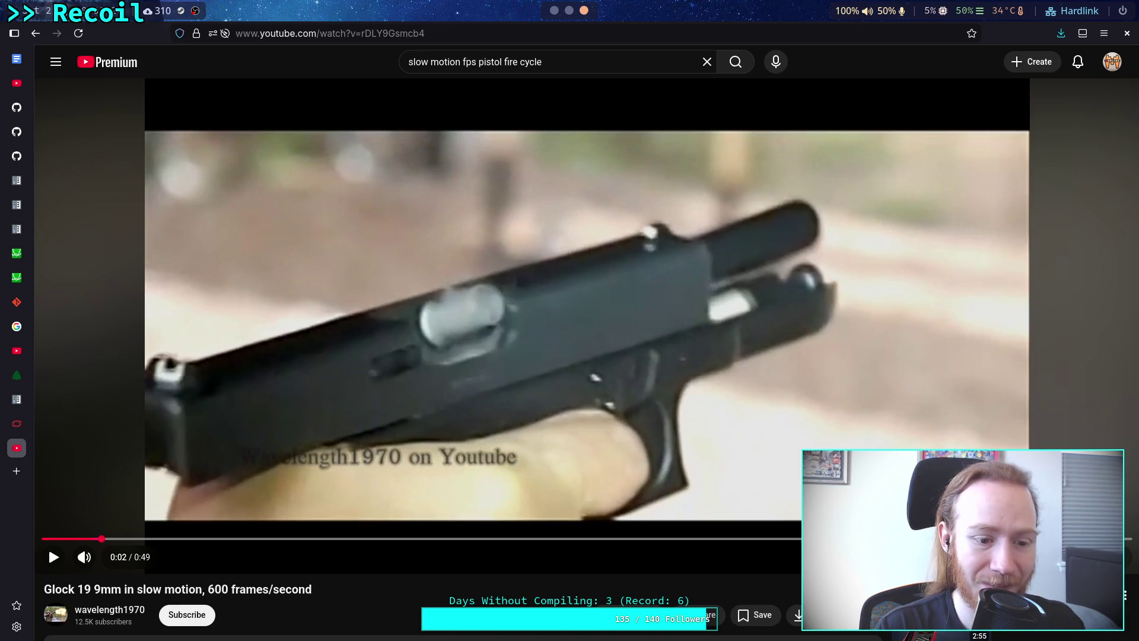
key(comma)
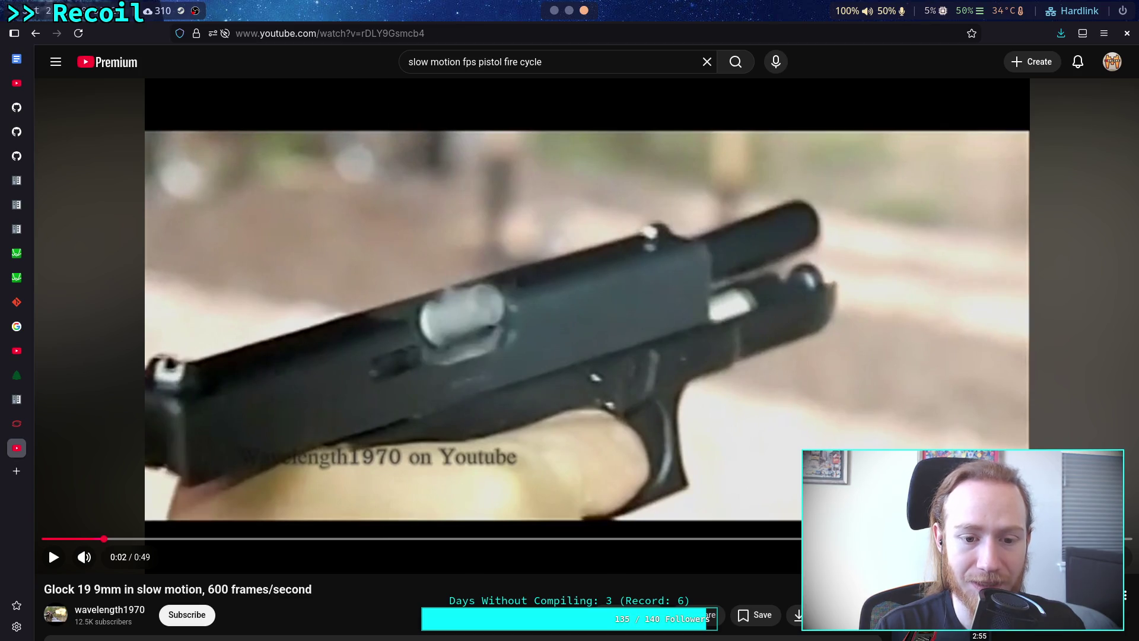
key(period)
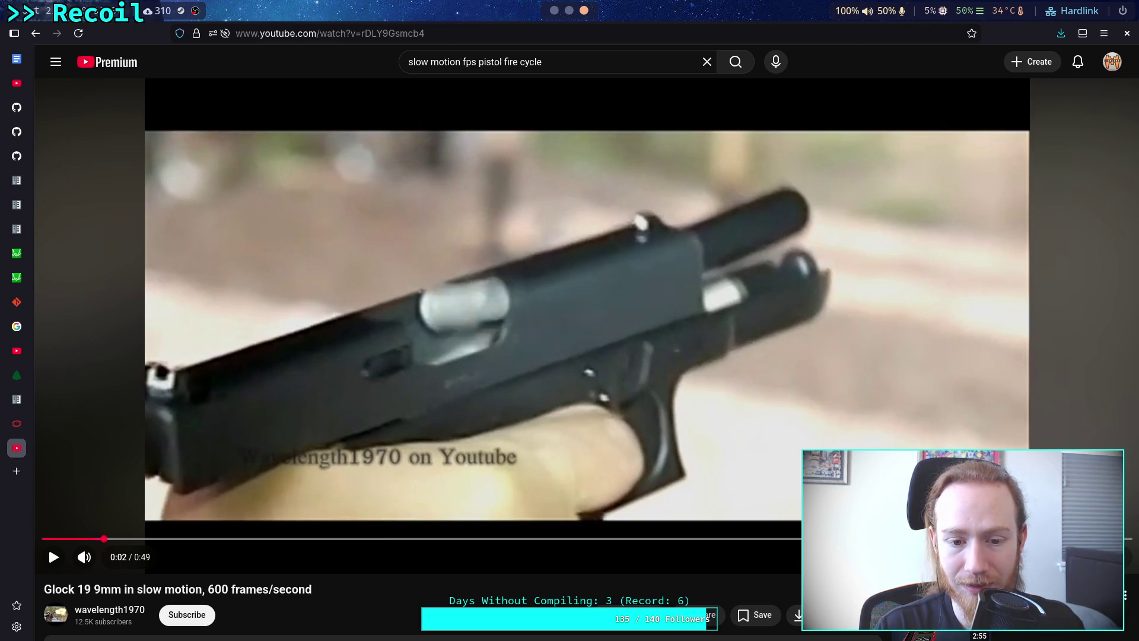
key(comma)
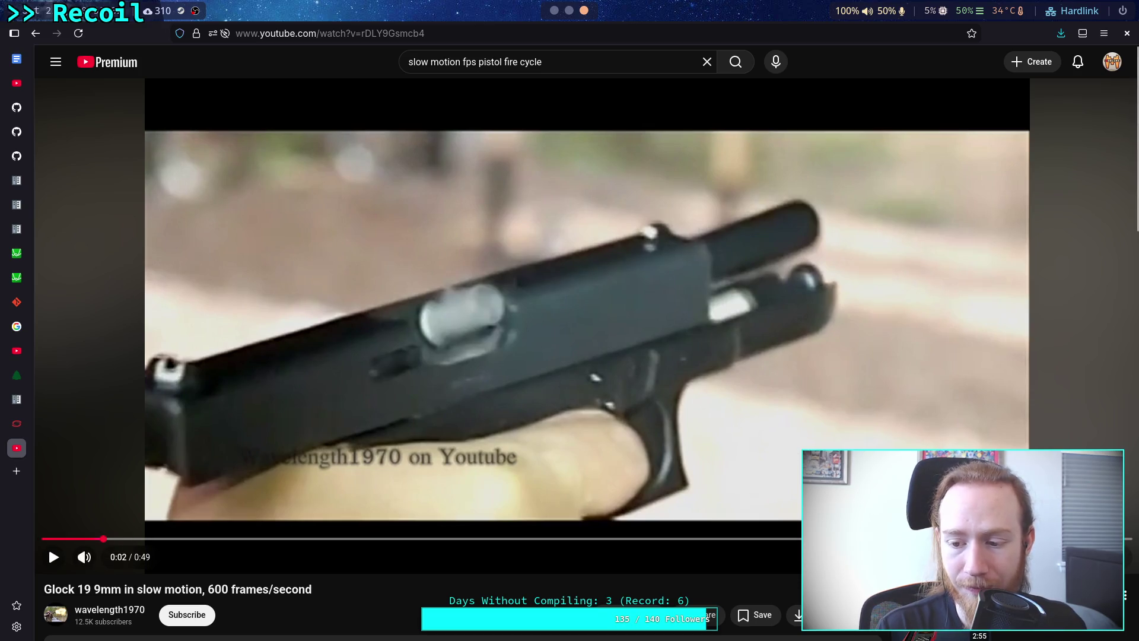
- Check the video's quality options, then return to the 'slow motion fps pistol fire cycle' results
click(1030, 556)
click(1044, 522)
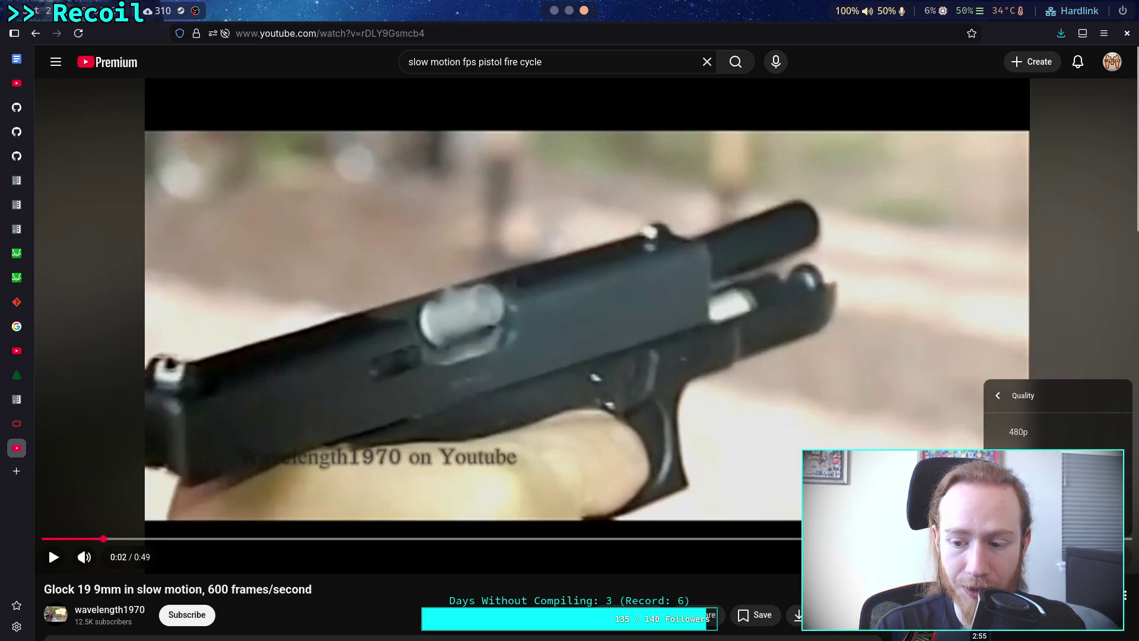
key(Escape)
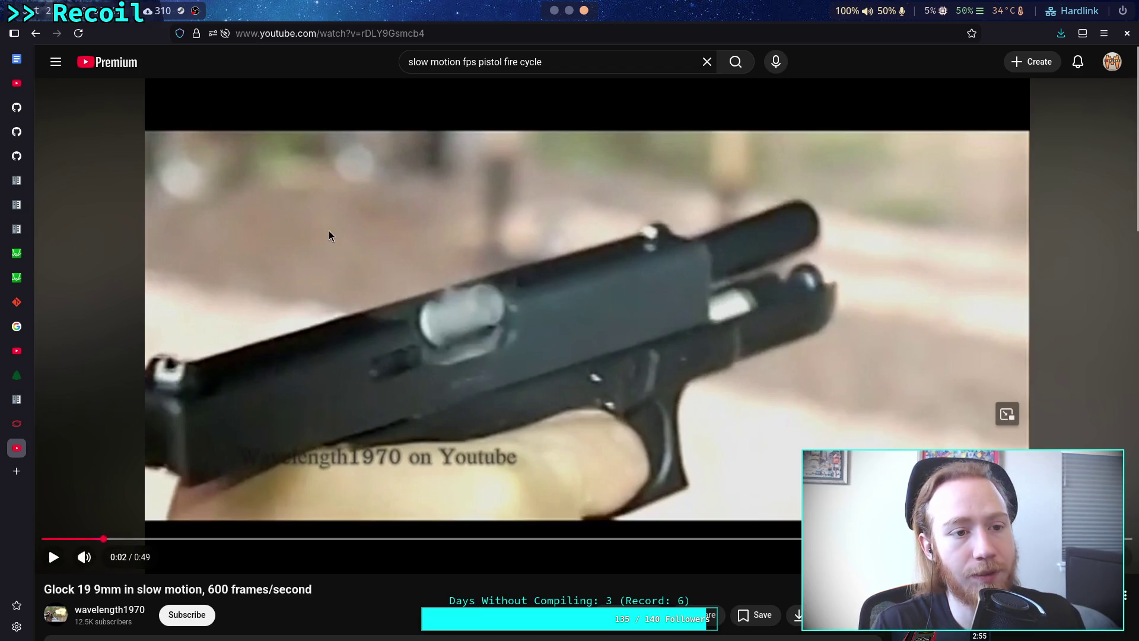
click(42, 36)
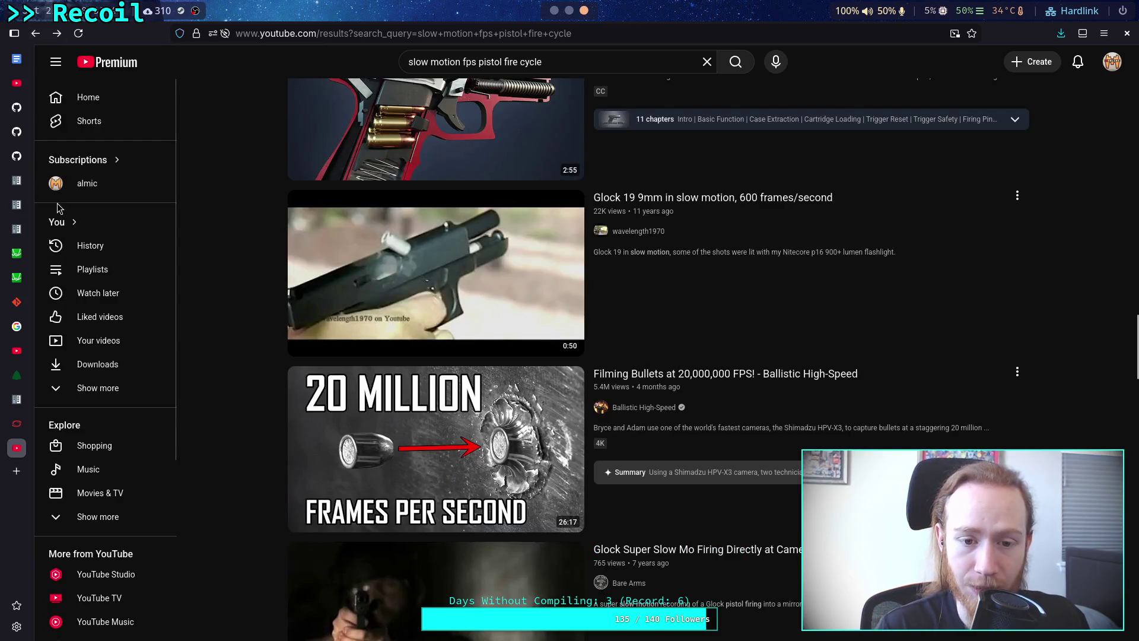
- Scroll down to Explore more and open the 0:23 'Super Slow-Motion Glock Firing' video
scroll(223, 286, up, 2)
scroll(220, 286, down, 4)
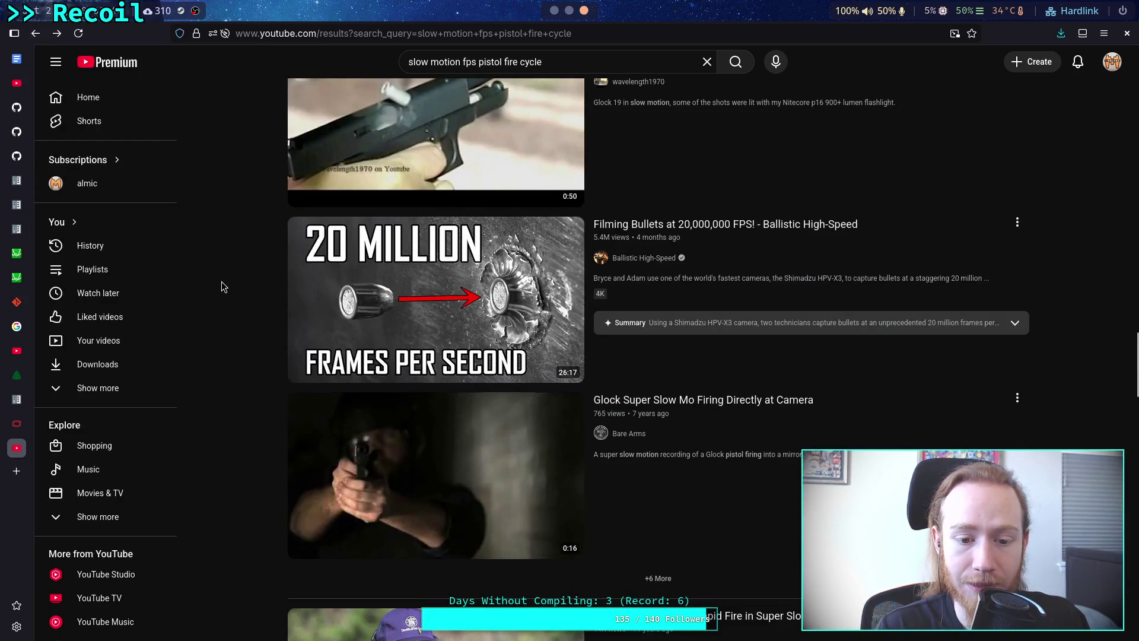
scroll(221, 286, down, 2)
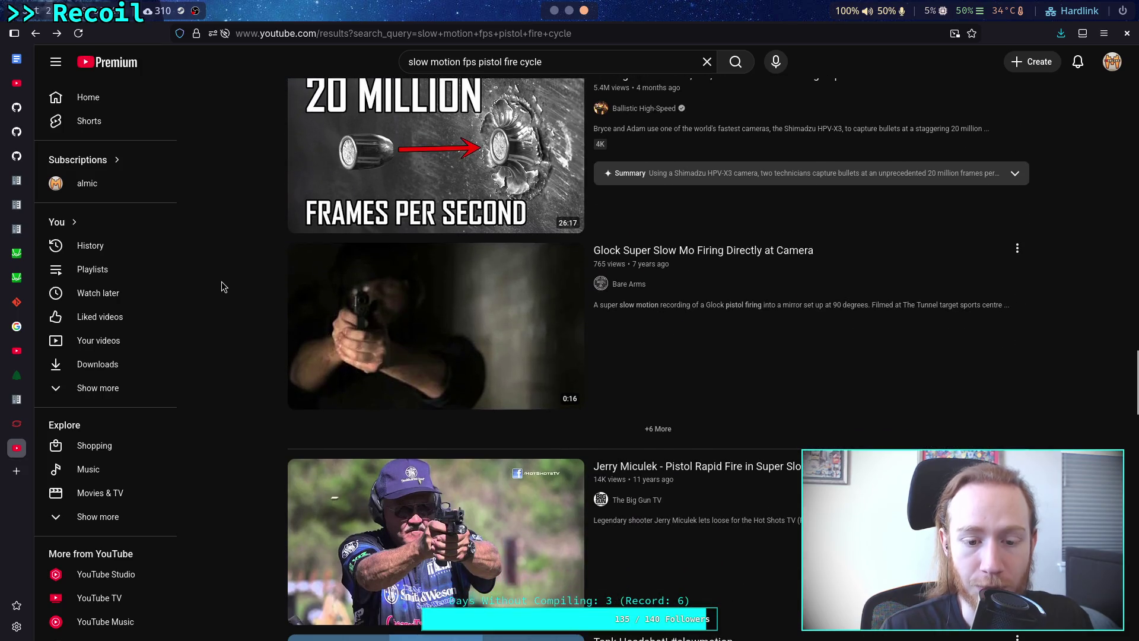
scroll(223, 287, down, 7)
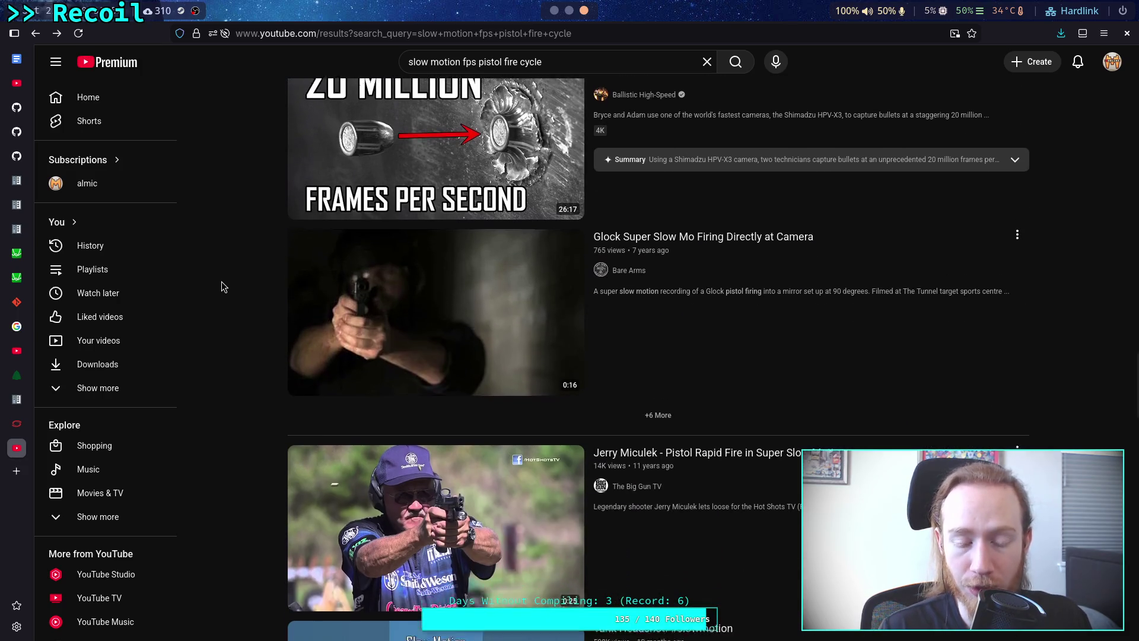
scroll(223, 287, down, 2)
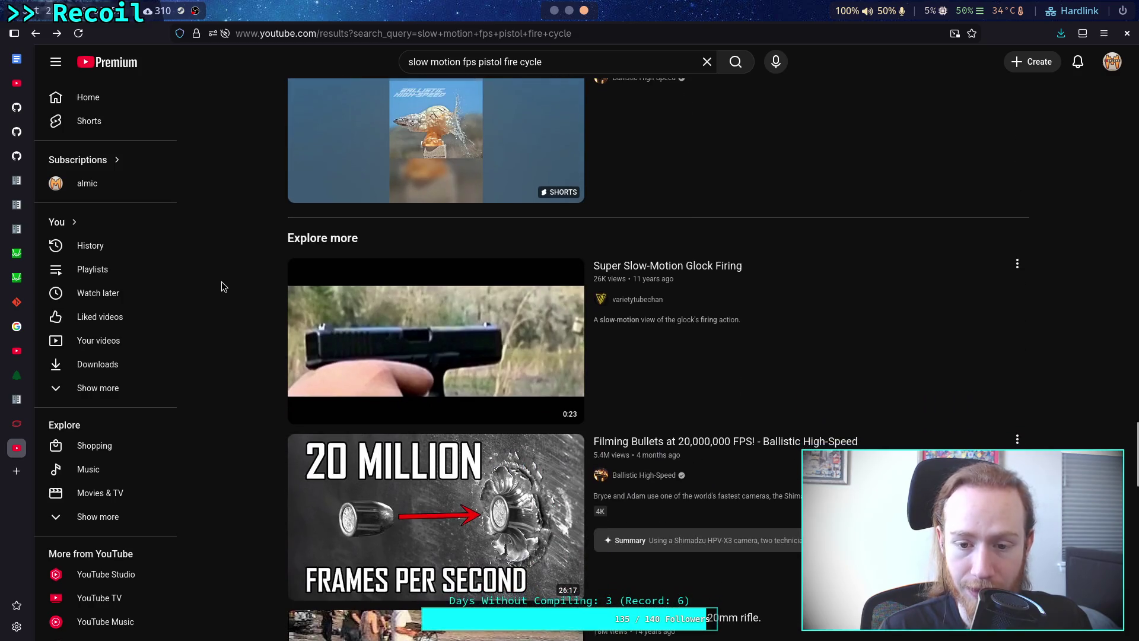
scroll(224, 287, down, 1)
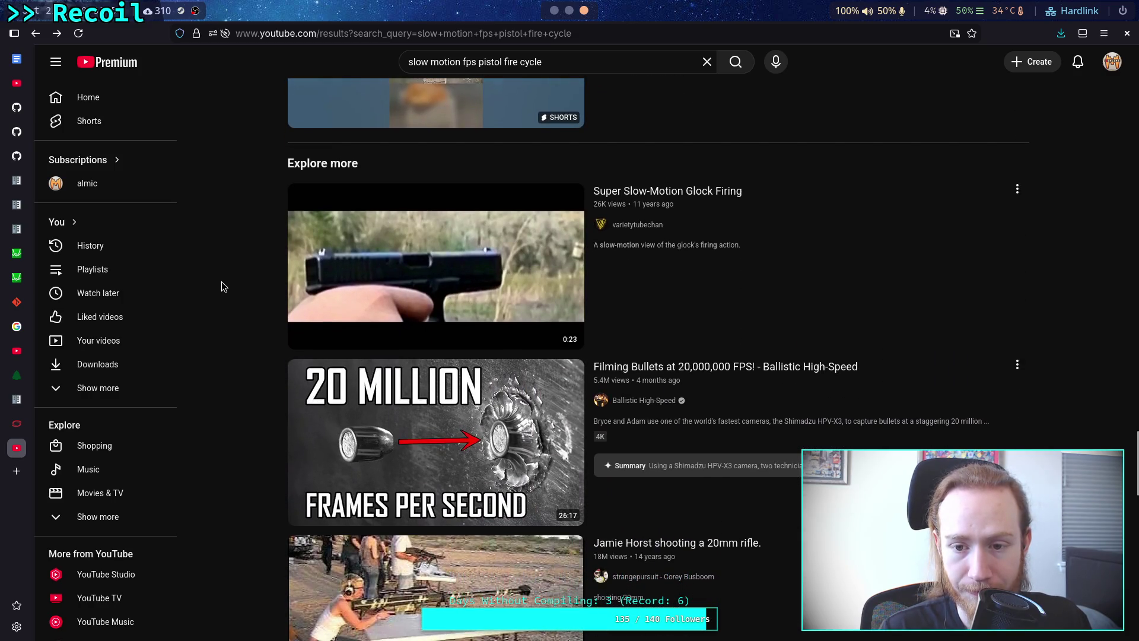
mouse_move(386, 292)
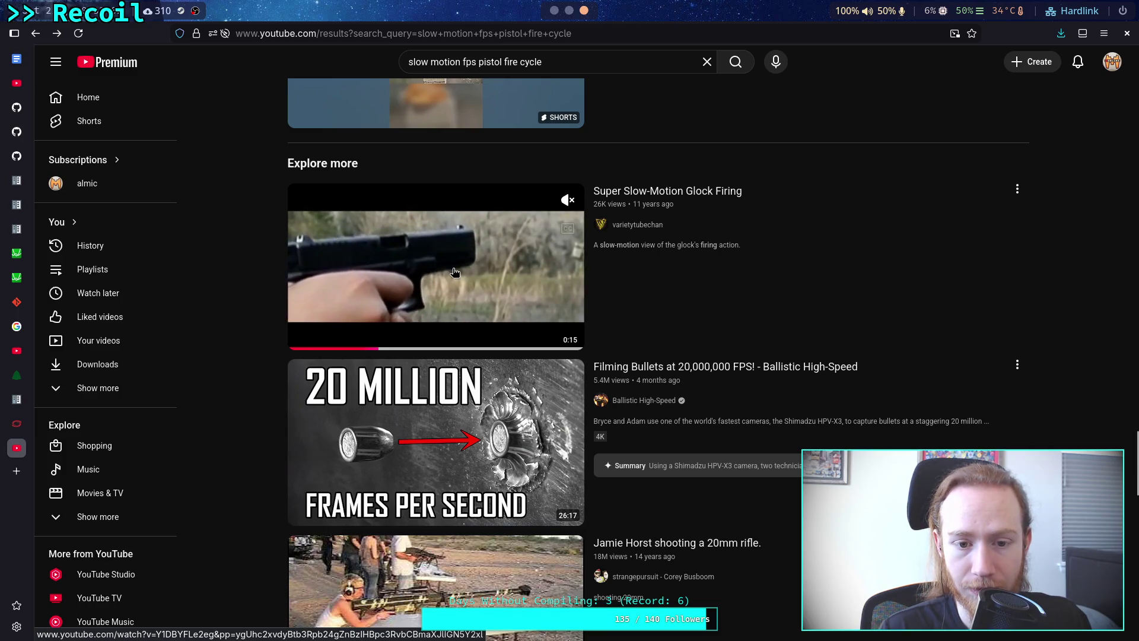
click(700, 196)
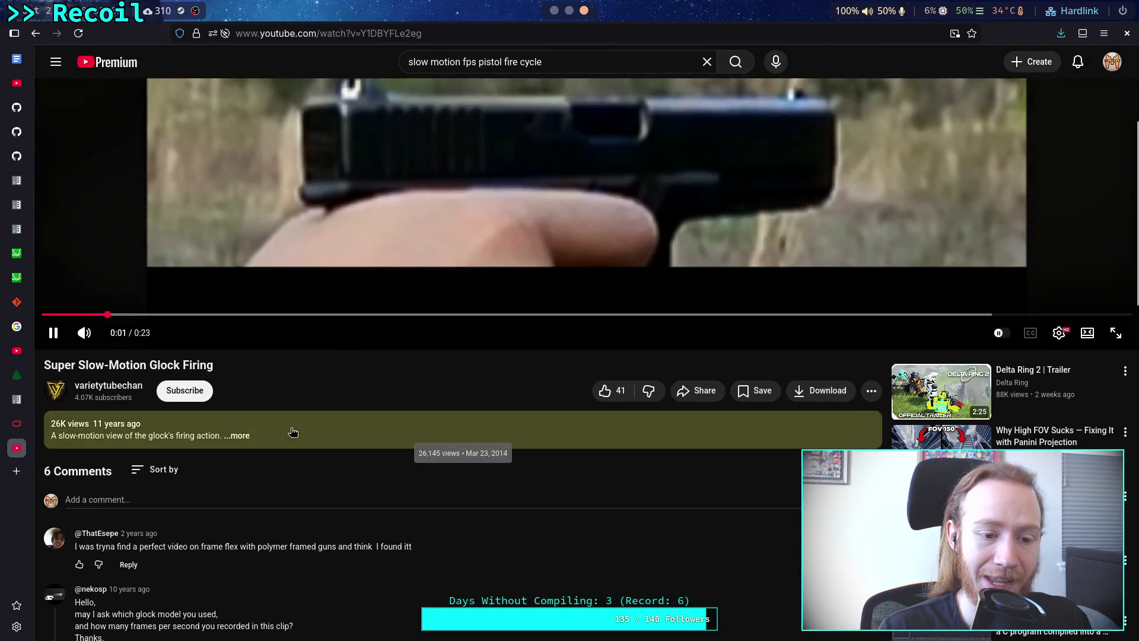
- Read the Glock firing clip's description, play it and pause at 0:05, then go back to the results
click(292, 431)
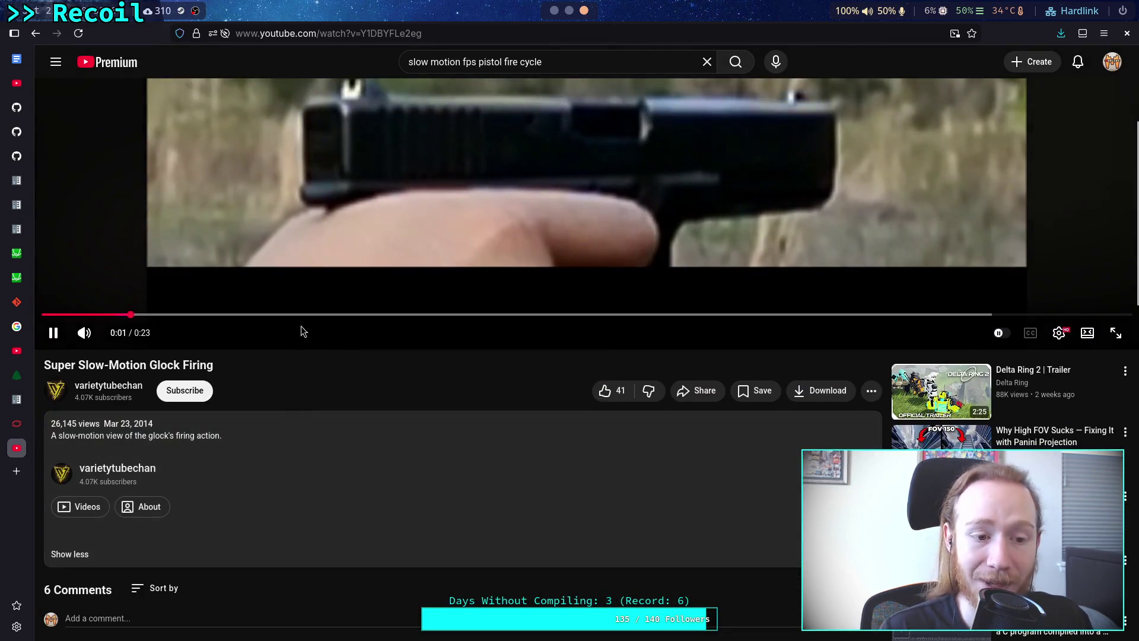
scroll(290, 336, down, 5)
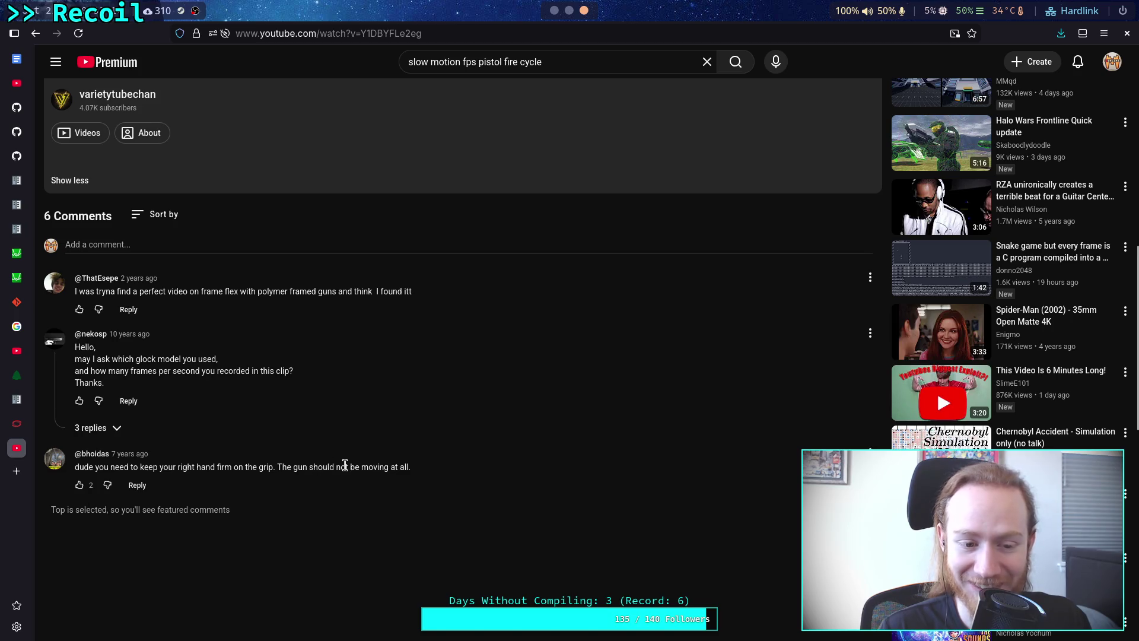
scroll(346, 462, up, 8)
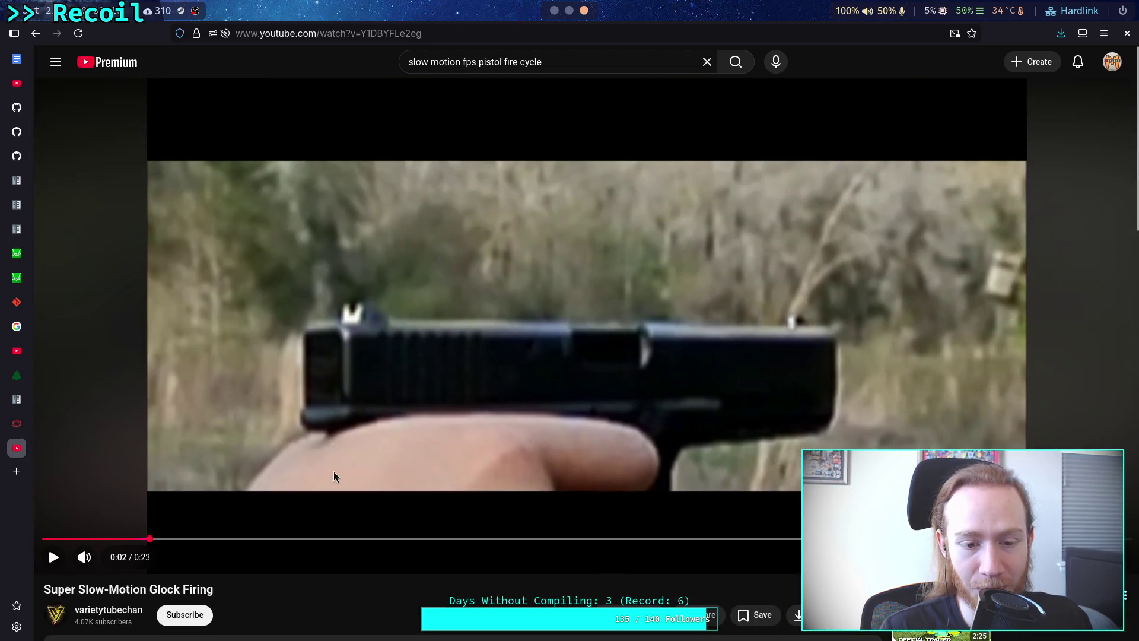
click(325, 431)
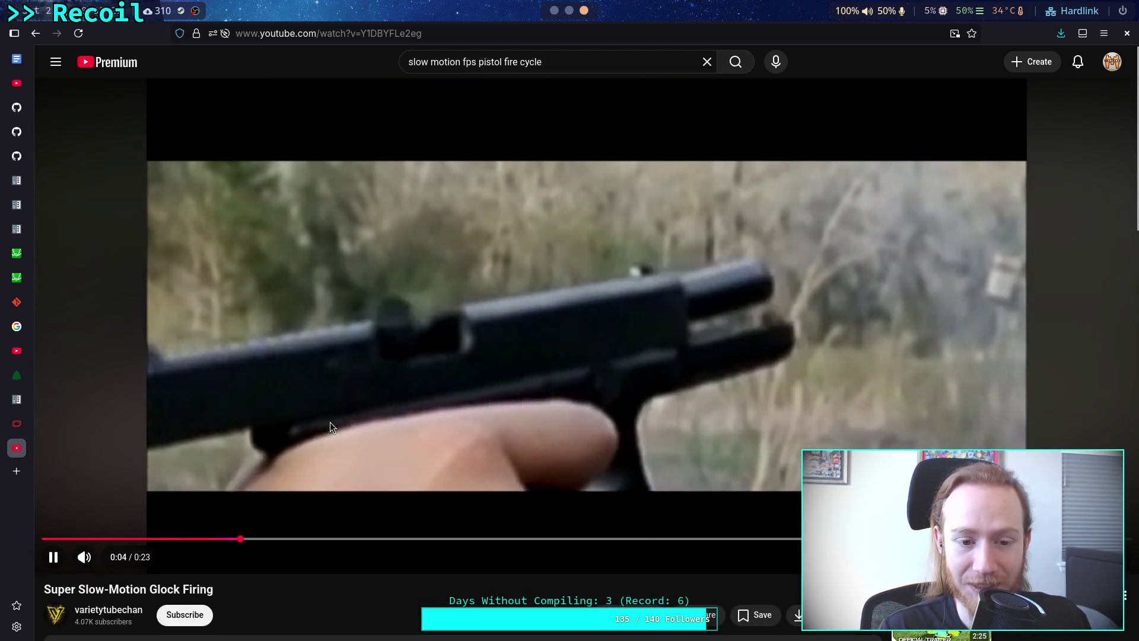
click(343, 379)
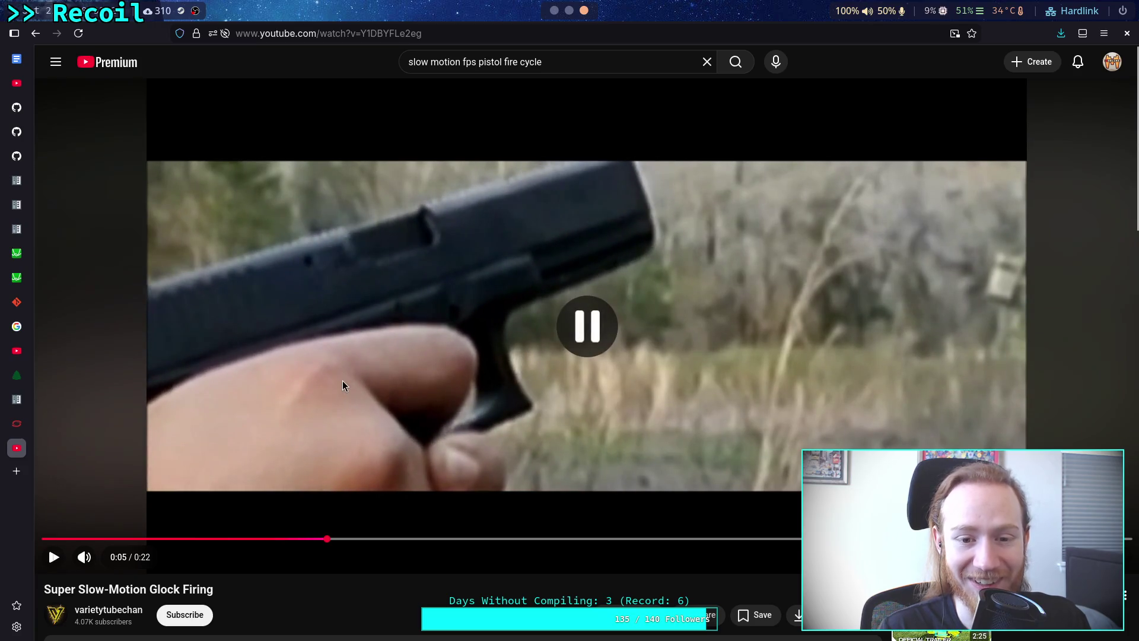
scroll(360, 369, down, 6)
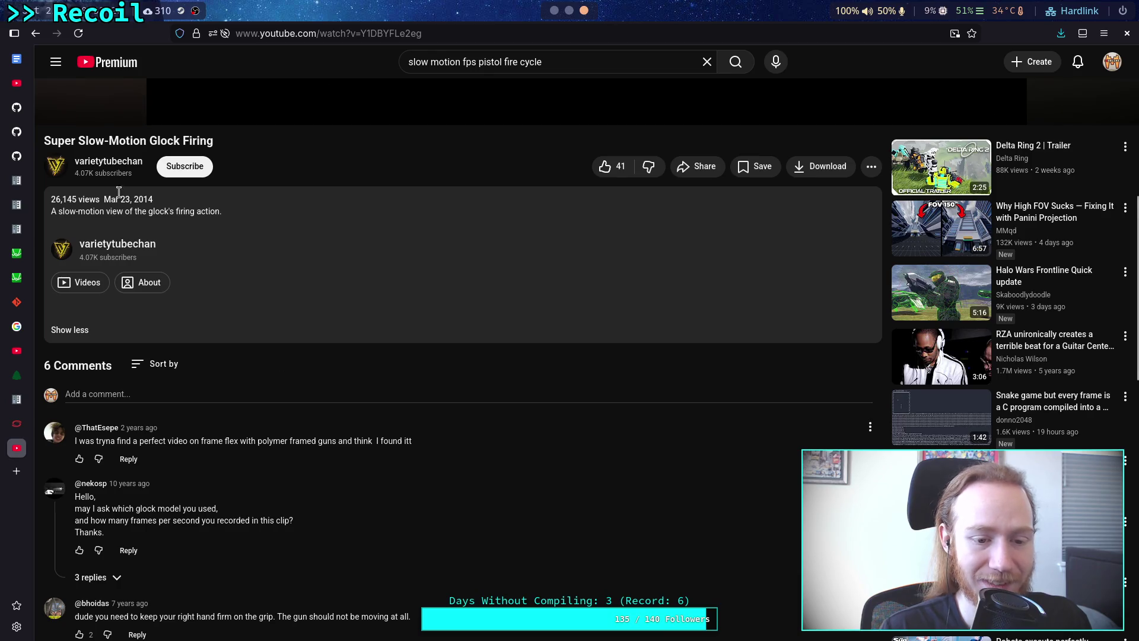
click(35, 33)
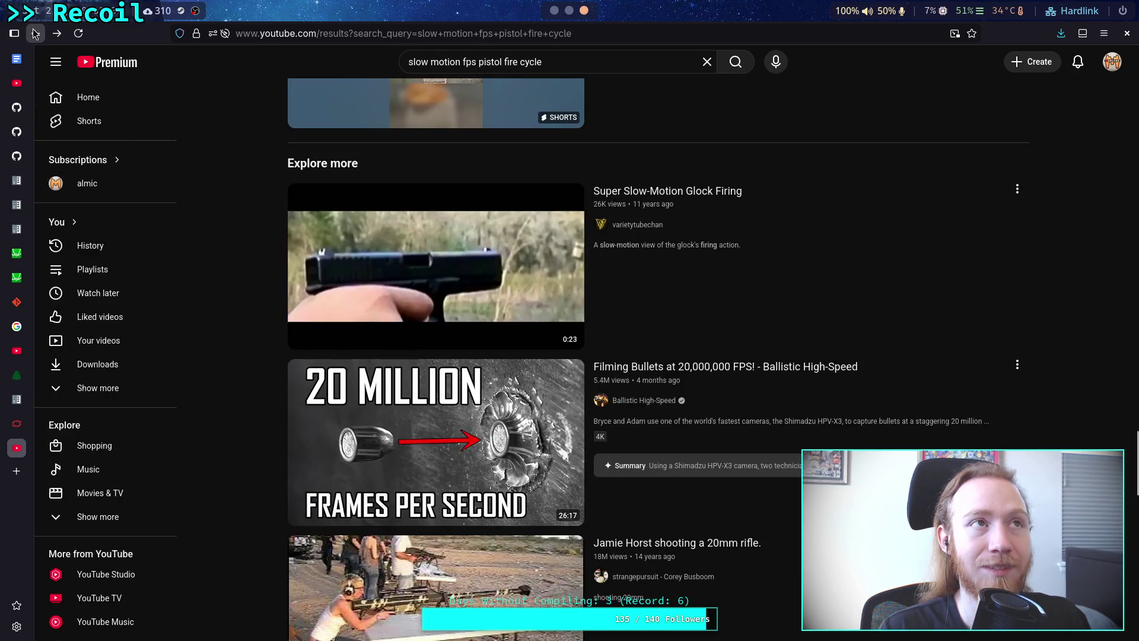
- Scroll further down the results to preview the '9mm FMJ Ballistic Gel Super Slow Mo Test!' short
scroll(236, 330, down, 5)
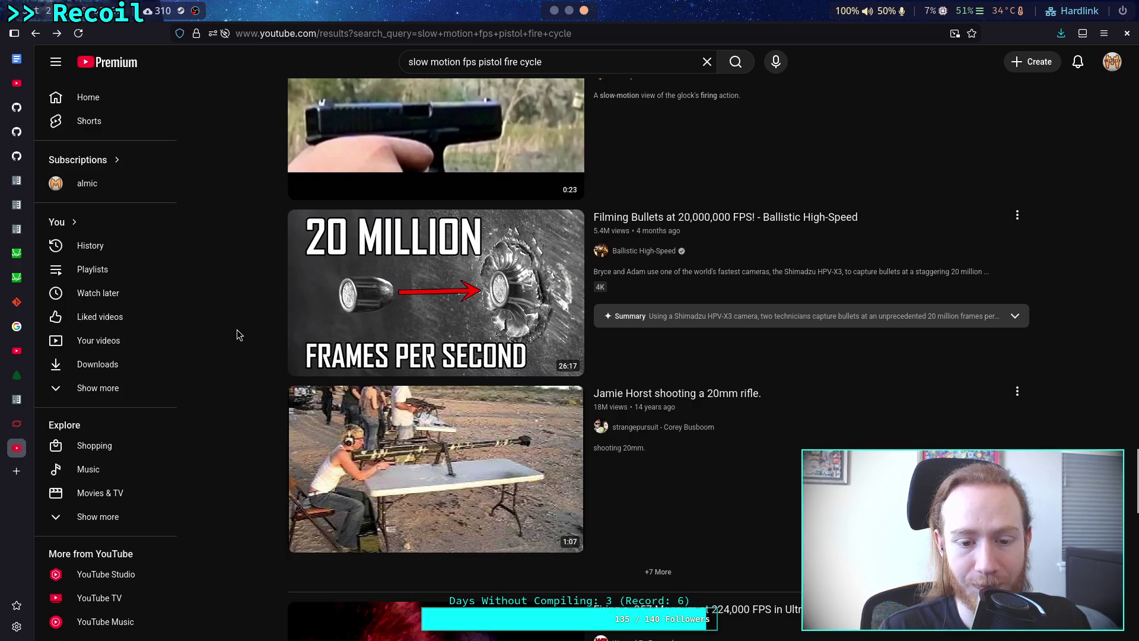
scroll(237, 330, down, 4)
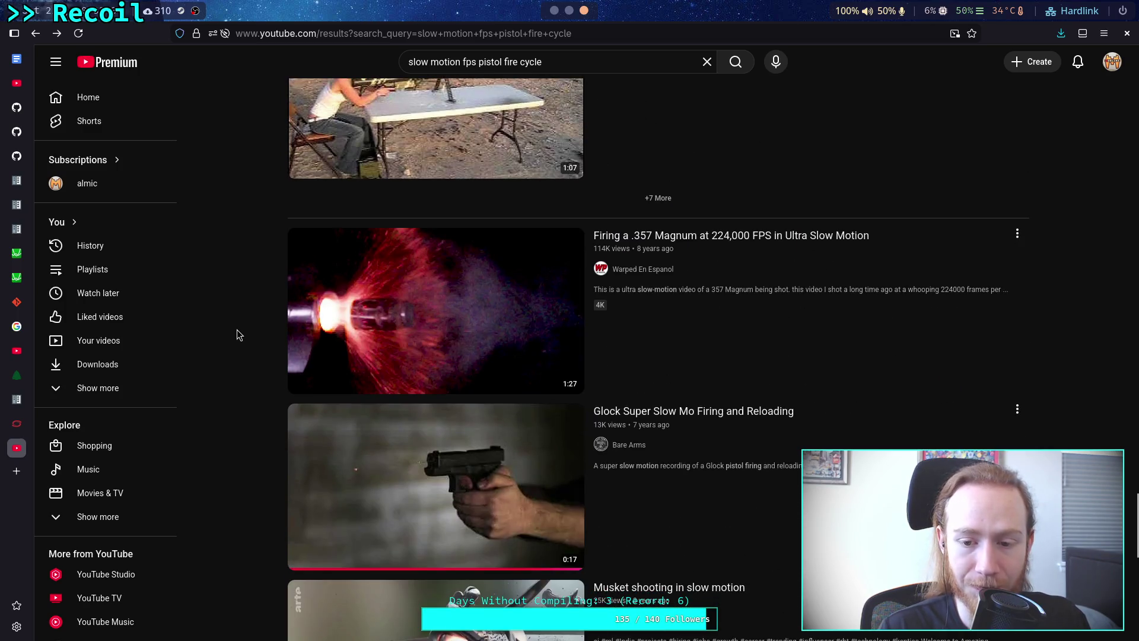
scroll(236, 330, down, 5)
scroll(237, 329, down, 4)
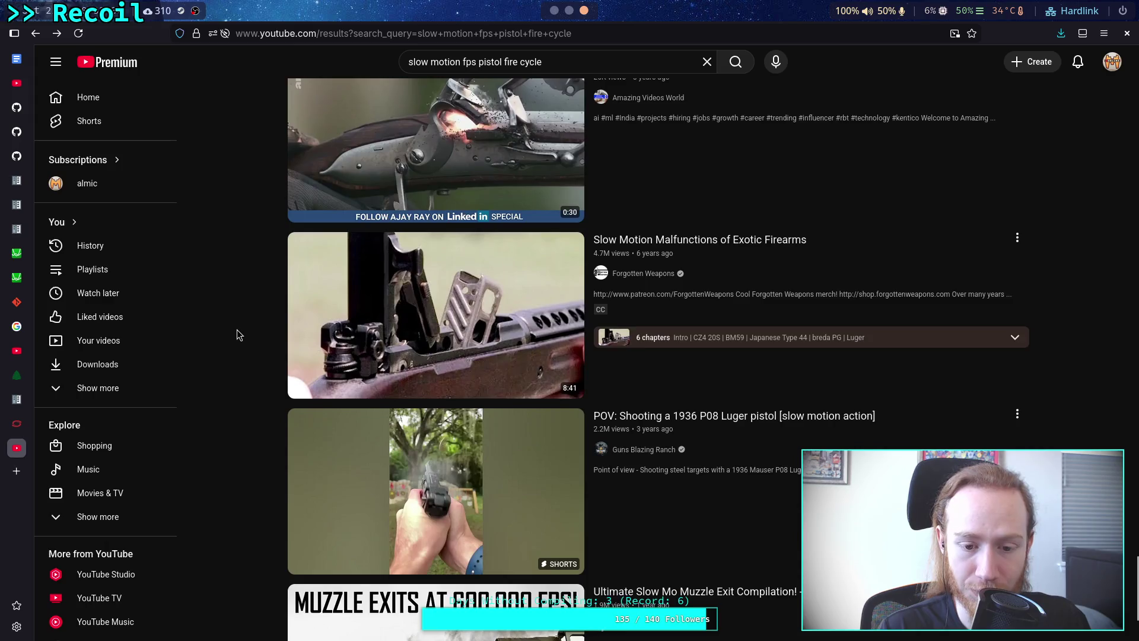
scroll(237, 329, down, 3)
scroll(236, 335, down, 5)
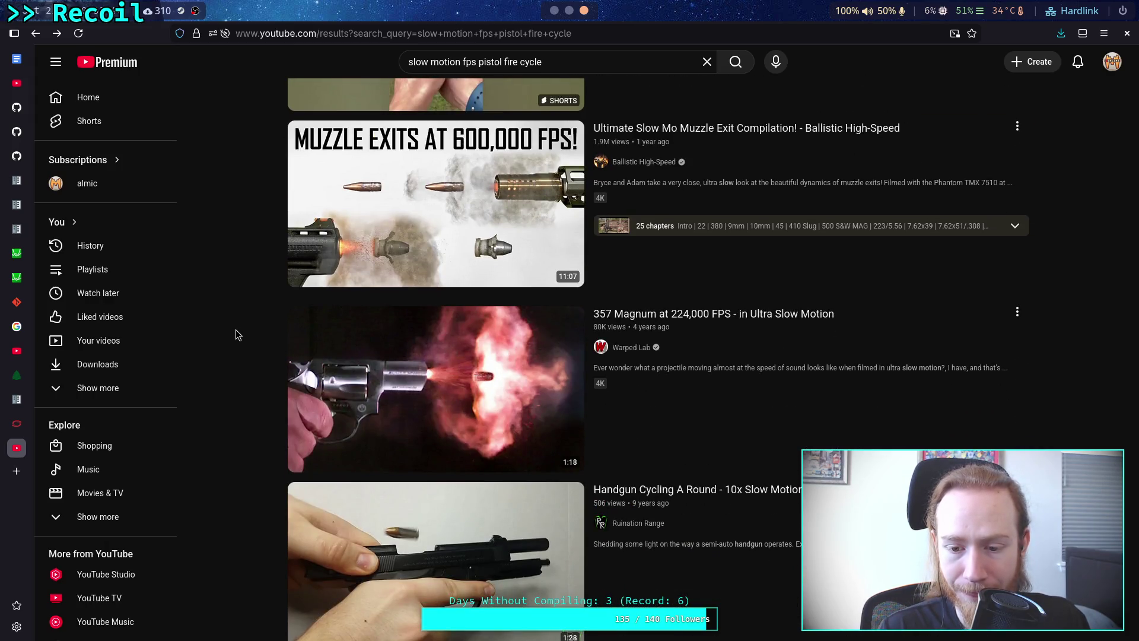
scroll(237, 333, down, 3)
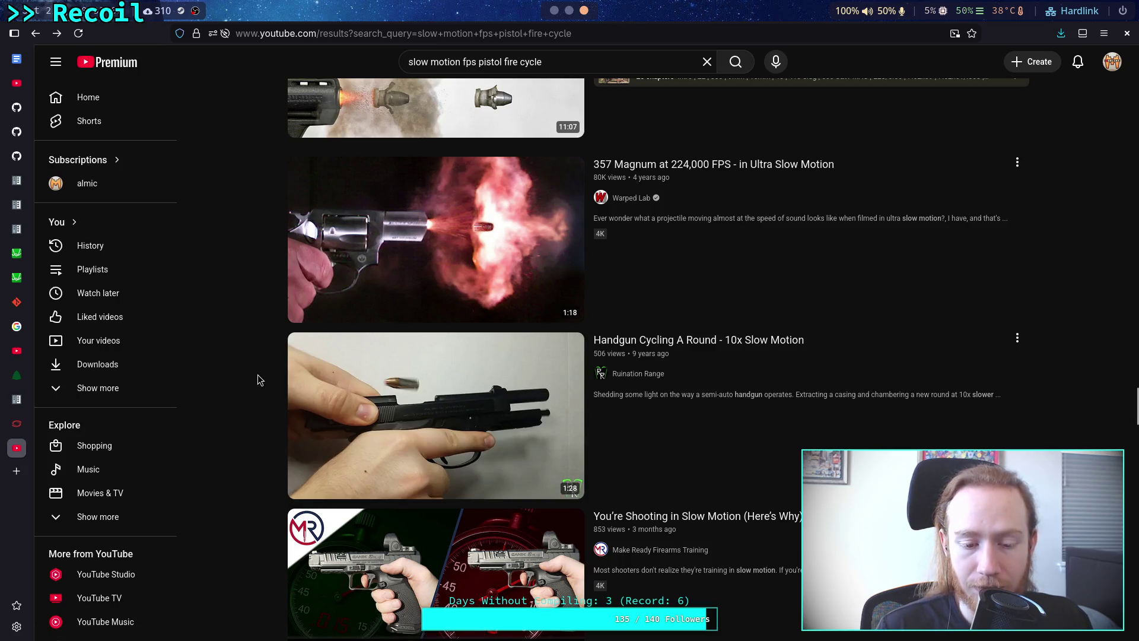
scroll(257, 375, down, 3)
scroll(232, 365, down, 2)
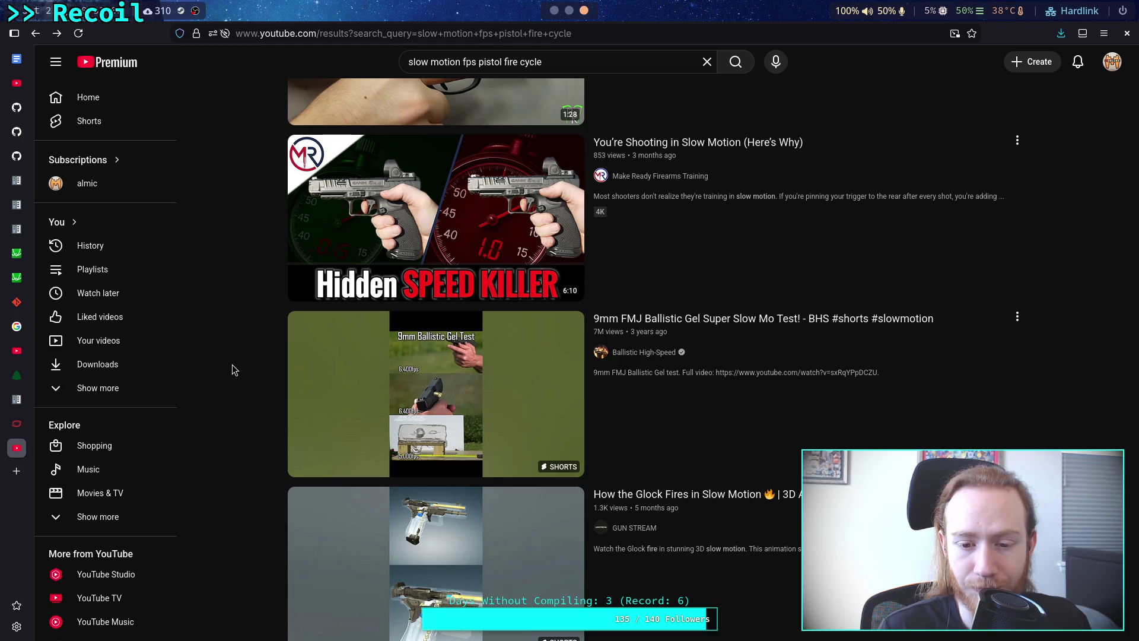
mouse_move(455, 392)
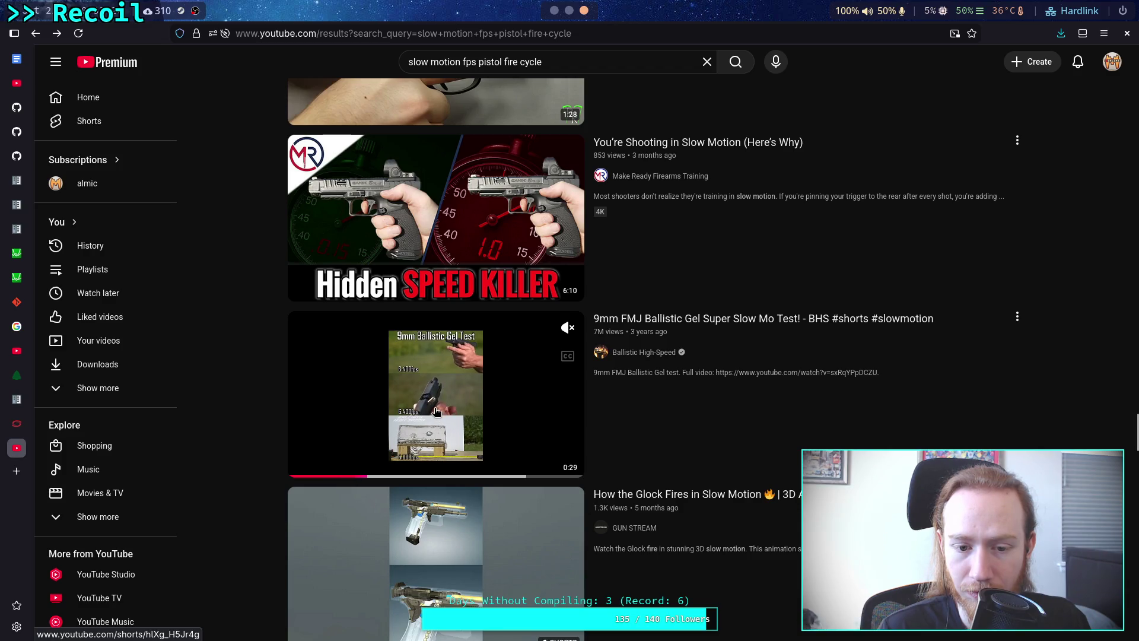
- Open the 9mm Ballistic Gel short as a regular watch page by replacing 'shorts' with 'v' in the URL
click(502, 382)
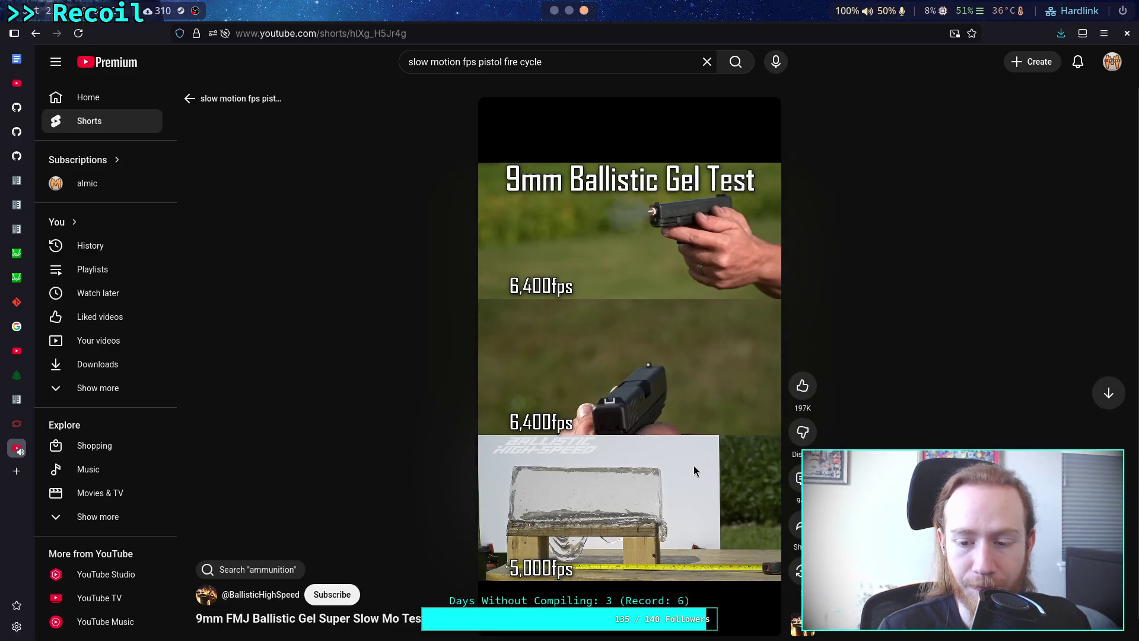
click(323, 37)
double_click(332, 34)
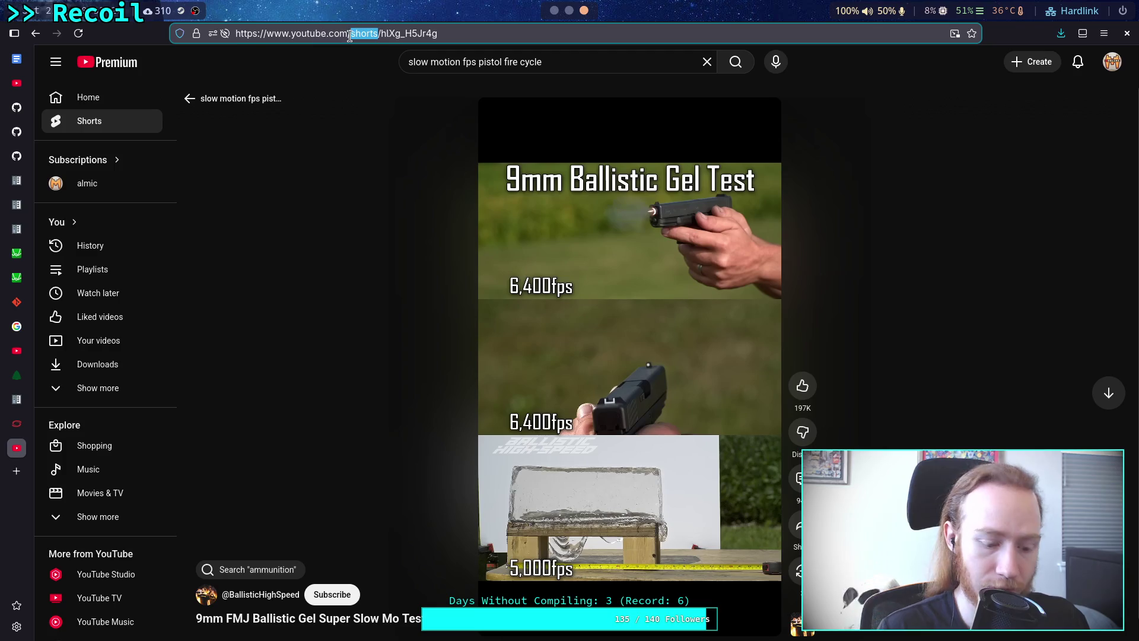
text(v)
key(Return)
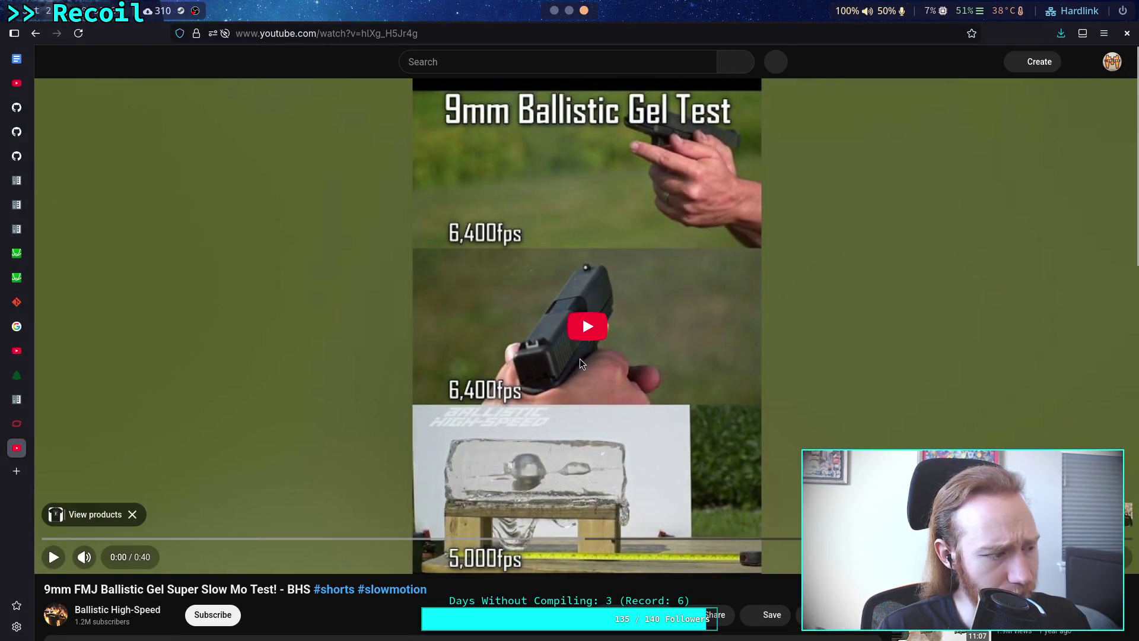
- Play, then pause the gel test video and set its quality to 1080p
click(68, 563)
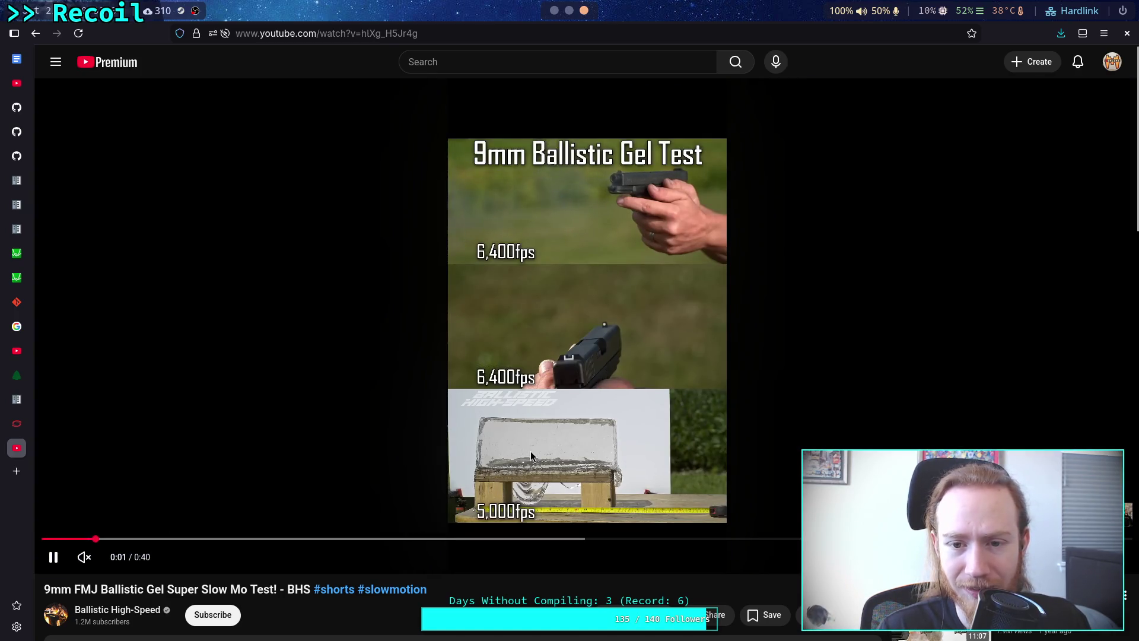
click(560, 383)
click(1062, 557)
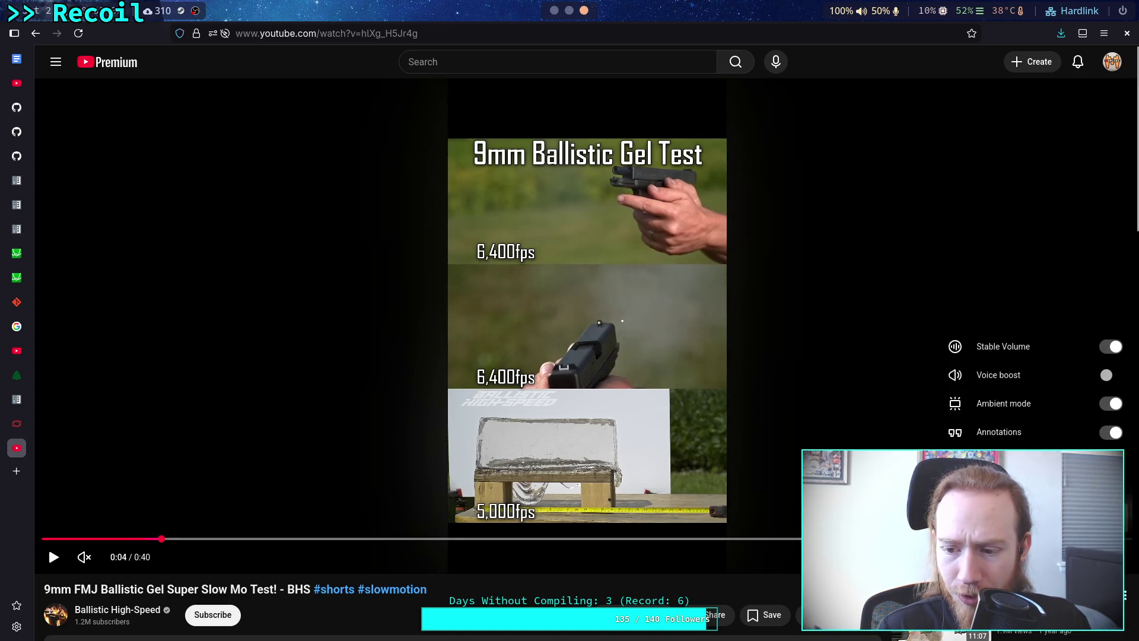
click(1038, 521)
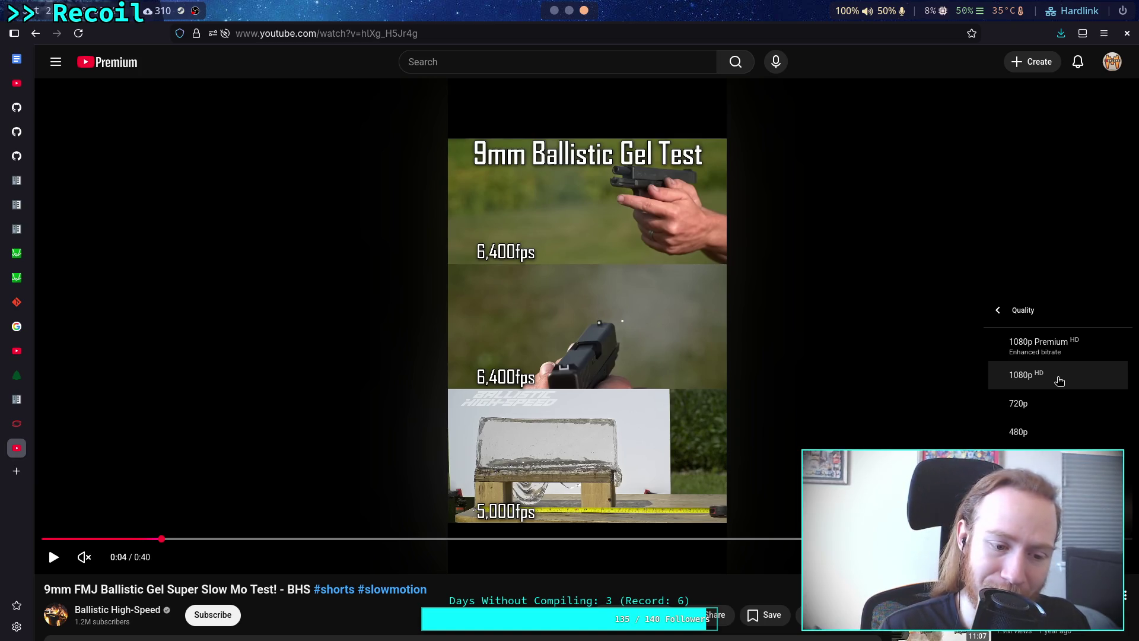
click(1059, 380)
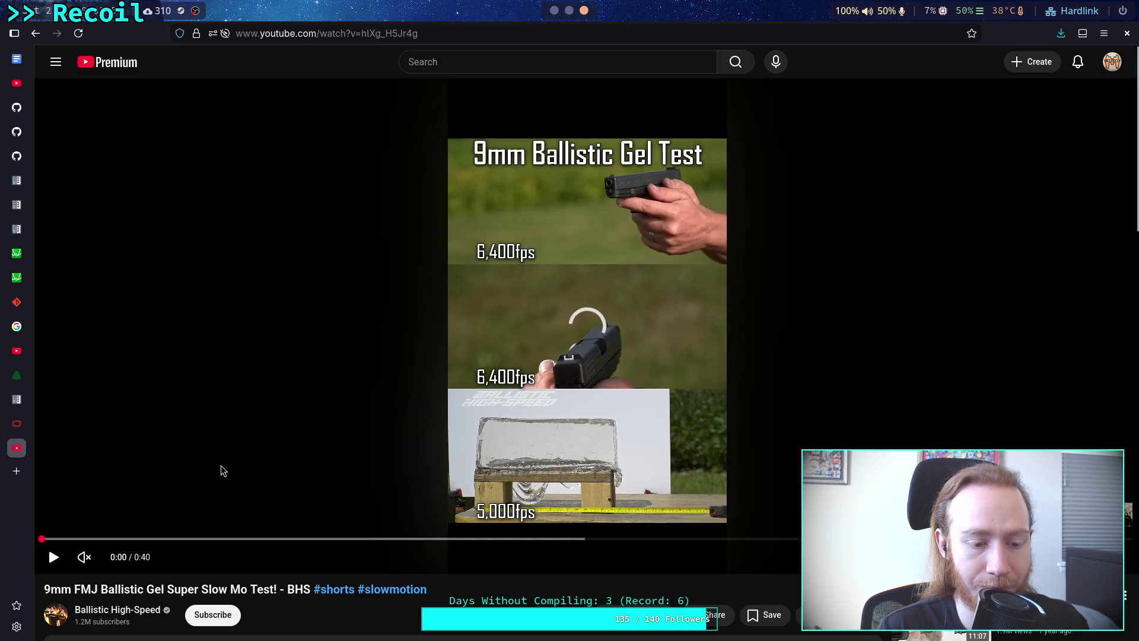
- Play the gel test clip past the shot, then rewind it to the very start
click(562, 421)
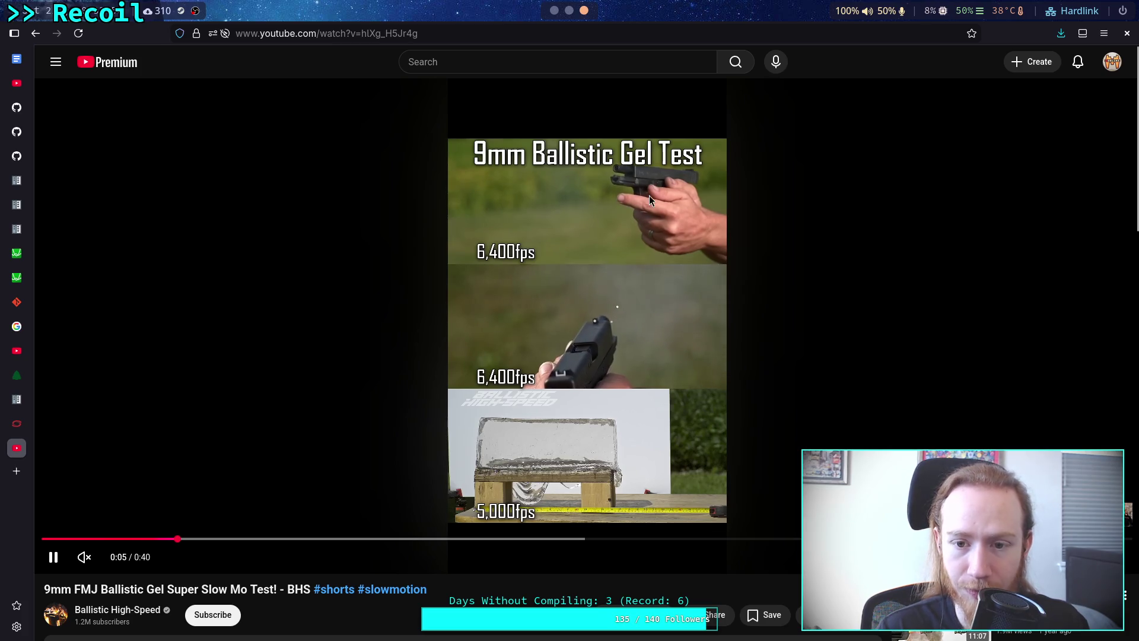
click(664, 177)
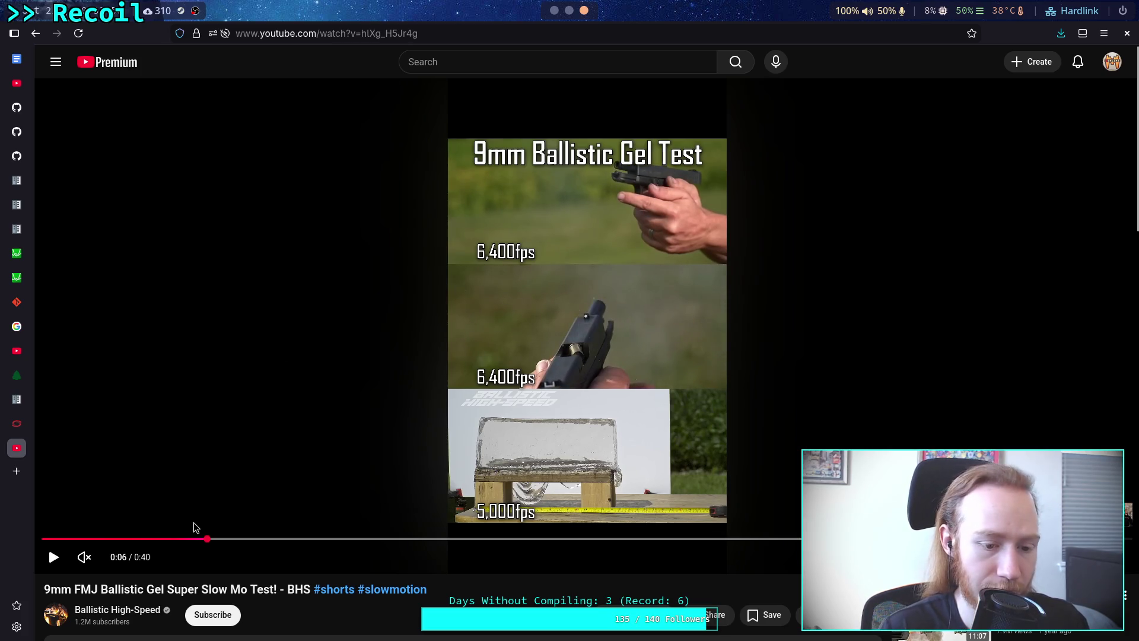
drag(168, 539, 71, 539)
click(618, 212)
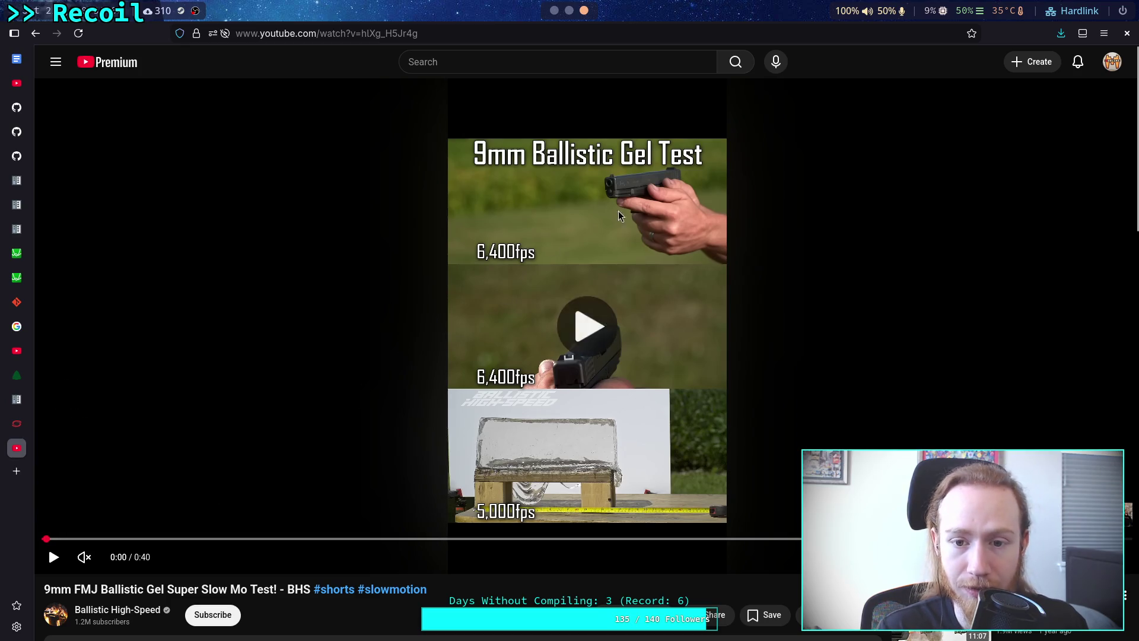
click(635, 212)
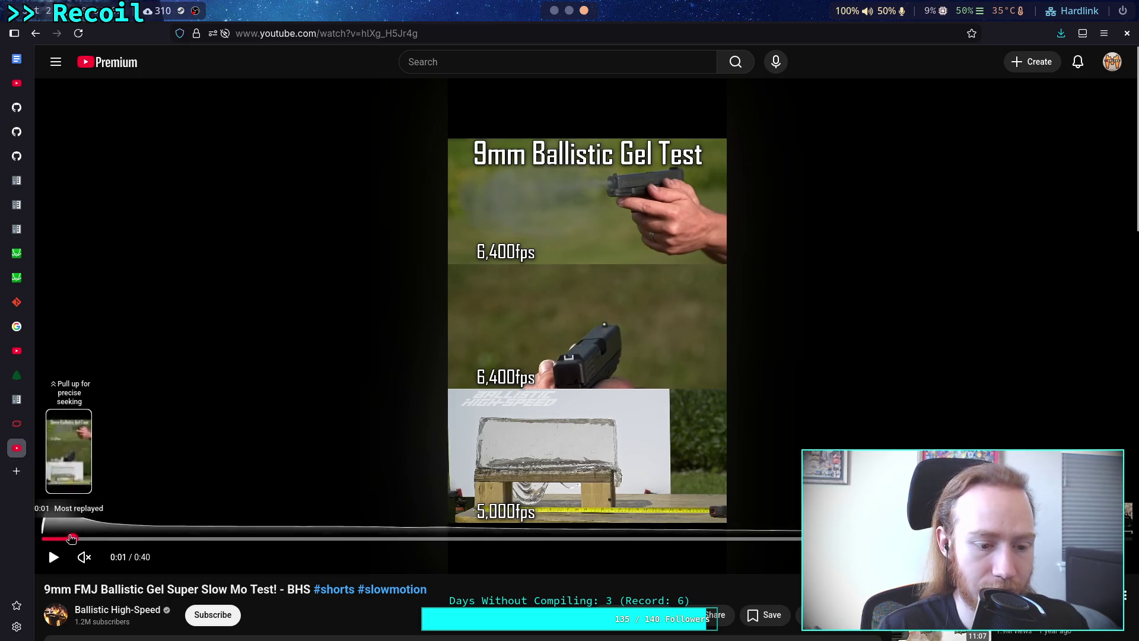
click(45, 539)
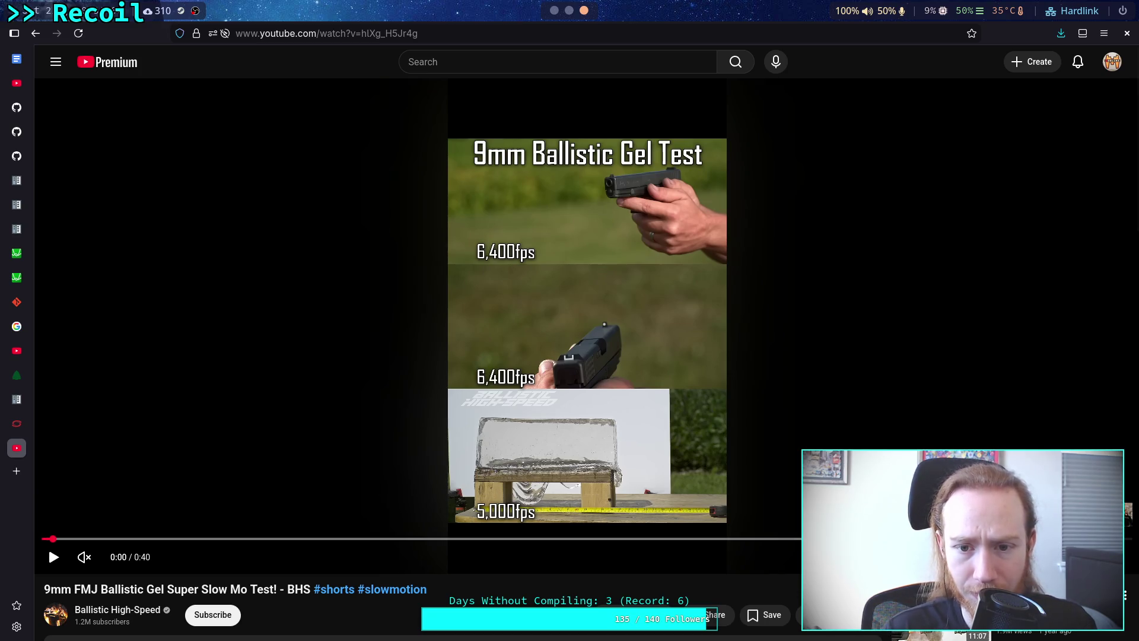
- Step frame by frame through the muzzle flash and smoke until the bullet leaves the muzzle
key(period)
key(period)
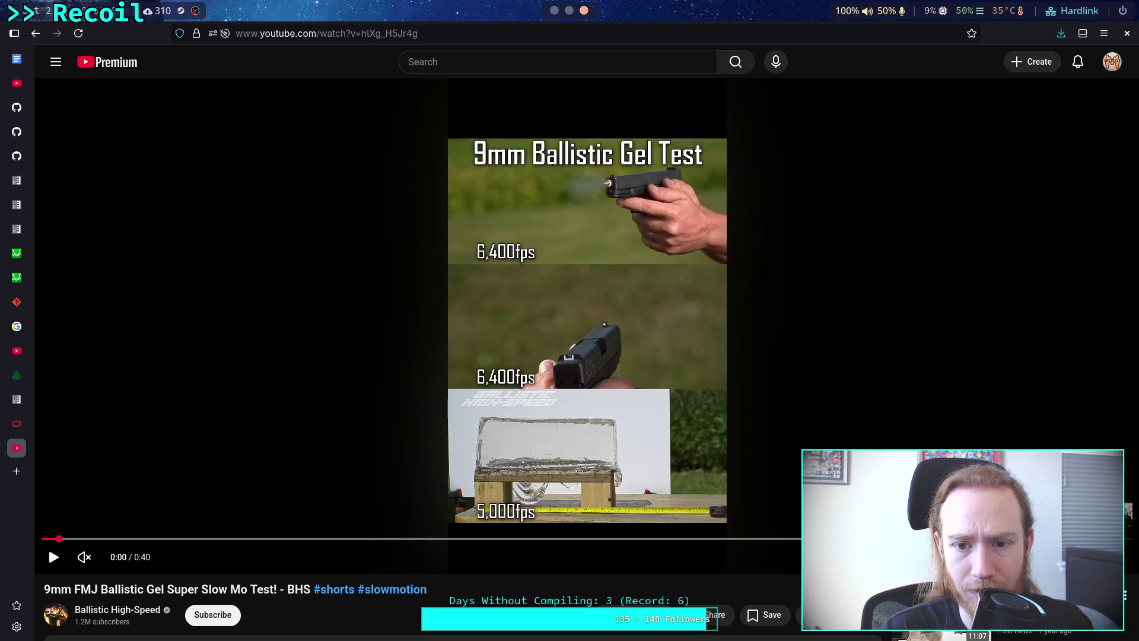
key(period)
key(period)
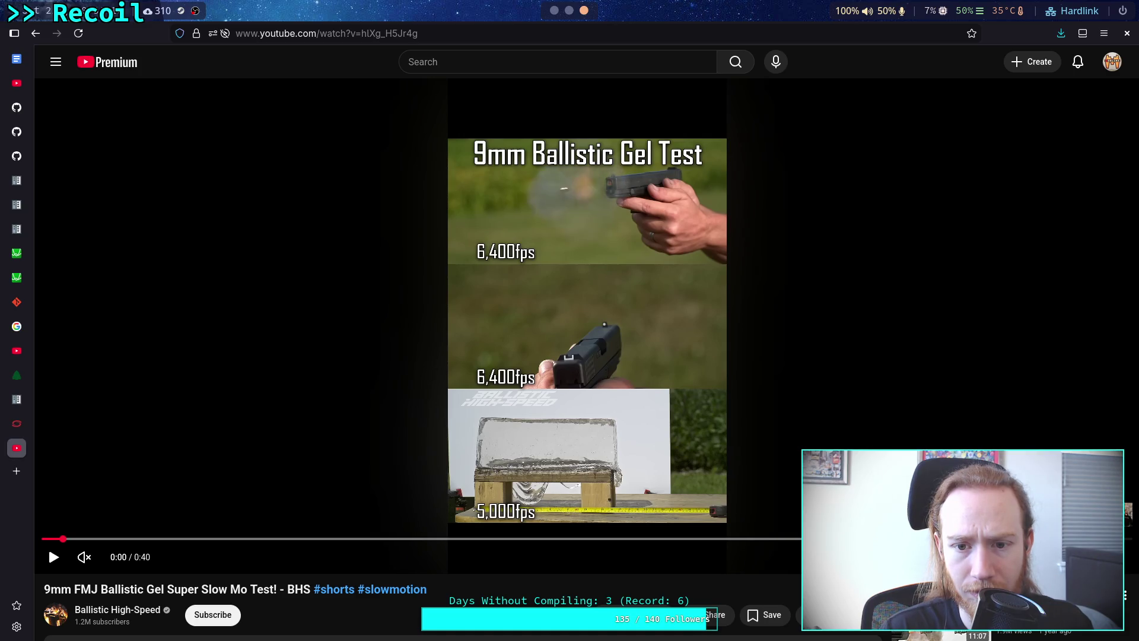
key(comma)
key(comma)
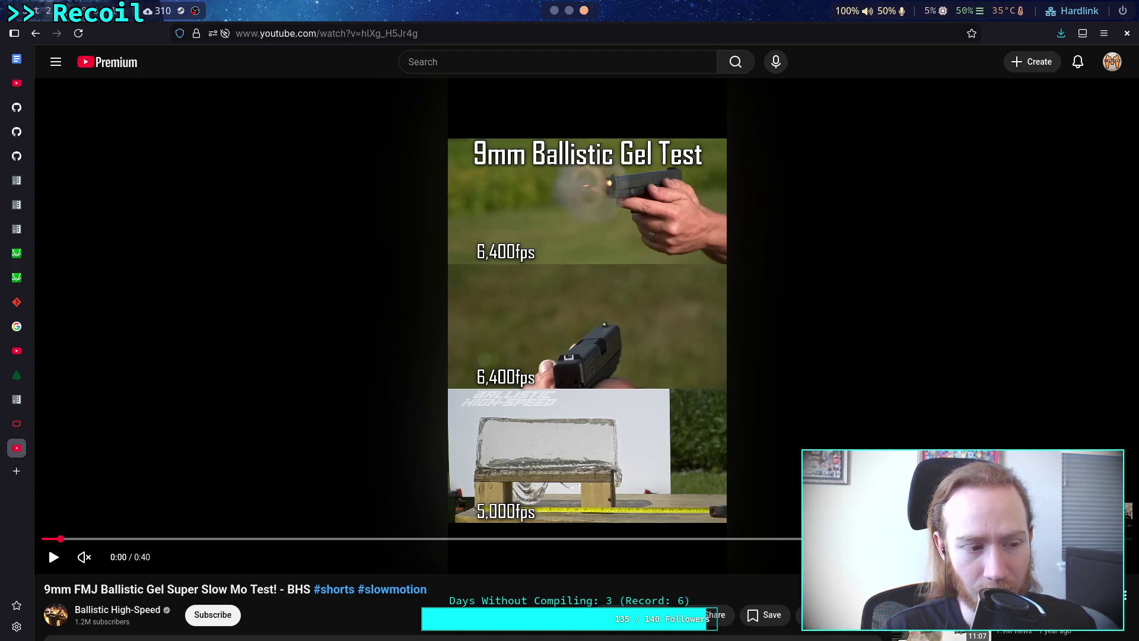
key(period)
key(period)
key(comma)
key(comma)
key(comma)
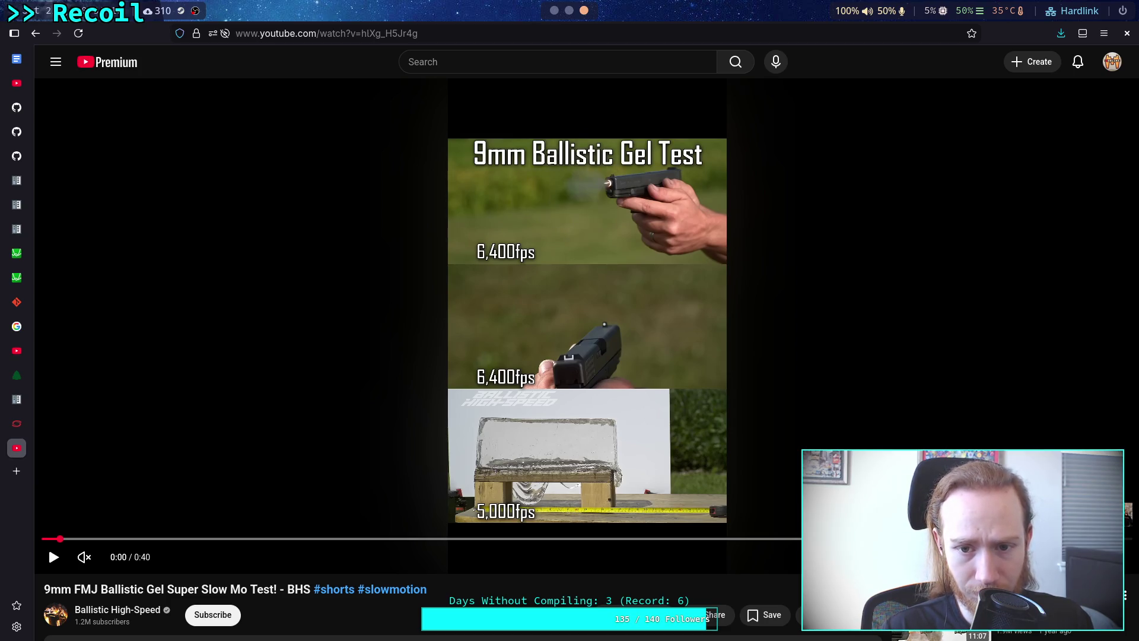
key(comma)
key(comma)
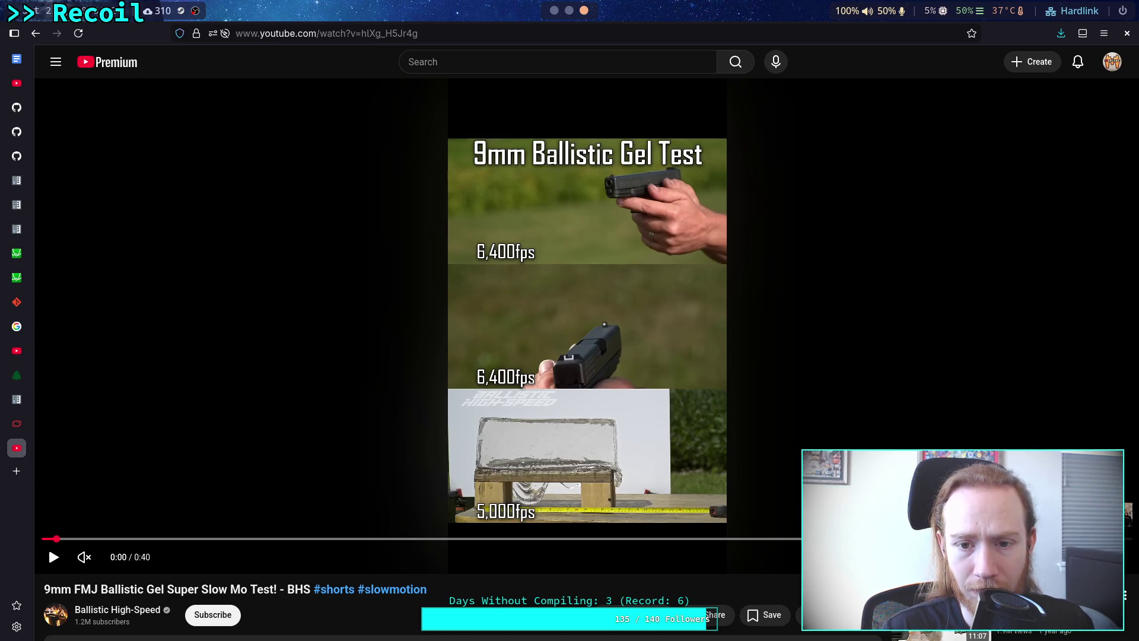
key(period)
key(period)
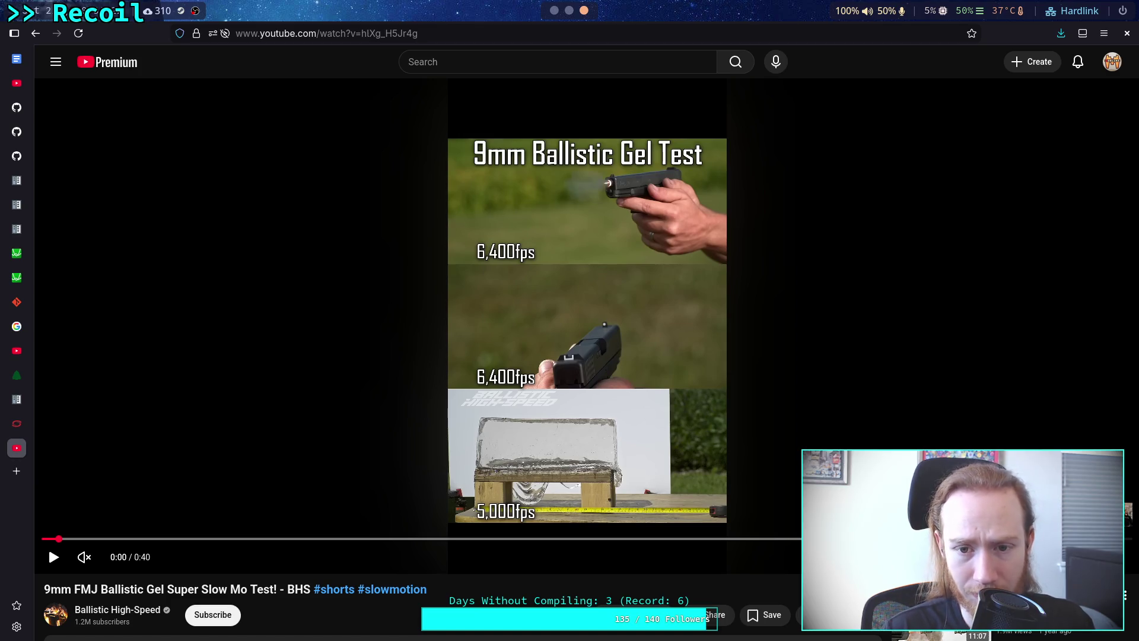
key(period)
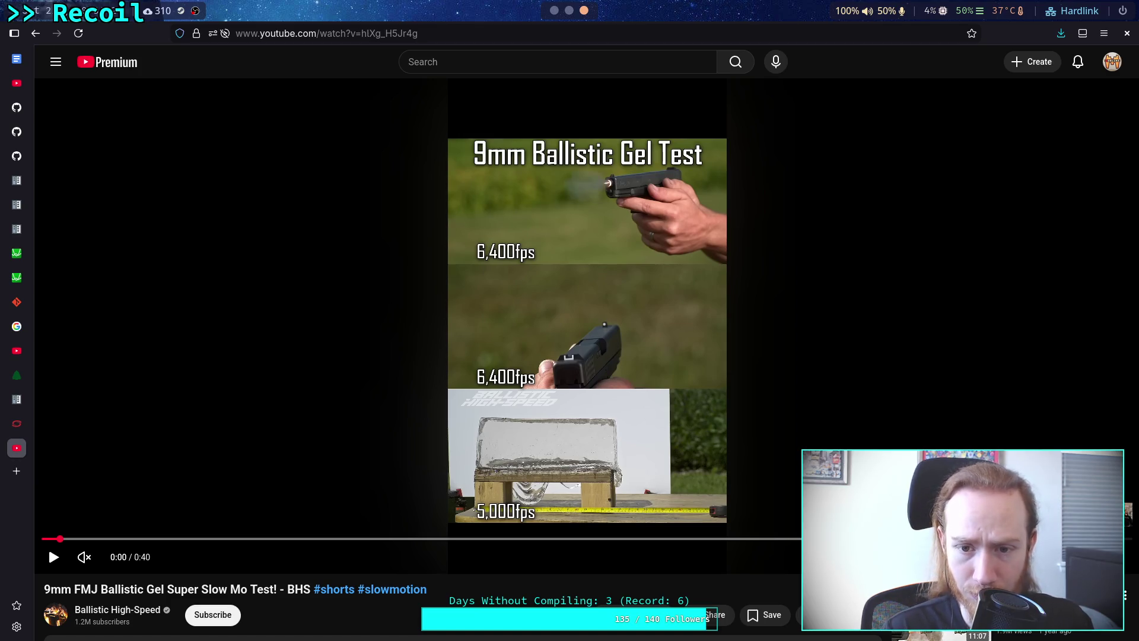
key(period)
key(period)
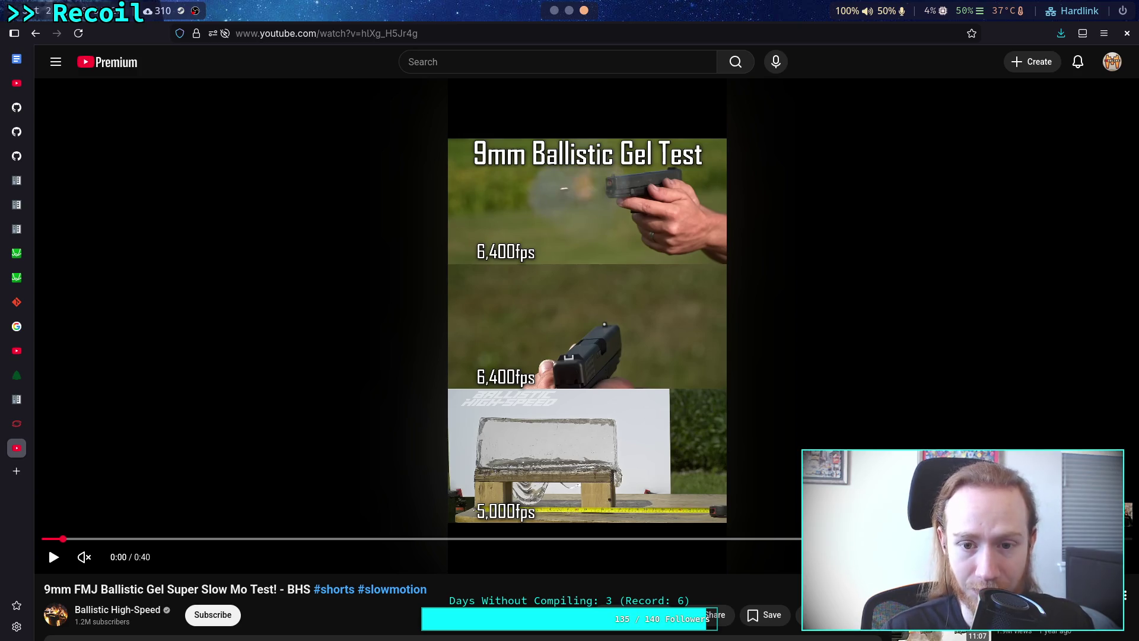
key(period)
key(period)
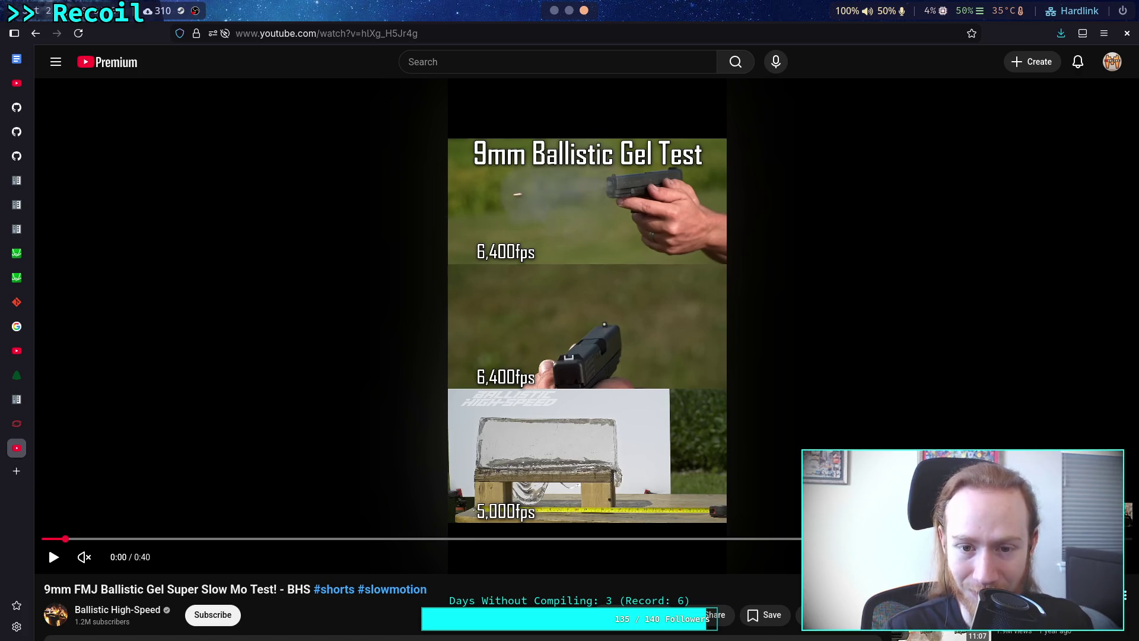
key(period)
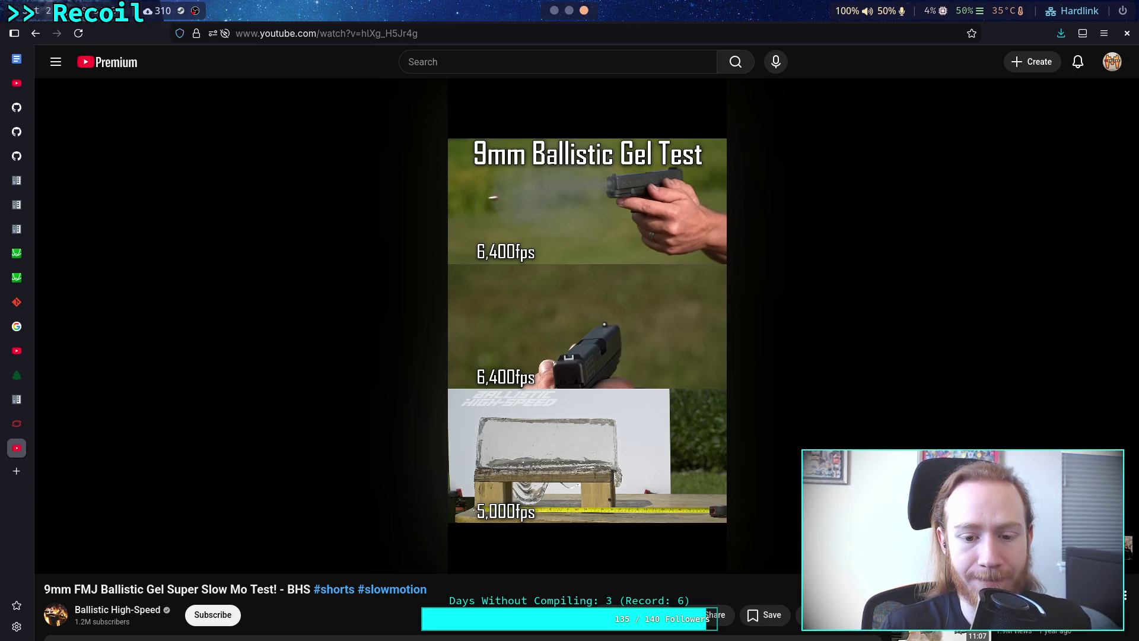
scroll(540, 325, down, 5)
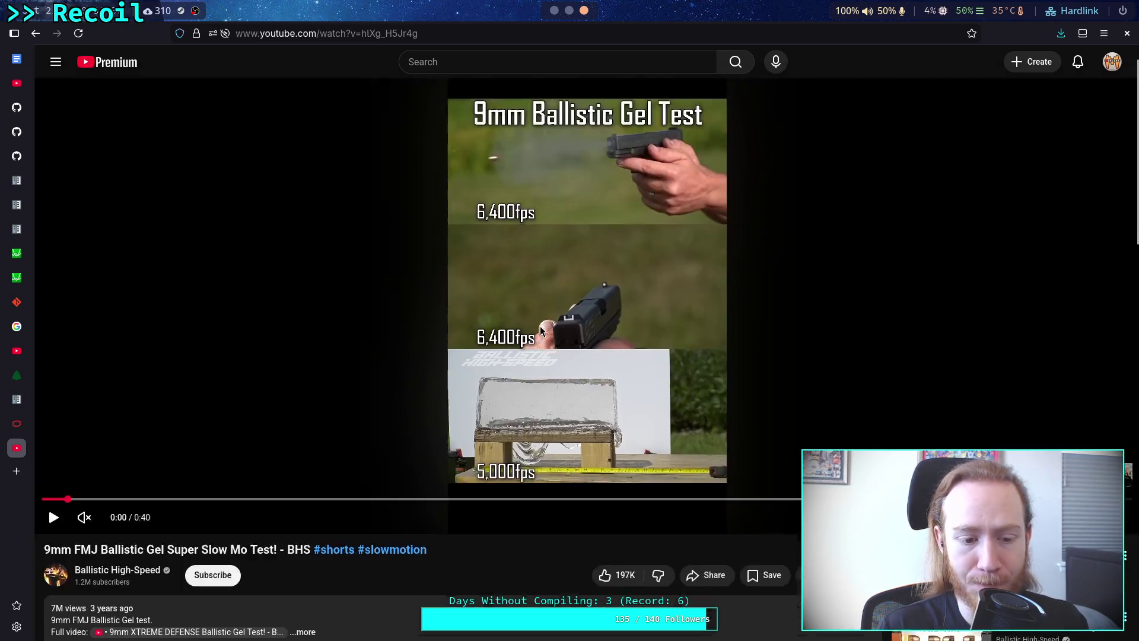
scroll(541, 417, down, 3)
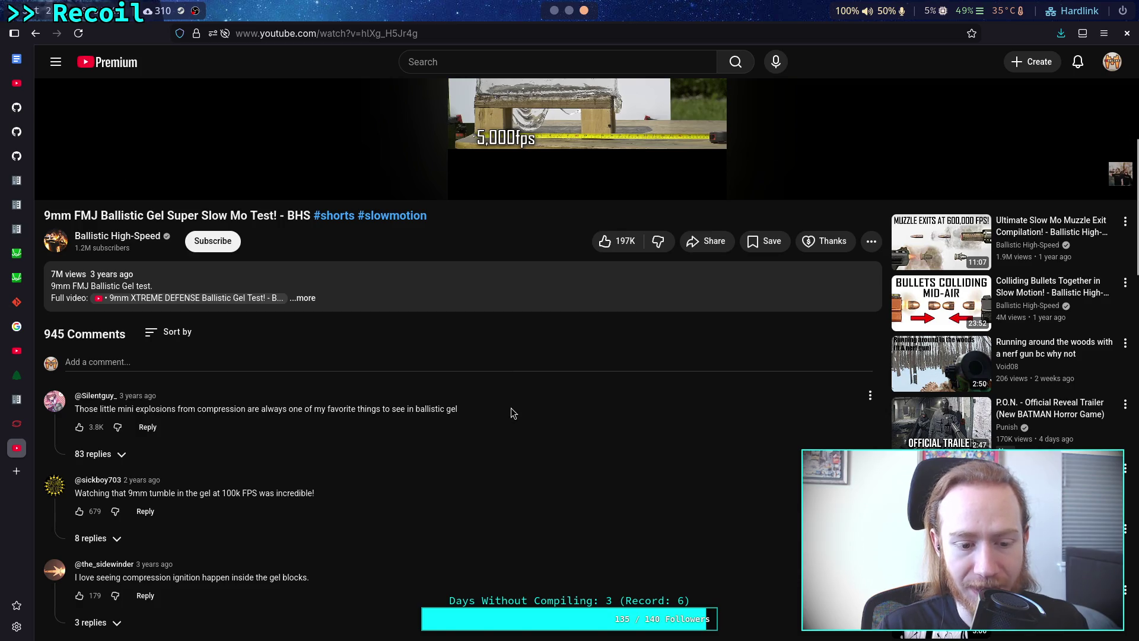
scroll(513, 414, down, 3)
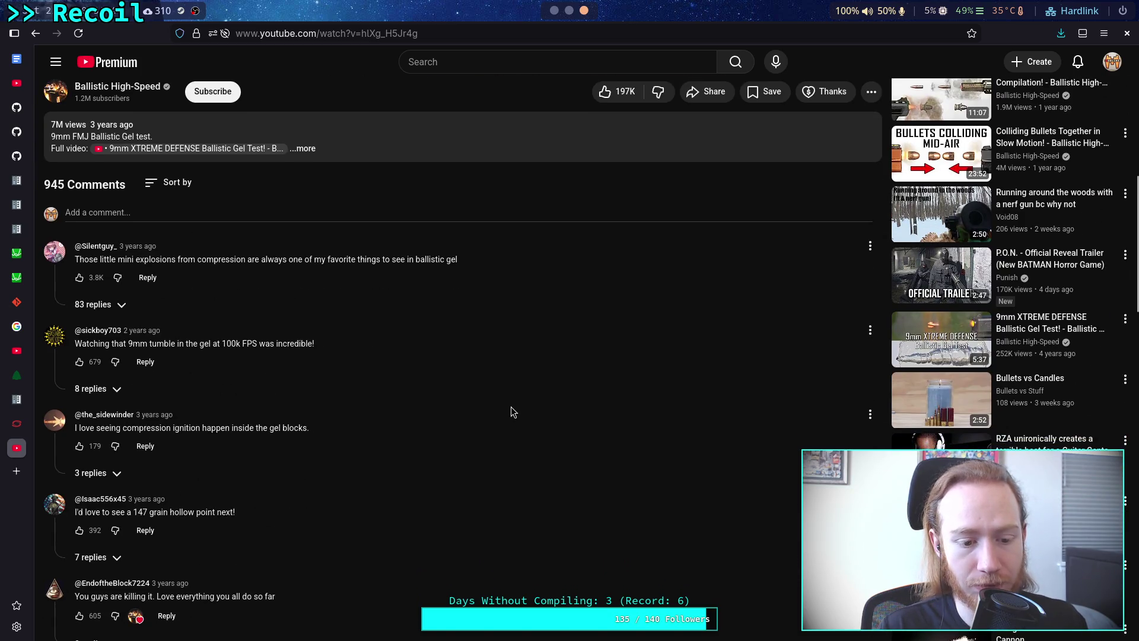
scroll(511, 406, up, 10)
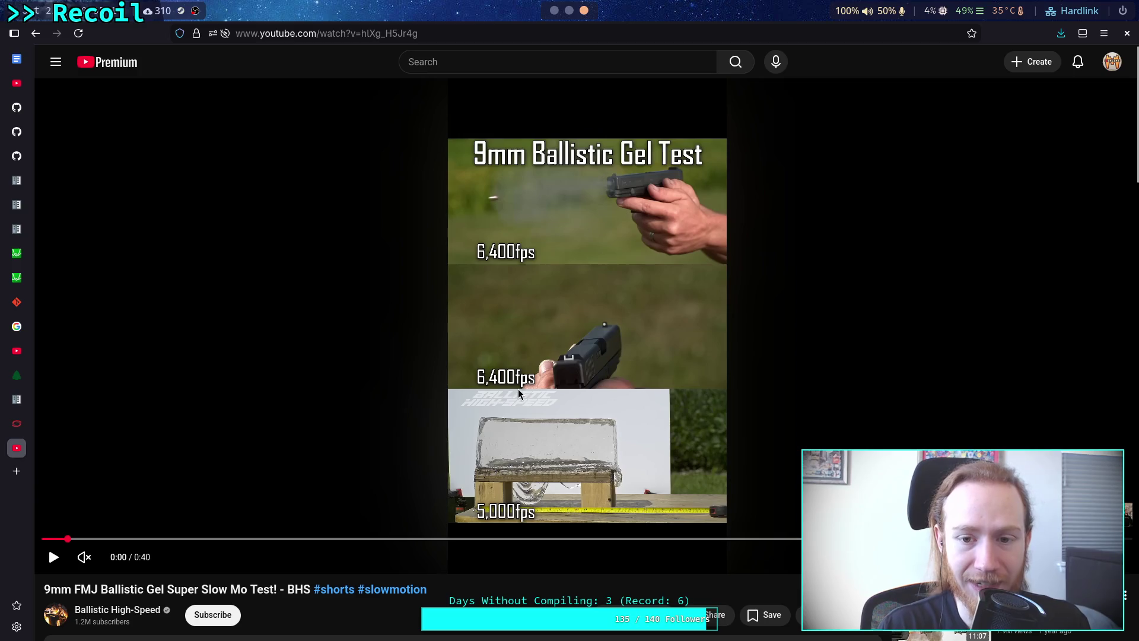
- Step the paused gel test video back and forth to find the frame just before the muzzle flash
key(comma)
key(comma)
key(comma)
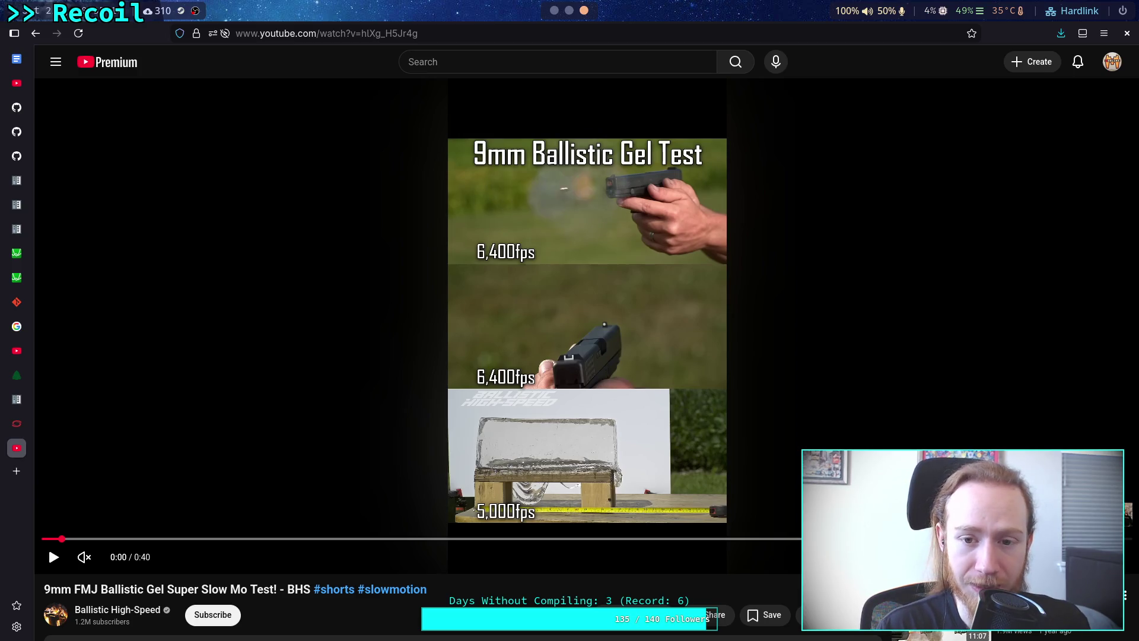
key(comma)
key(comma)
key(comma)
key(comma)
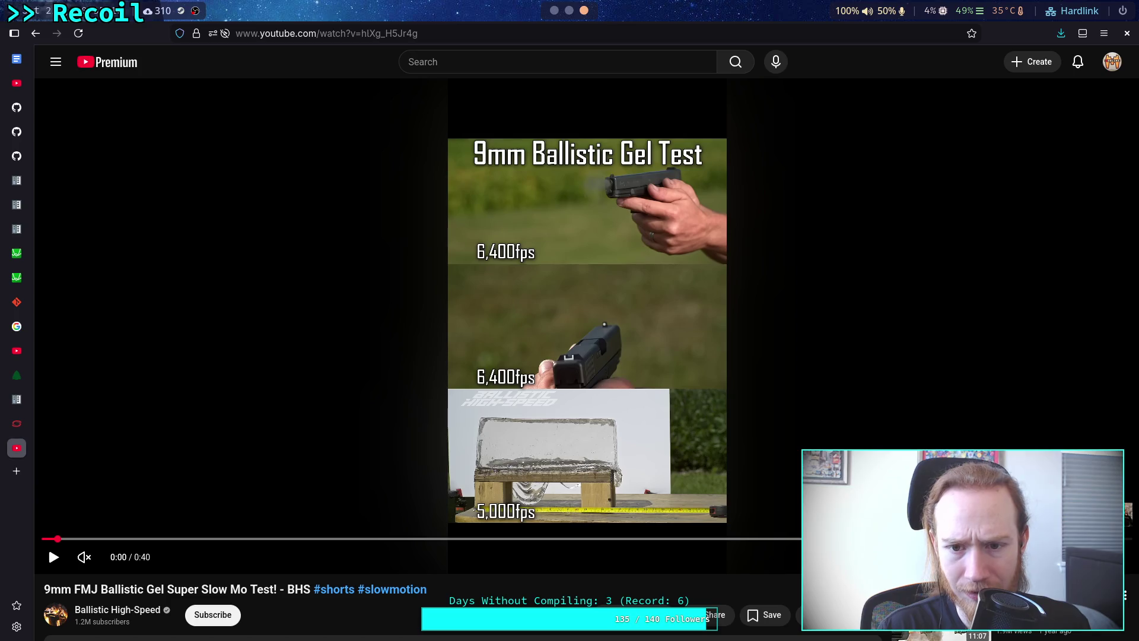
key(period)
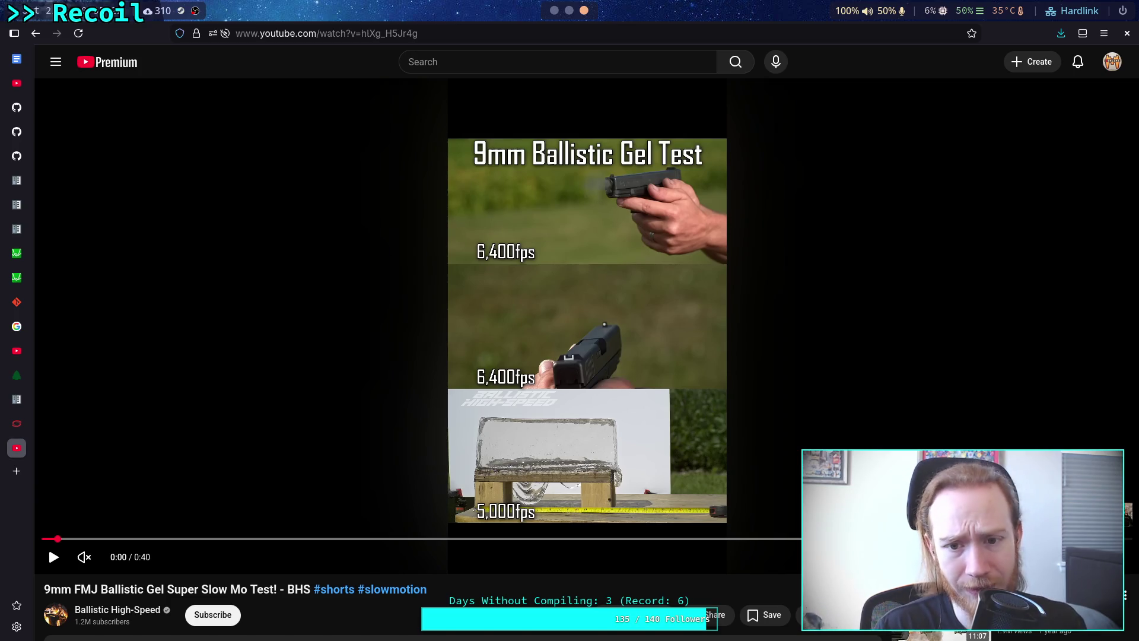
key(period)
key(period)
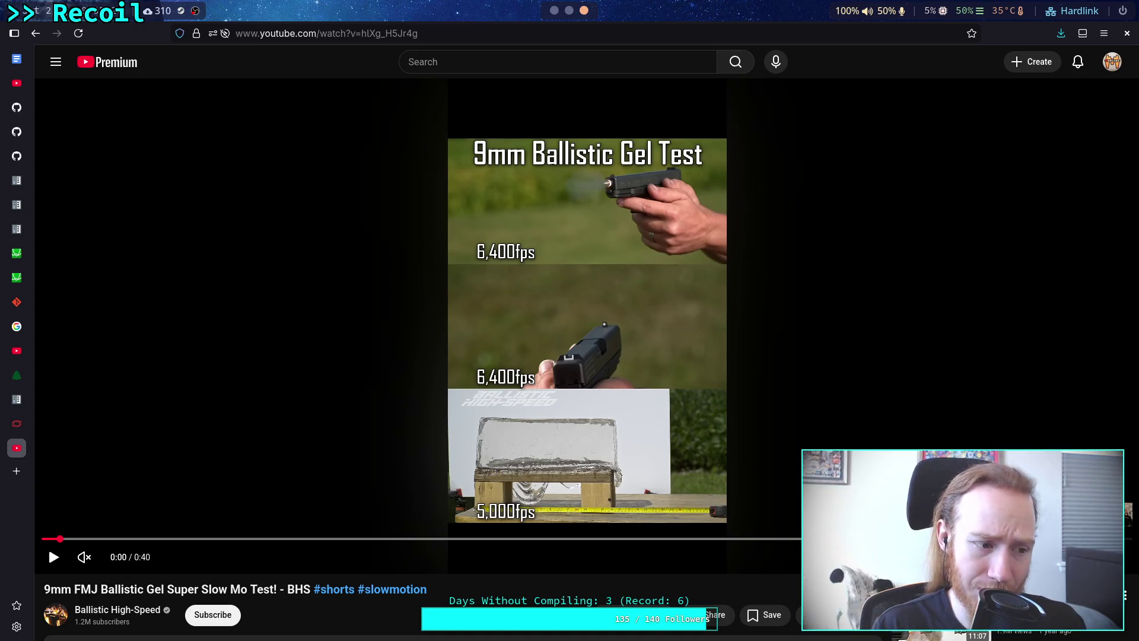
key(comma)
key(comma)
key(comma)
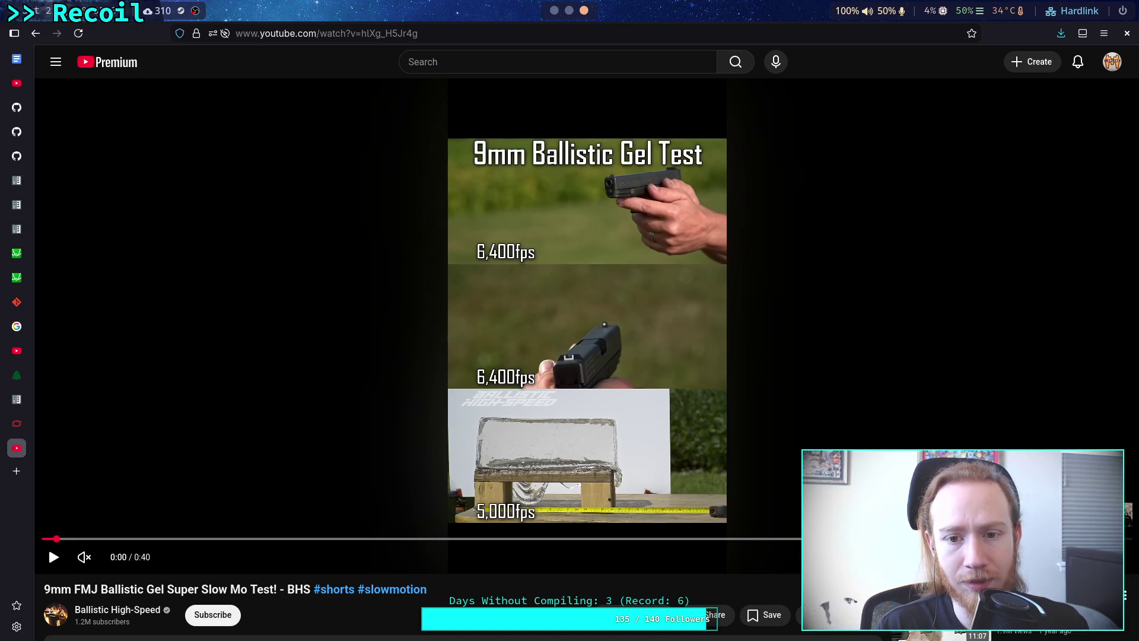
- Advance frame by frame through the flash and bullet exit to 0:07, slide back and casing ejecting
key(period)
key(period)
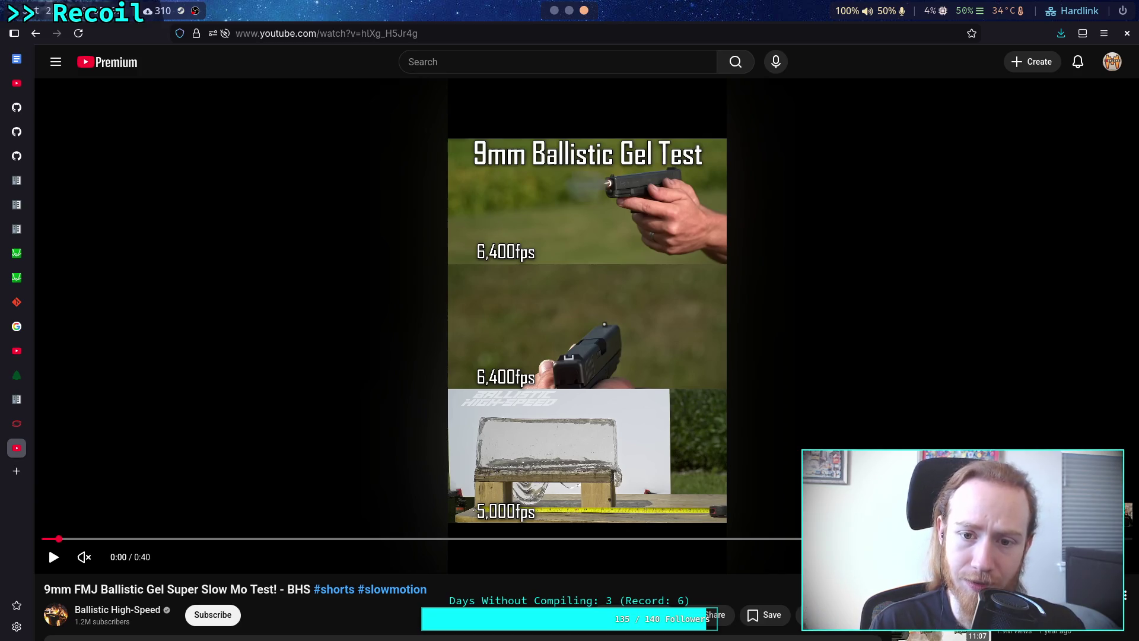
key(period)
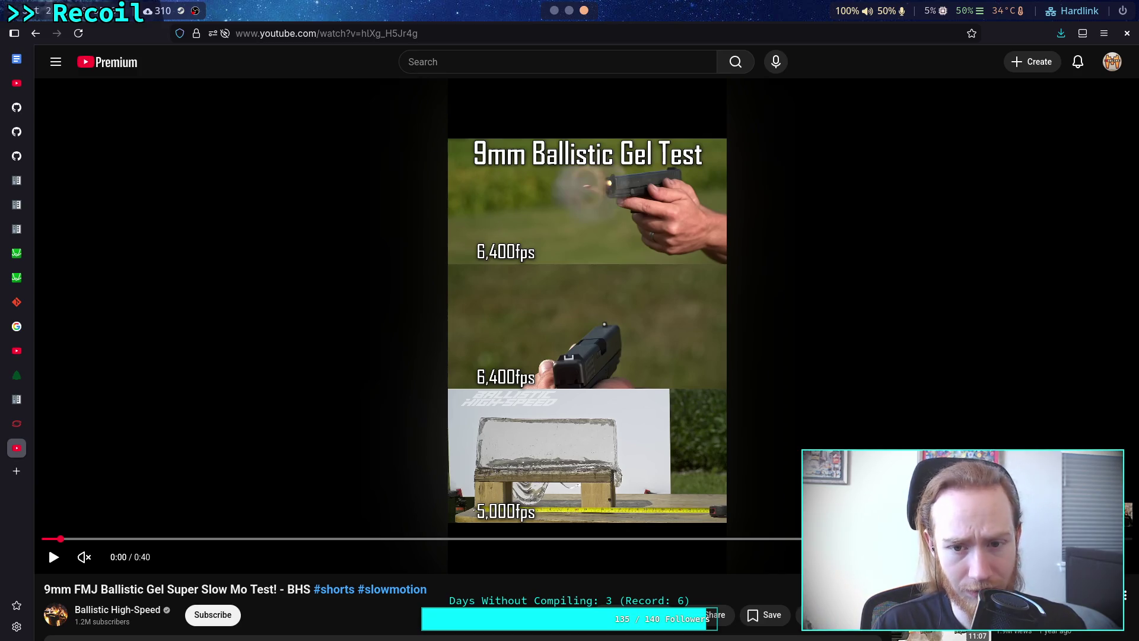
key(period)
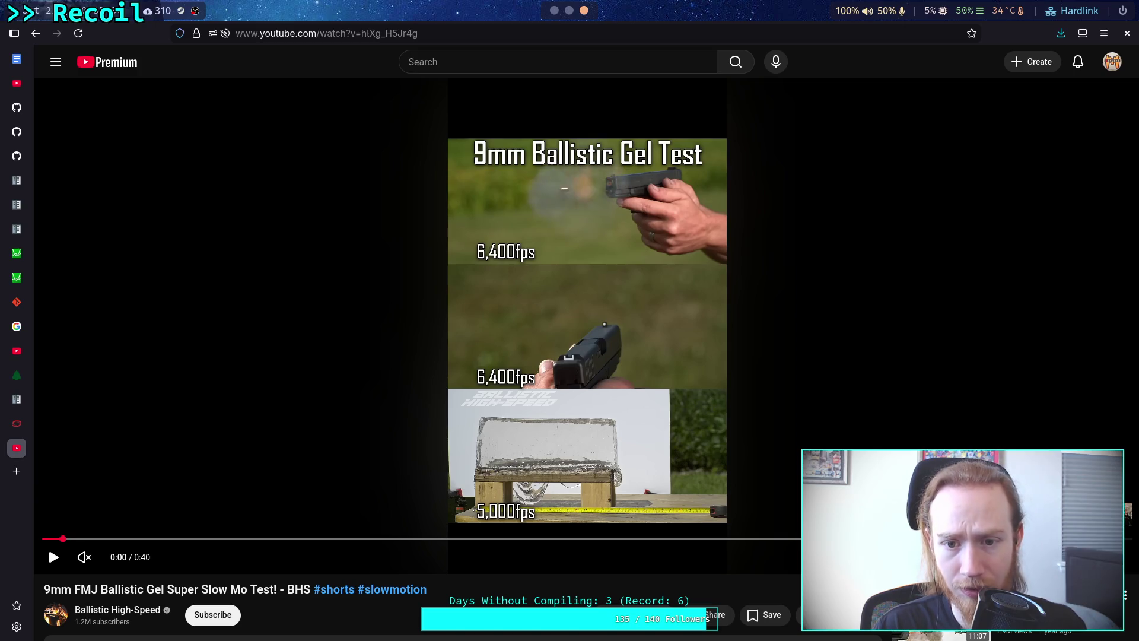
key(period)
key(period)
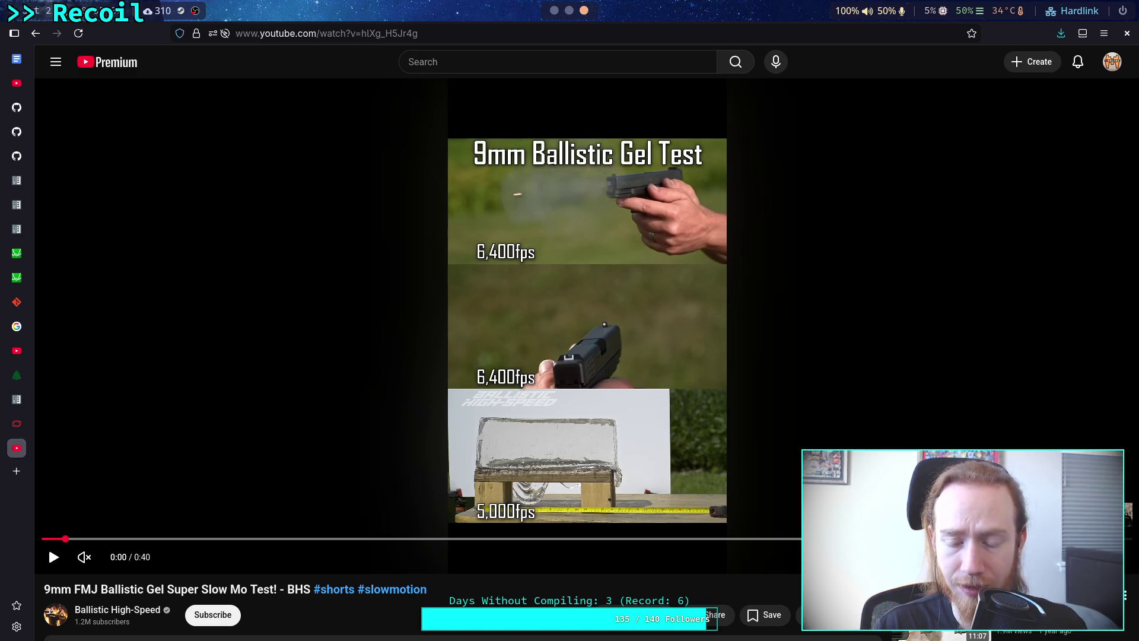
key(period)
key(period)
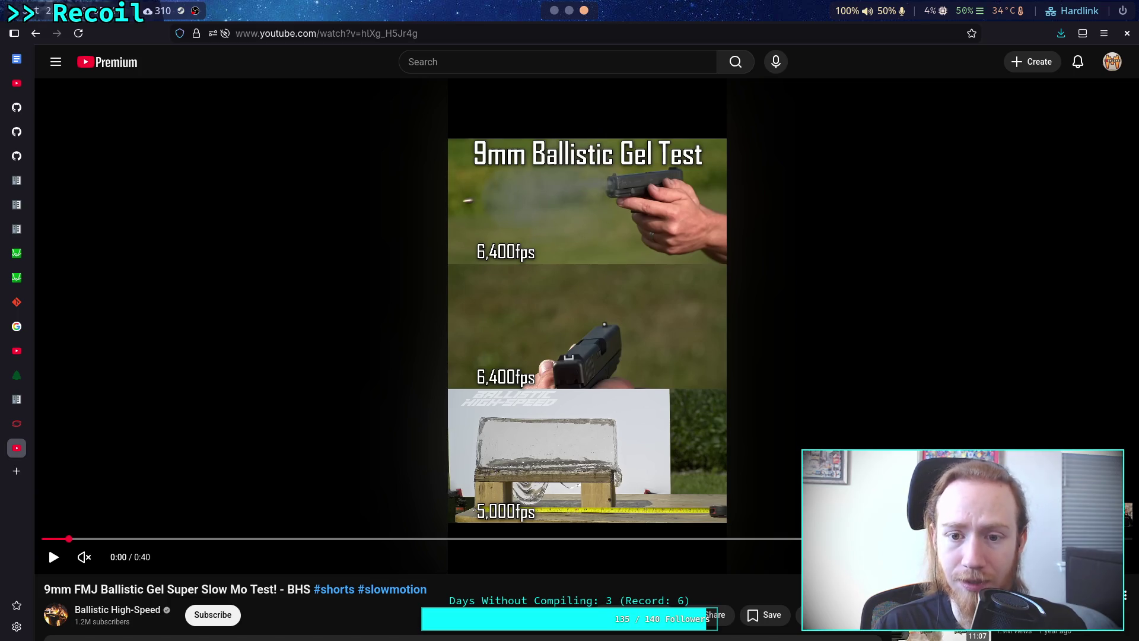
key(period)
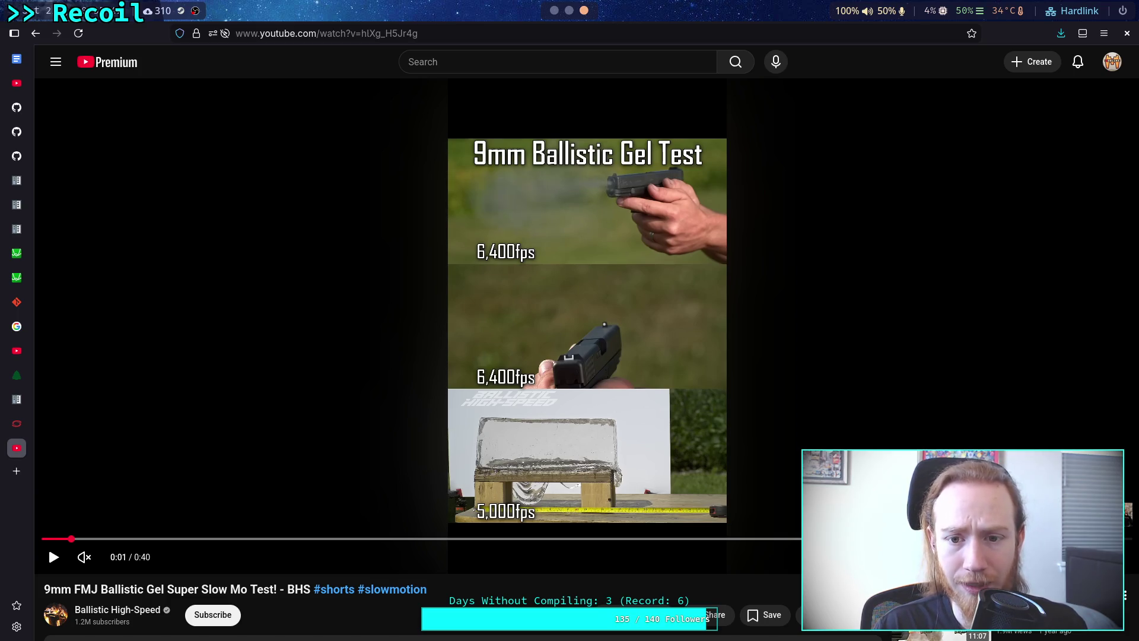
key(period)
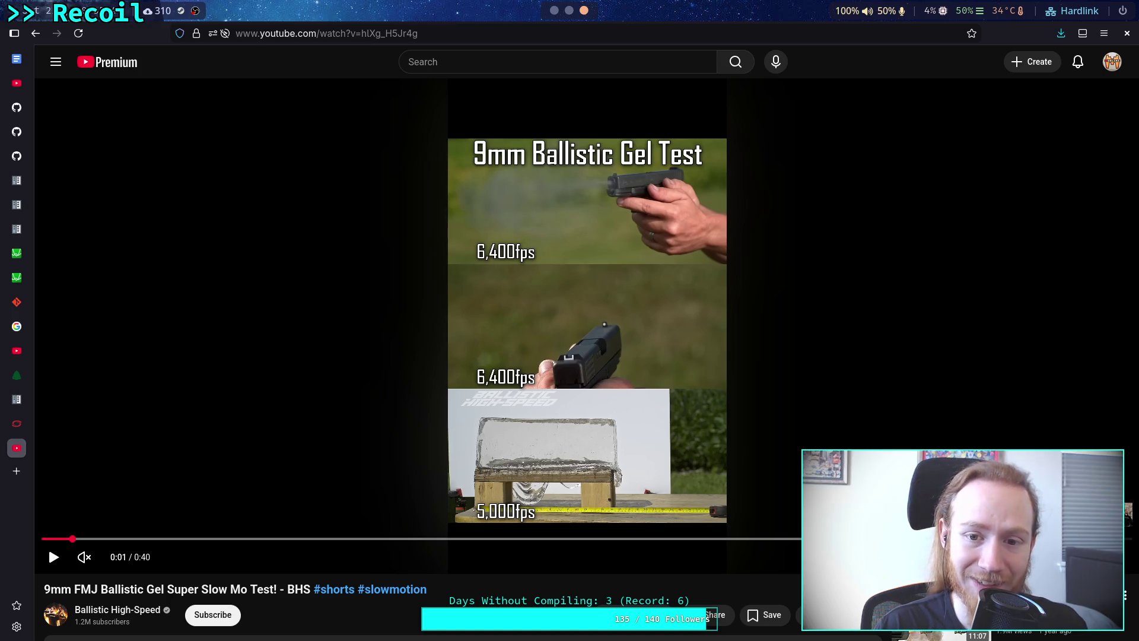
key(period)
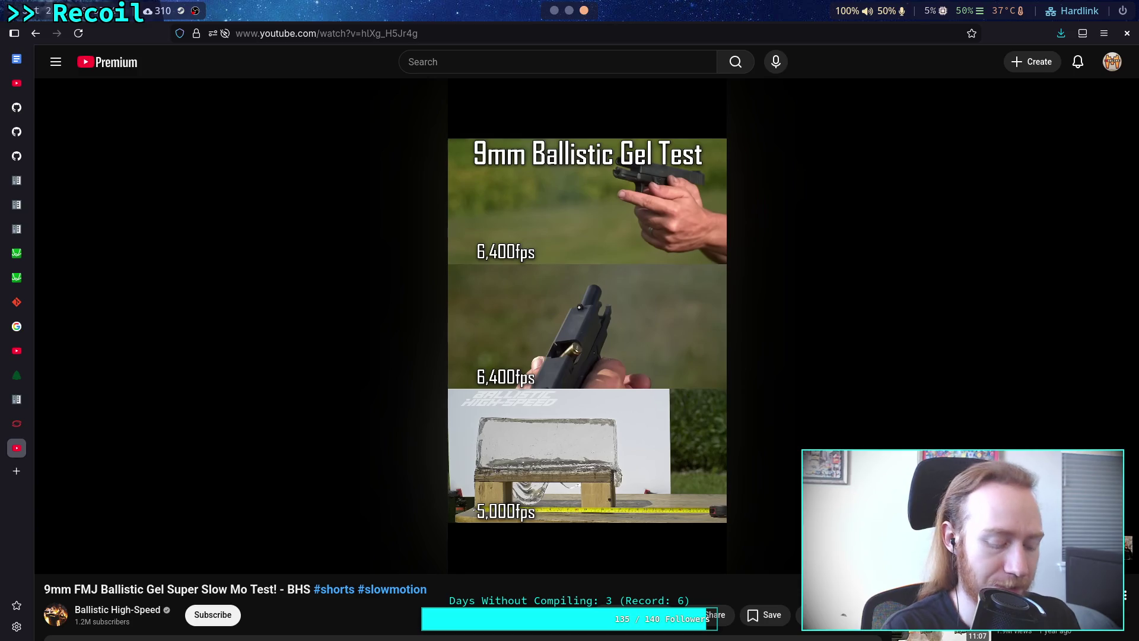
- Evaluate 110/6400 in the Python REPL to get 0.0171875 seconds, then return to the gel video
key(super+2)
text(11)
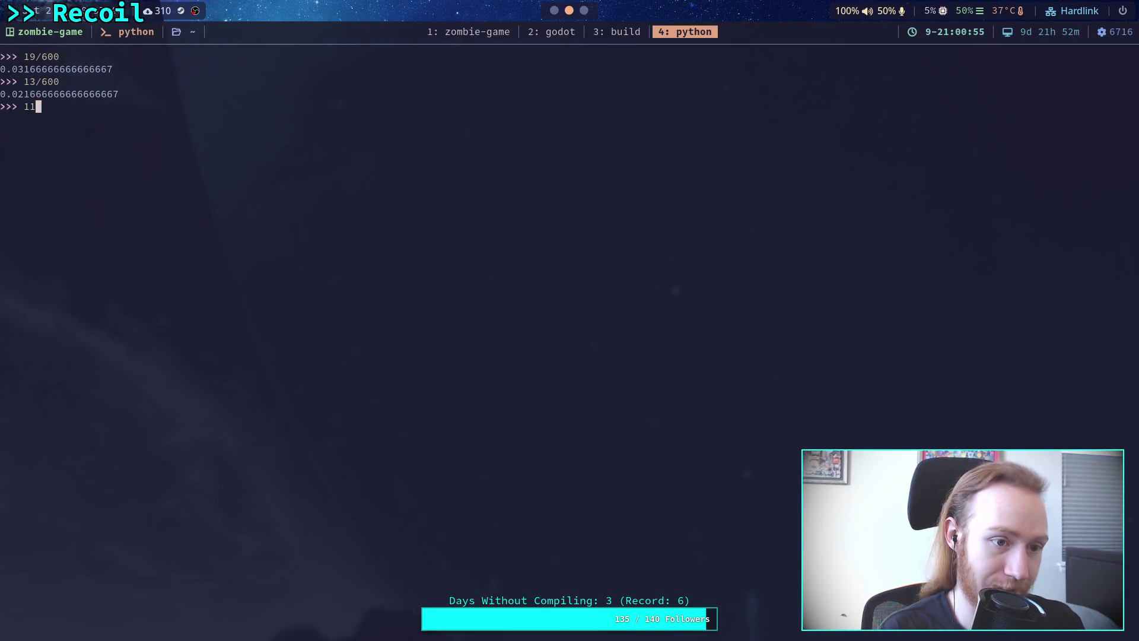
text(0/)
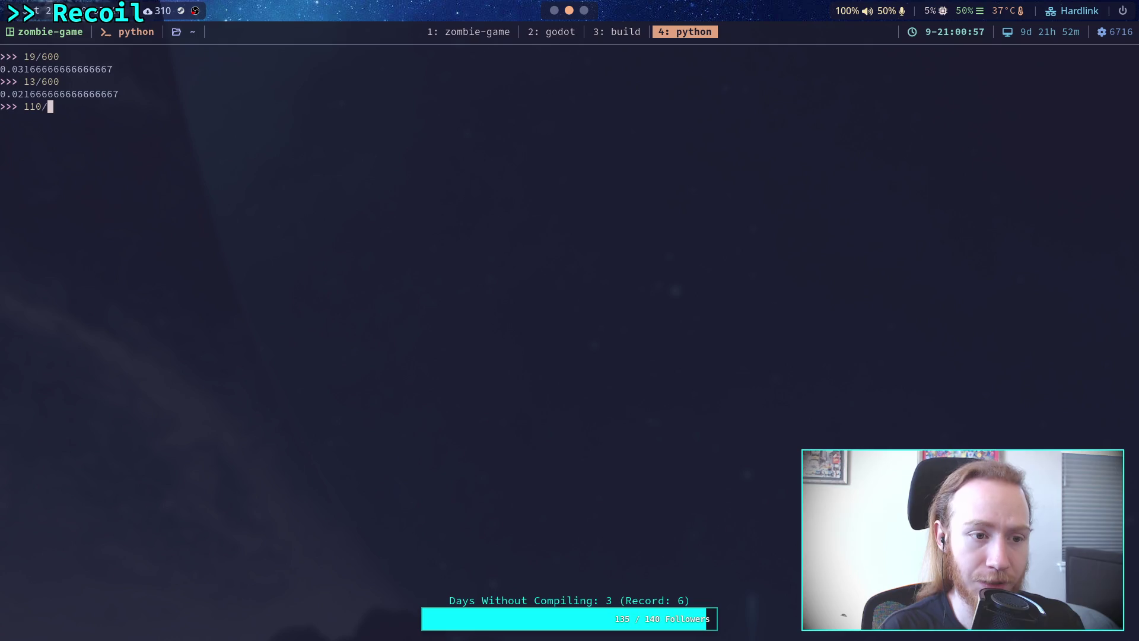
text(65)
text(00)
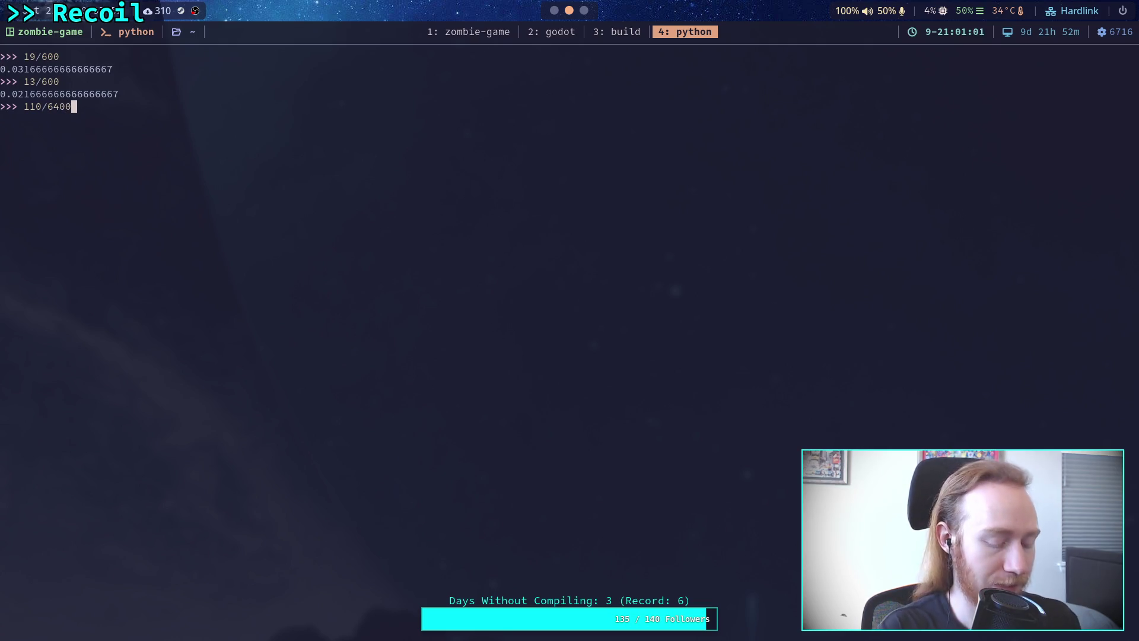
key(super+2)
key(super+4)
key(super+1)
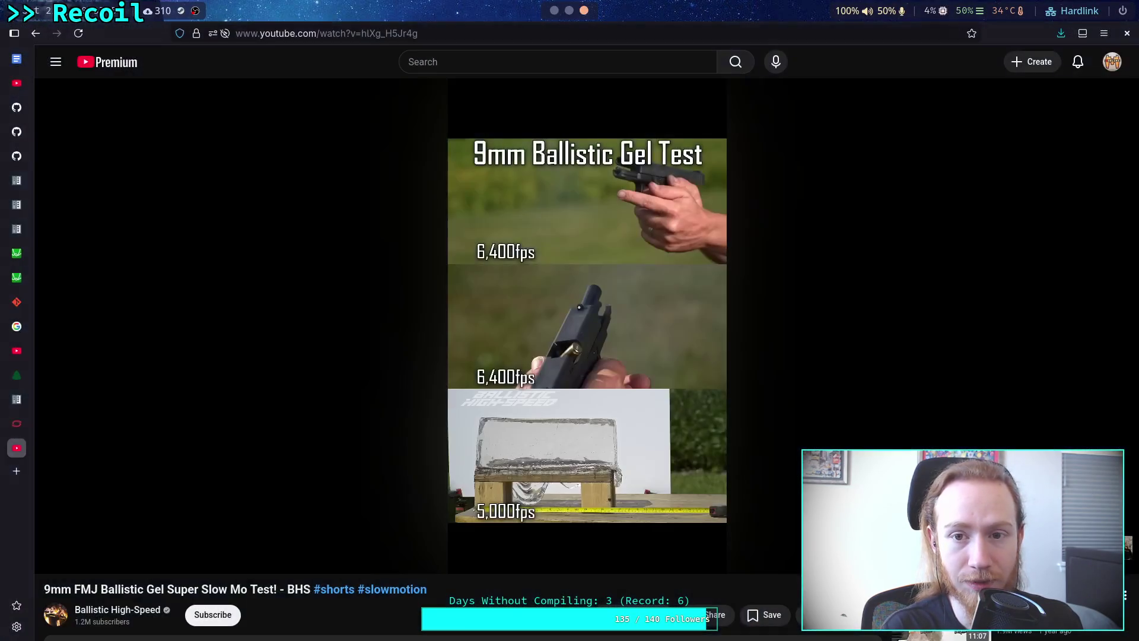
key(super+4)
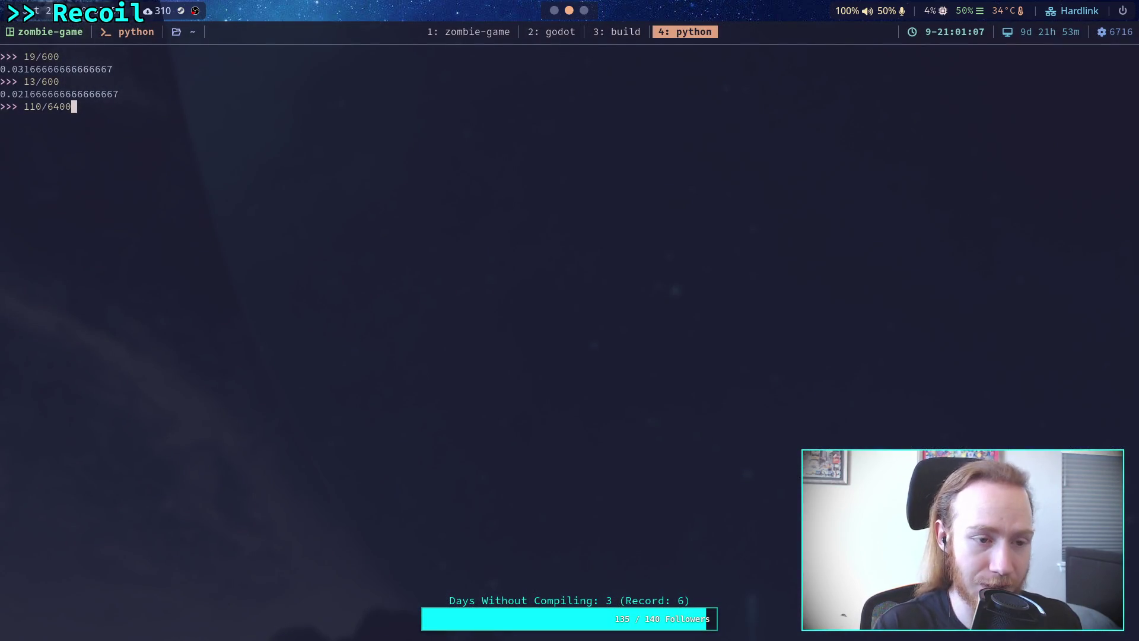
key(Return)
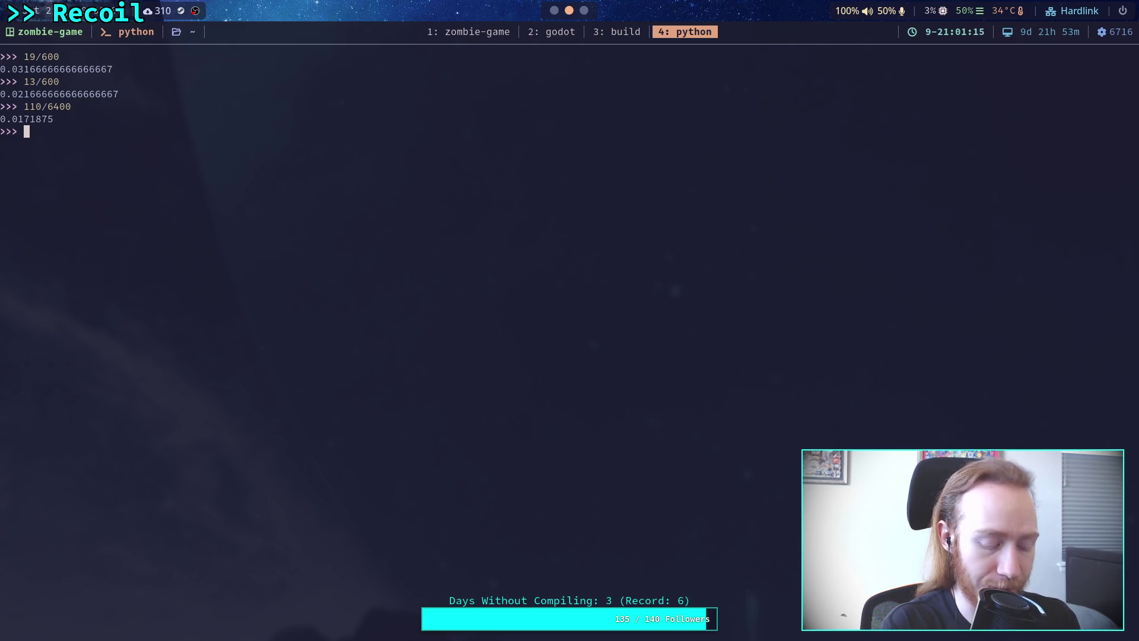
key(super+2)
key(super+1)
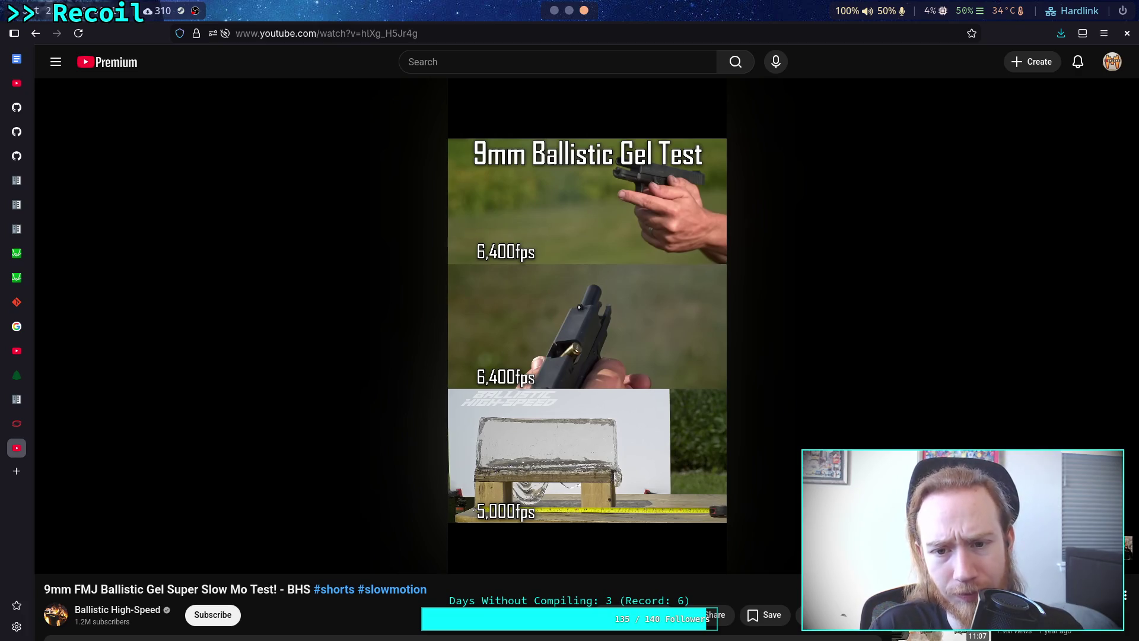
- Replay the gel test slide cycle from 0:08, pause at 0:12, and rewind to 0:00
key(k)
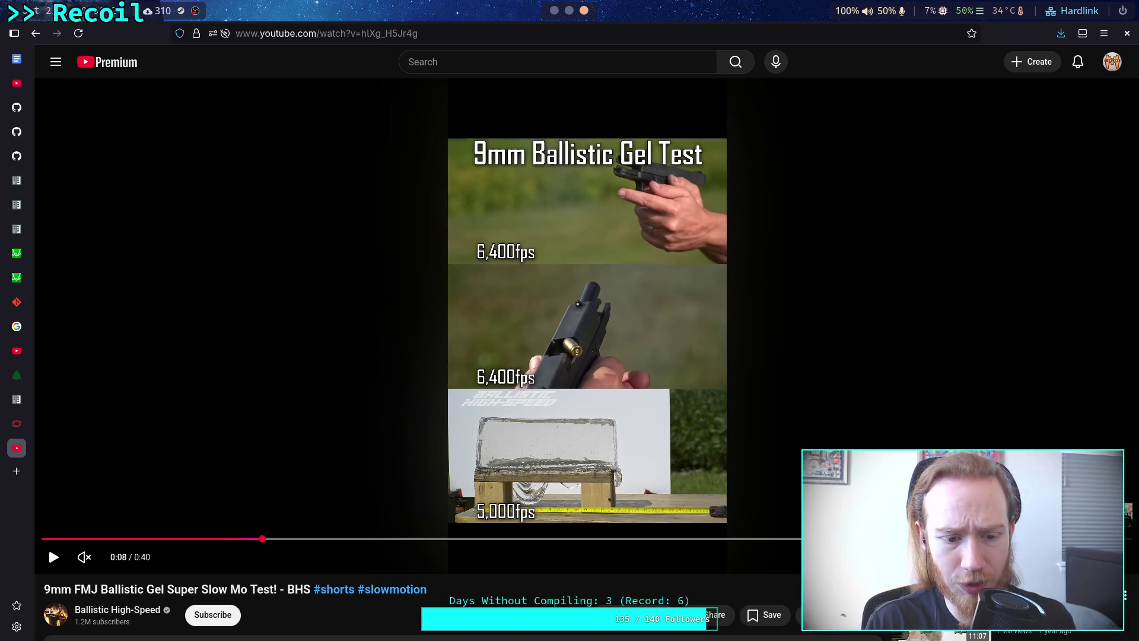
drag(267, 541, 285, 540)
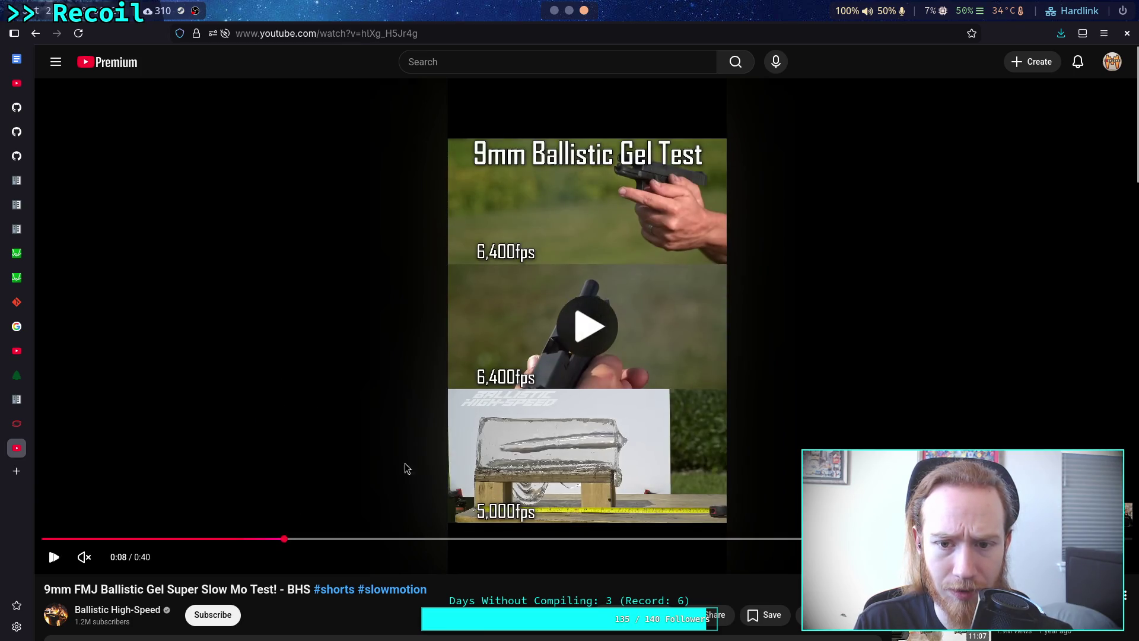
click(509, 391)
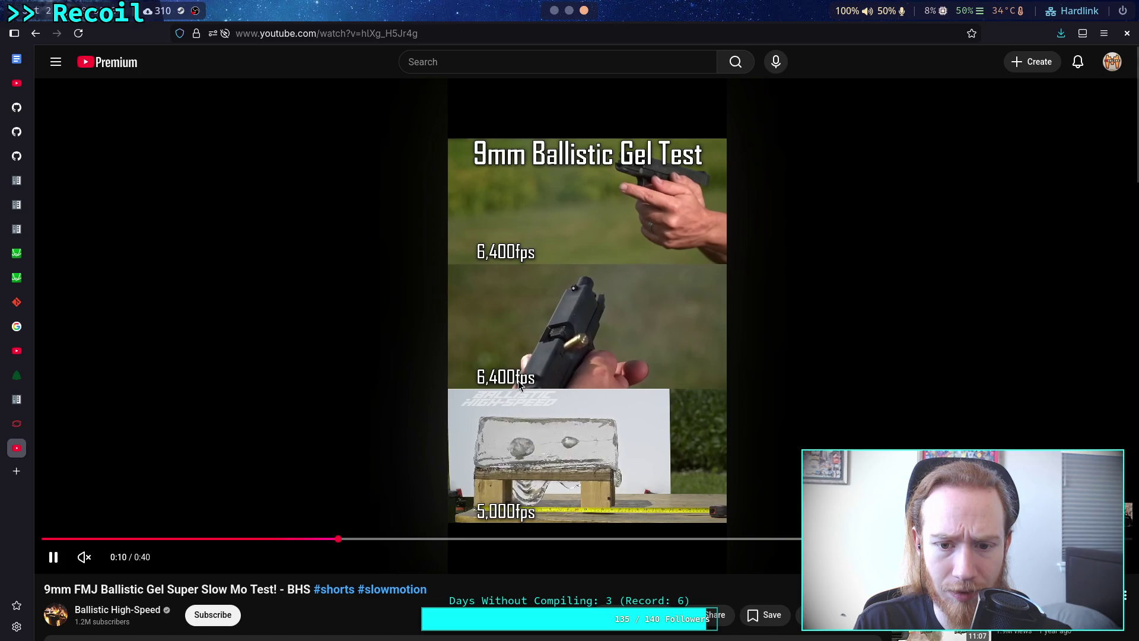
click(574, 379)
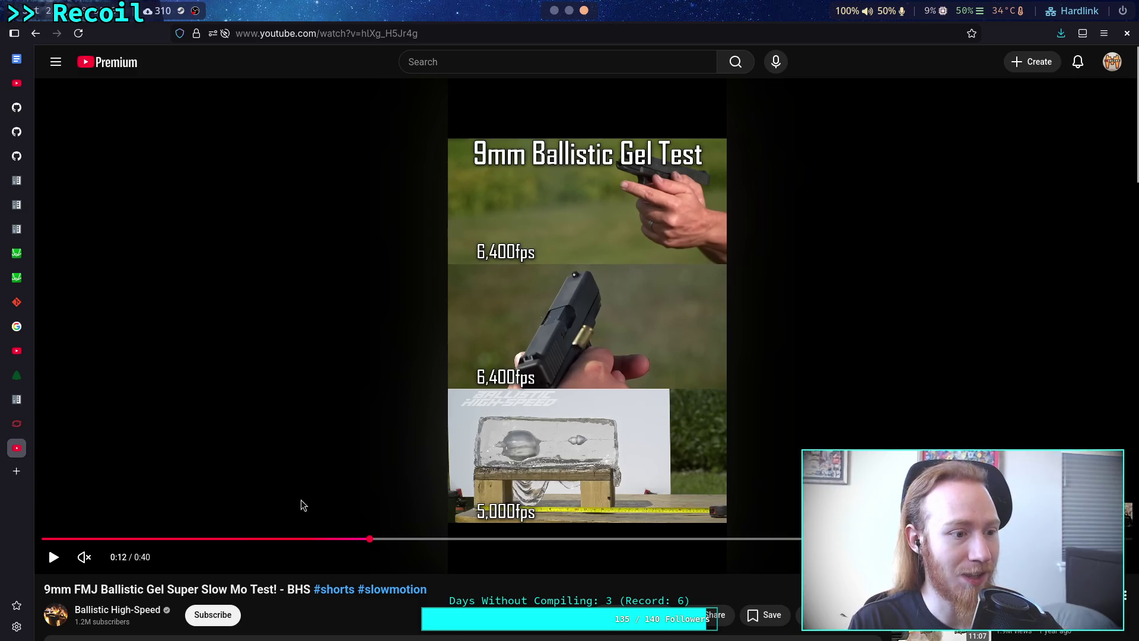
key(0)
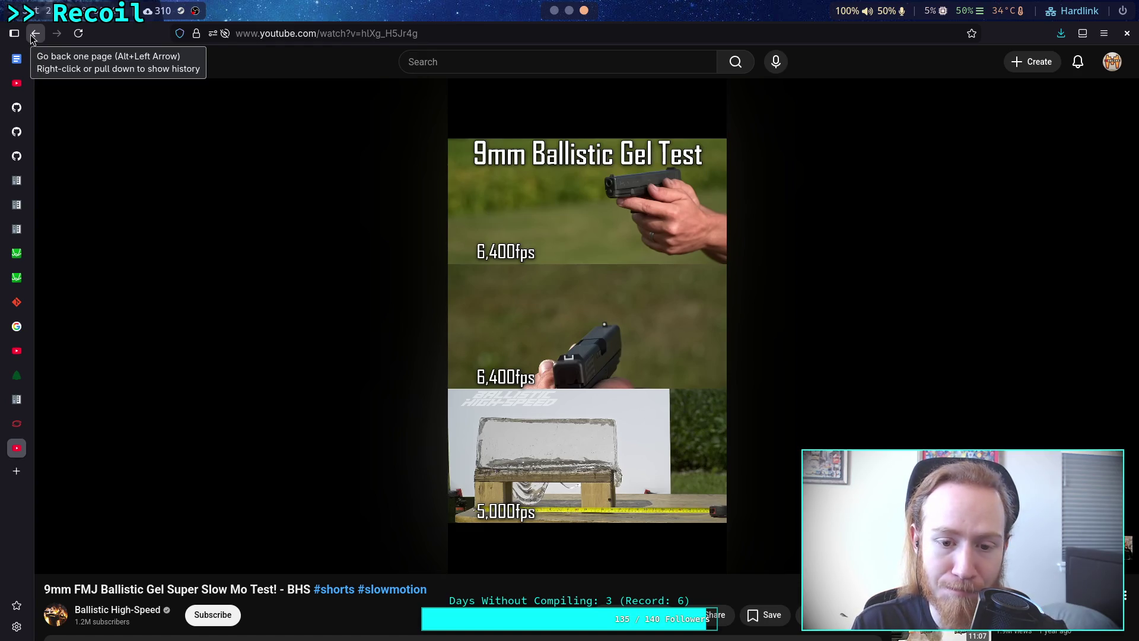
scroll(297, 229, down, 3)
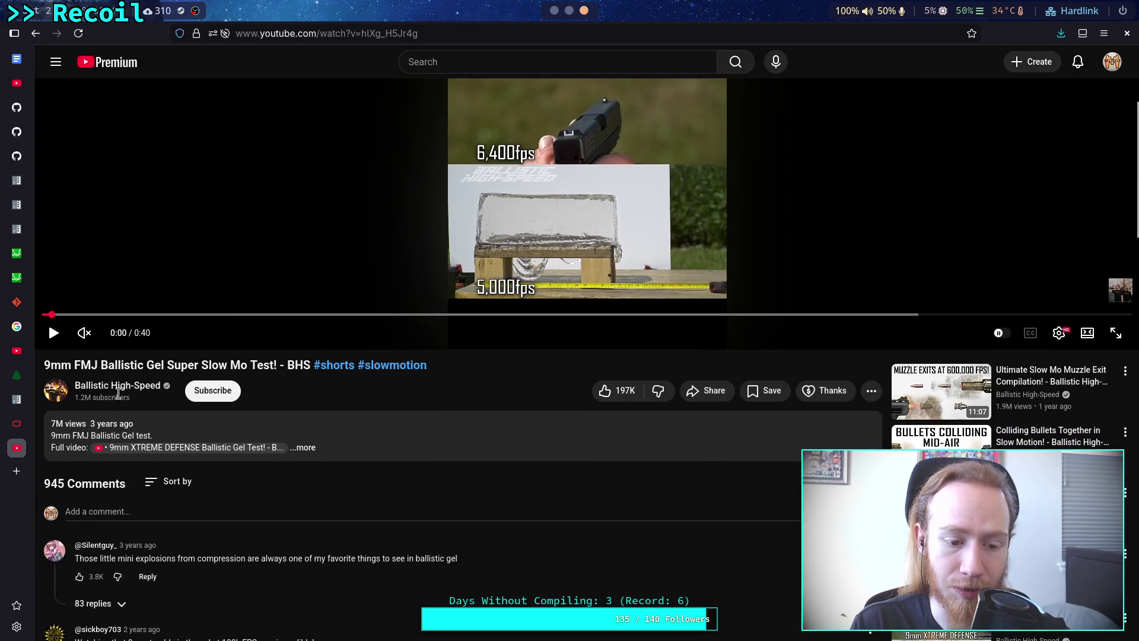
- Scrub the gel test video ahead to the 0:03 muzzle flash and play it briefly
scroll(365, 386, up, 3)
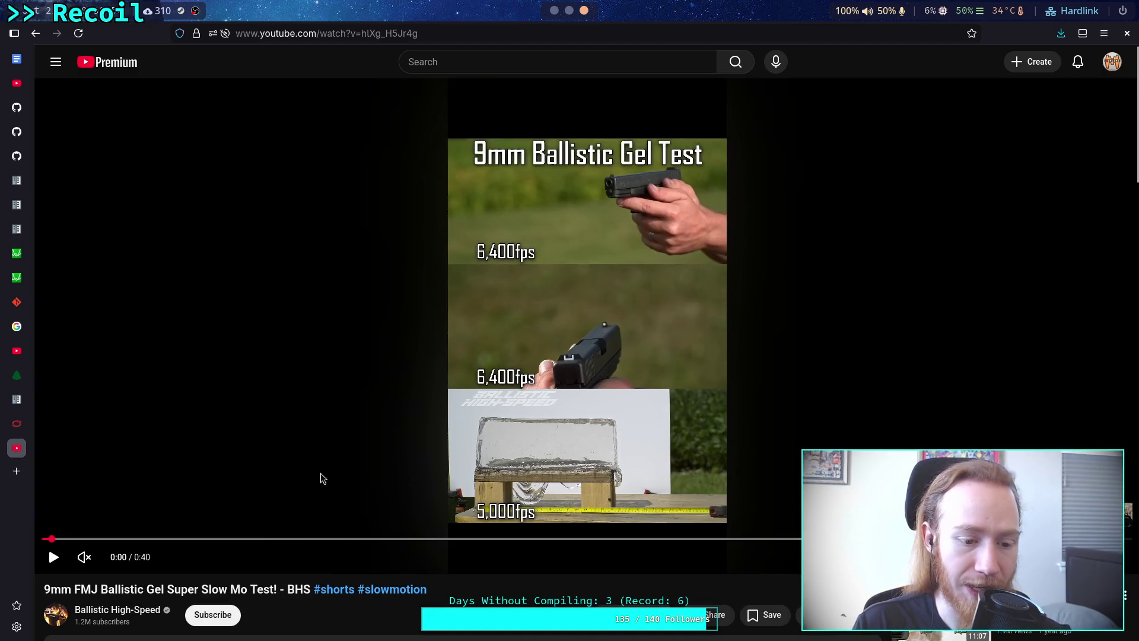
click(87, 538)
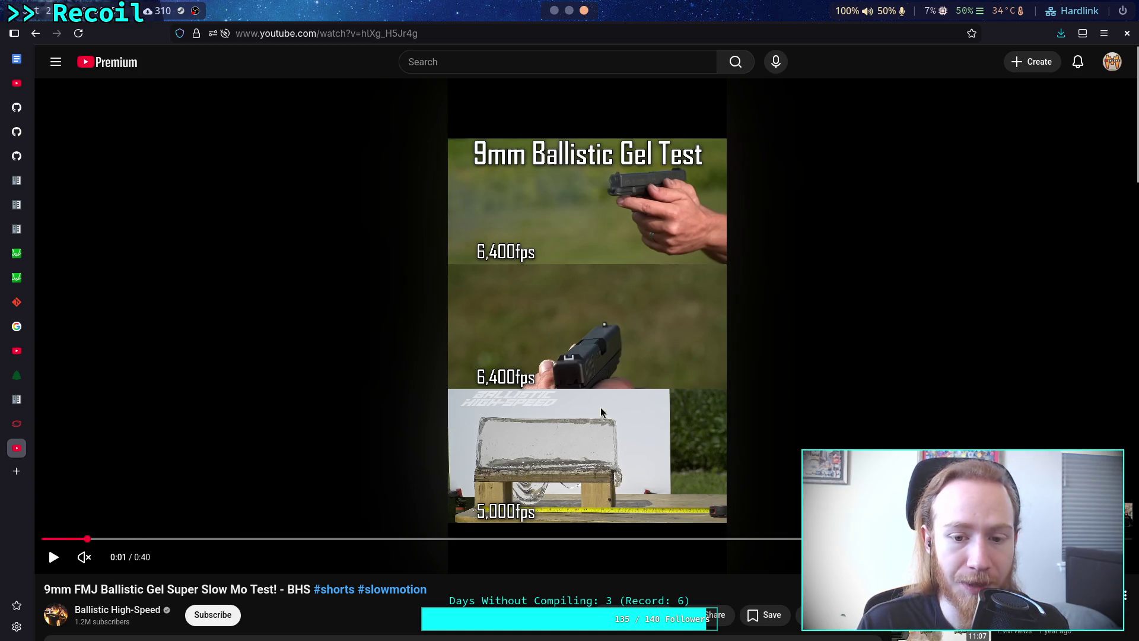
click(101, 540)
drag(105, 542, 138, 542)
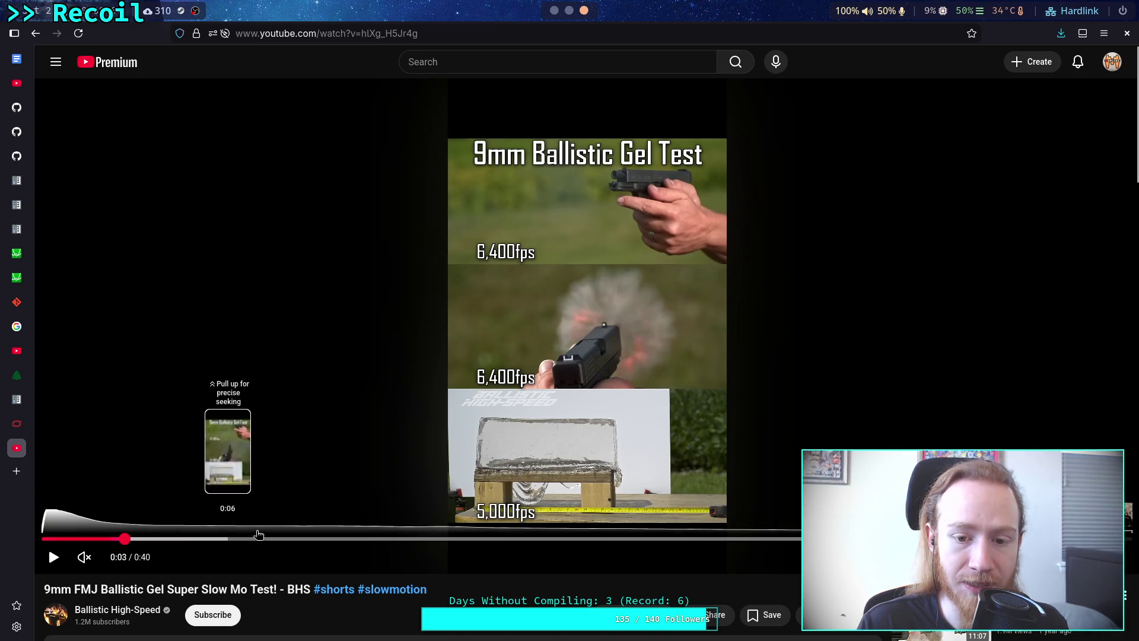
click(265, 431)
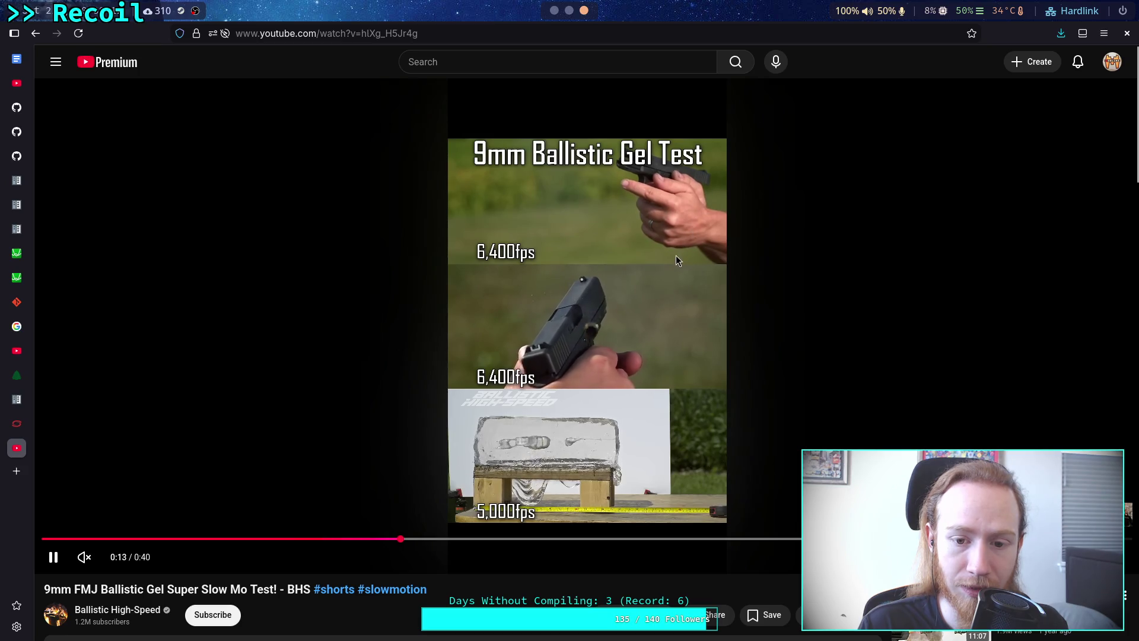
key(space)
- Rewind to about 0:02, play to near 0:03, and step back to just before the shot
drag(382, 538, 176, 539)
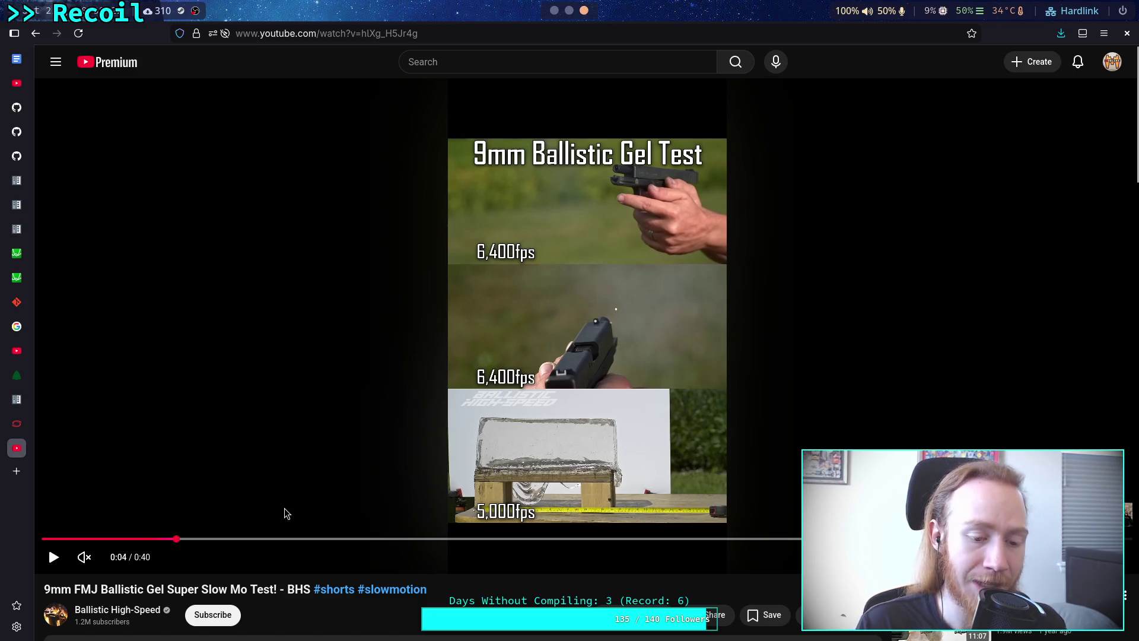
drag(171, 540, 160, 541)
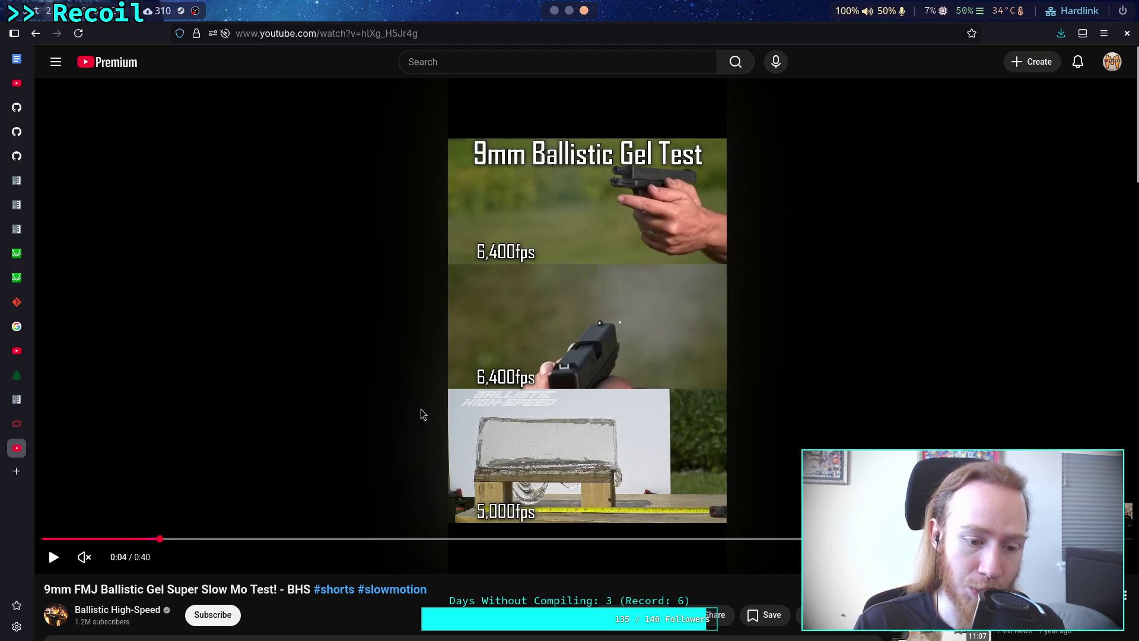
click(151, 539)
drag(152, 538, 107, 540)
click(374, 458)
click(374, 458)
key(comma)
key(comma)
key(comma)
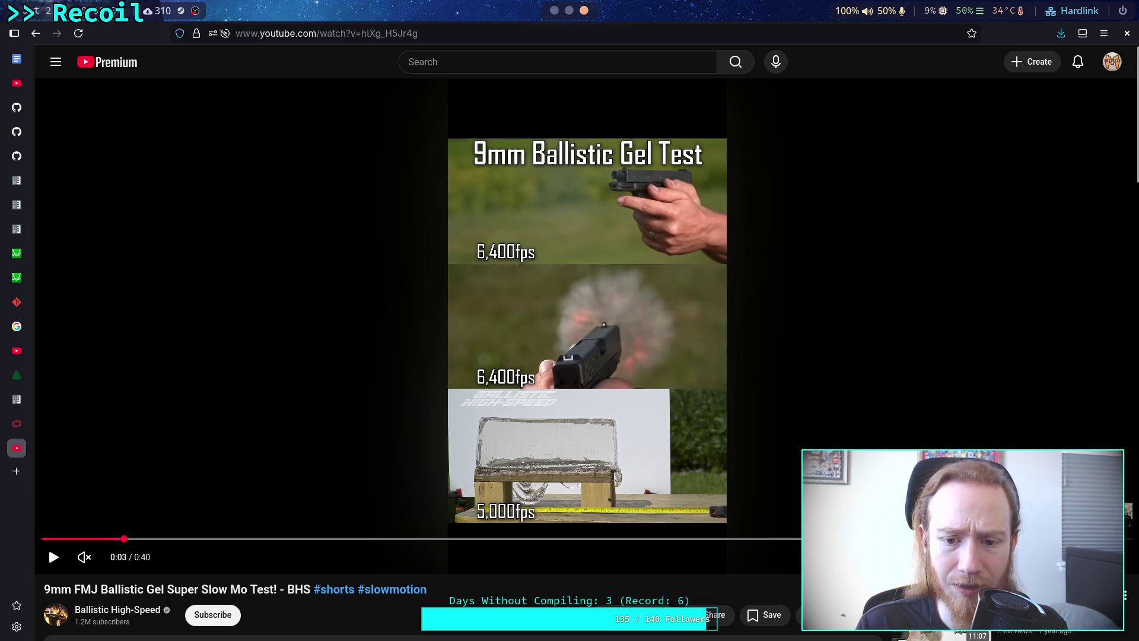
key(comma)
key(comma)
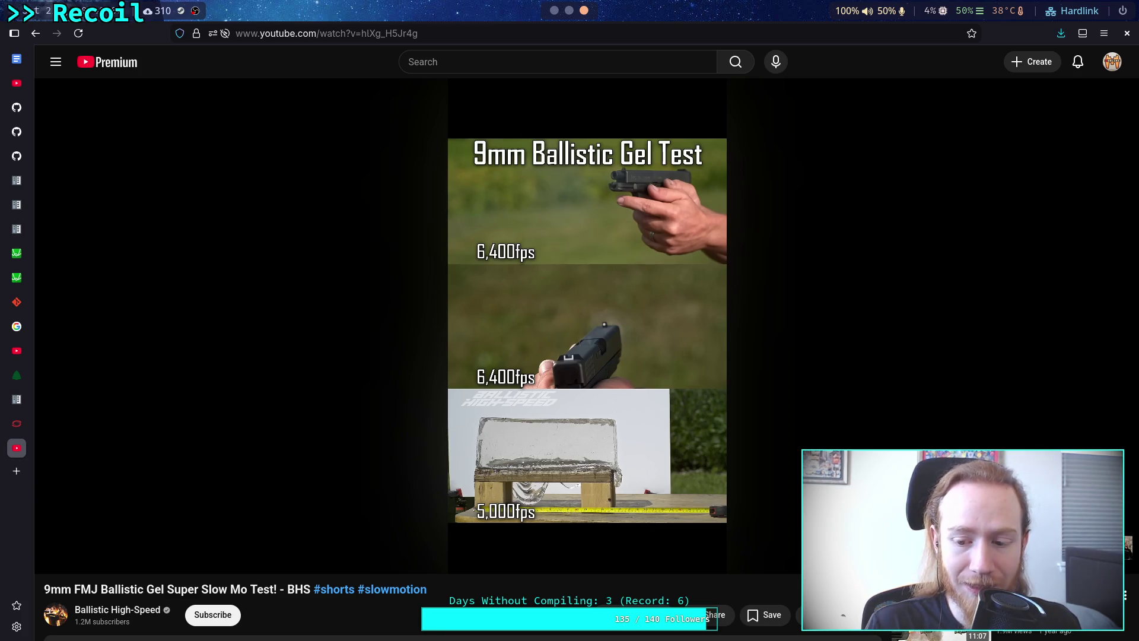
- Play the video from 0:02, pause at 0:10, and go back to the previous page
mouse_move(589, 356)
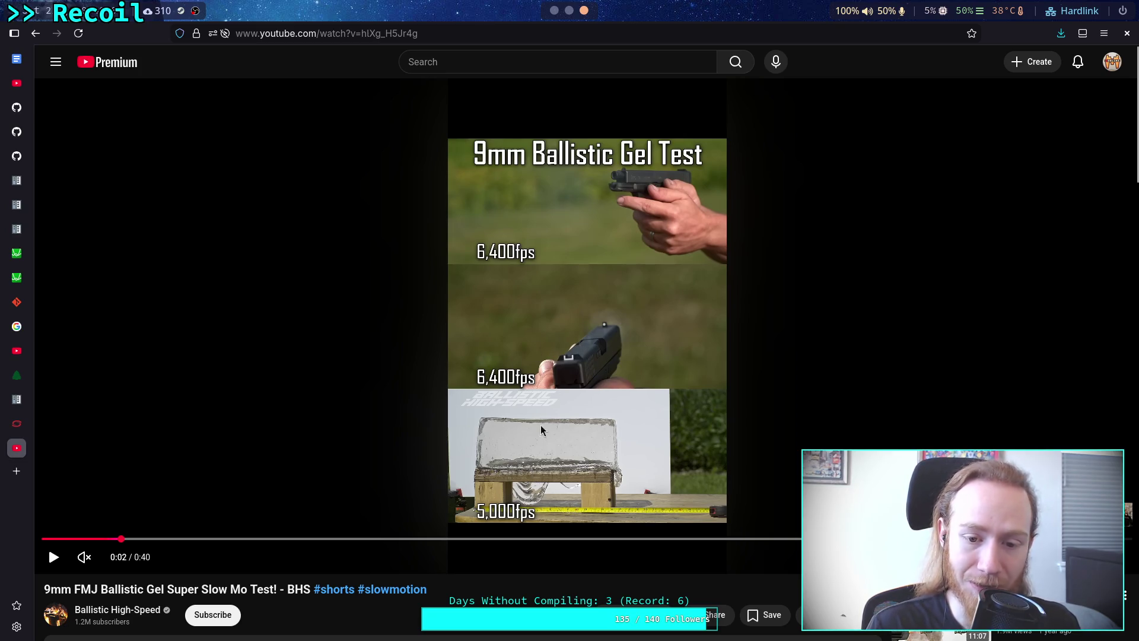
click(585, 348)
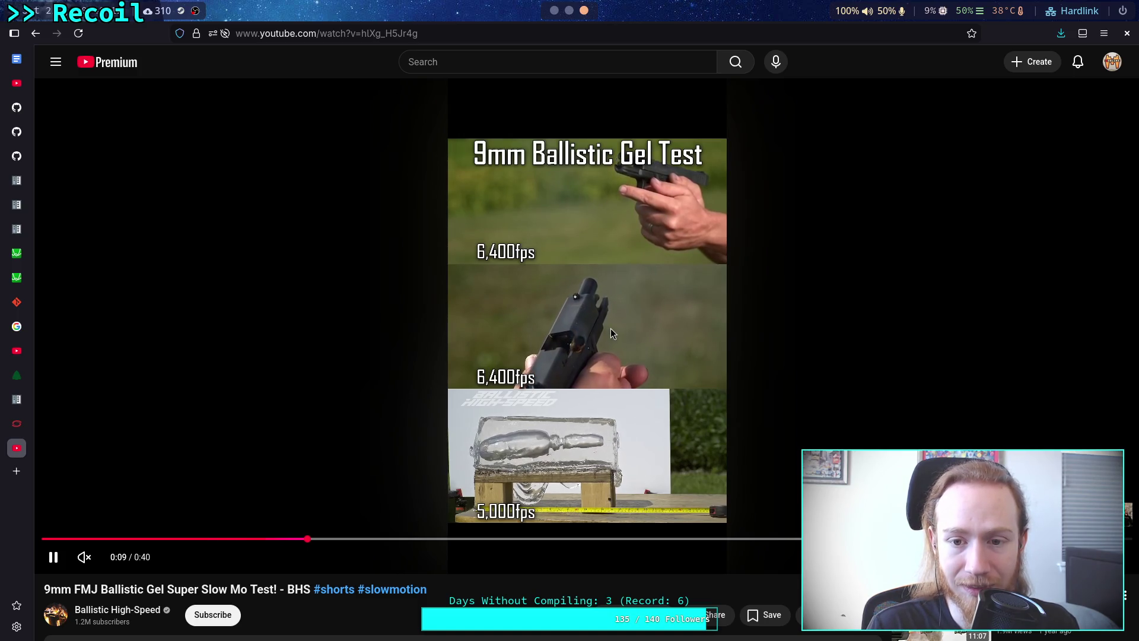
click(474, 283)
click(38, 35)
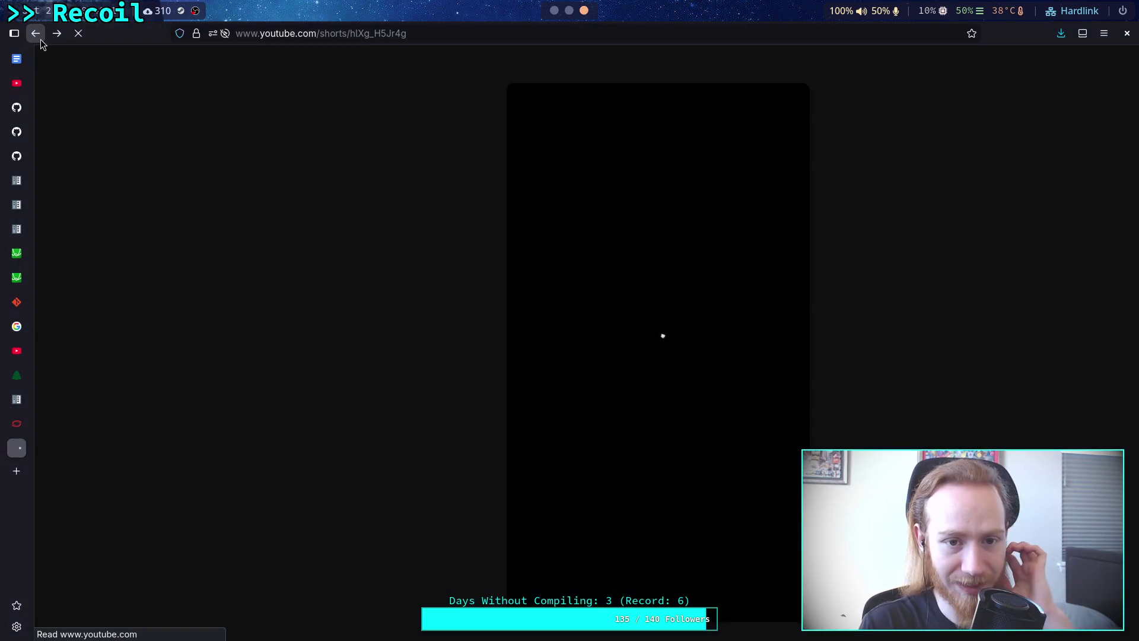
- Scroll down the slow motion pistol fire cycle results and open the Walther Q5 slow-motion short
click(39, 37)
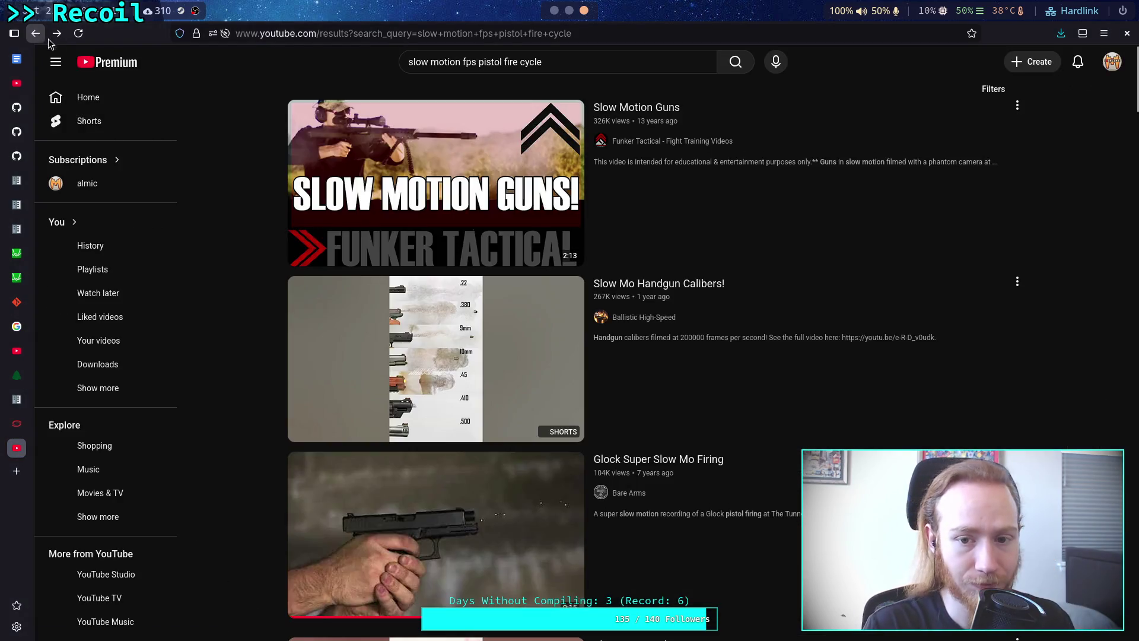
scroll(217, 257, down, 1)
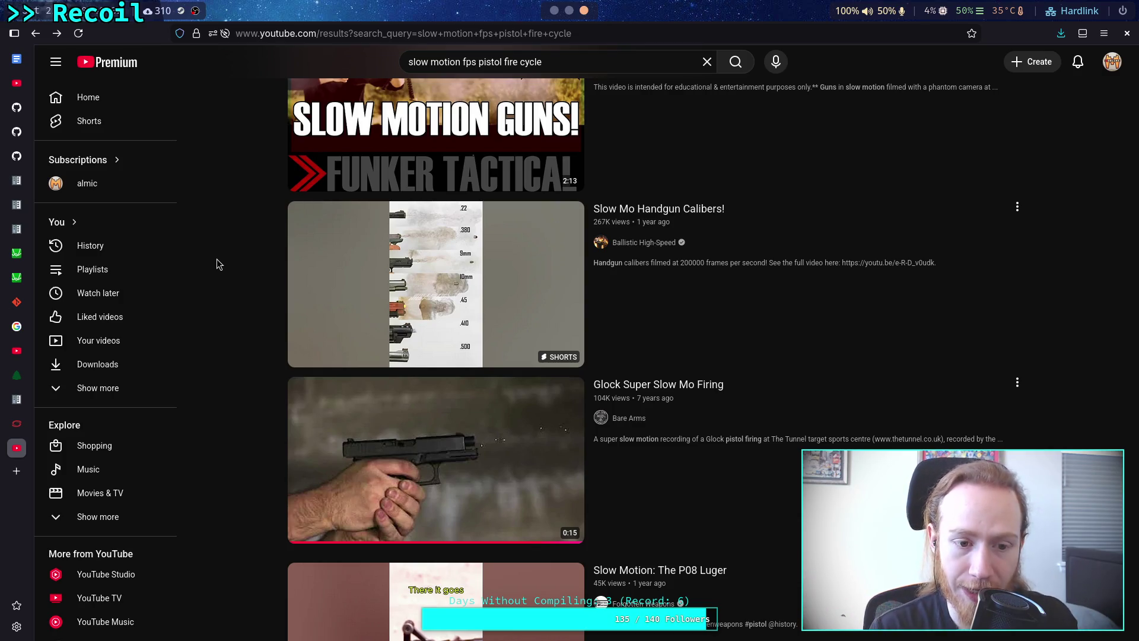
scroll(217, 264, down, 7)
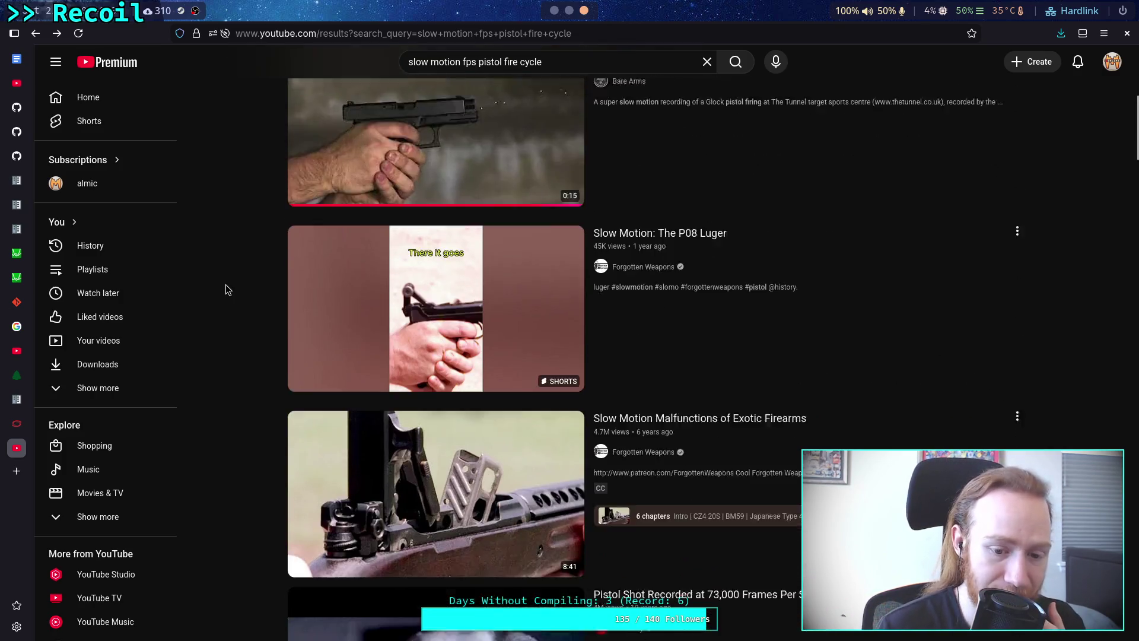
scroll(203, 265, down, 4)
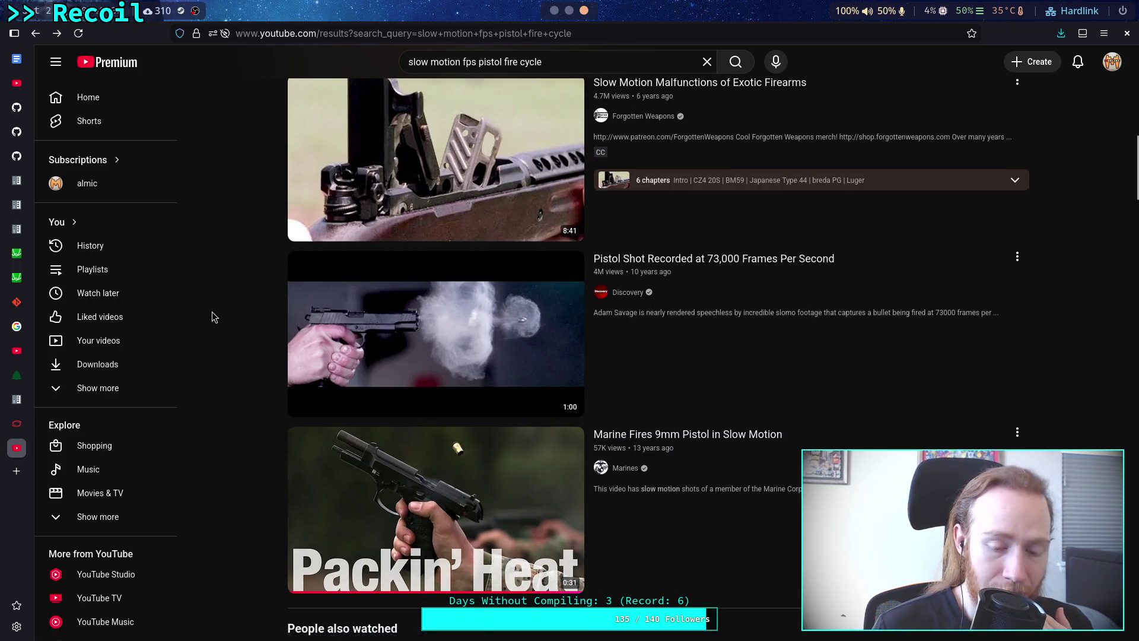
scroll(213, 310, down, 4)
scroll(214, 305, down, 9)
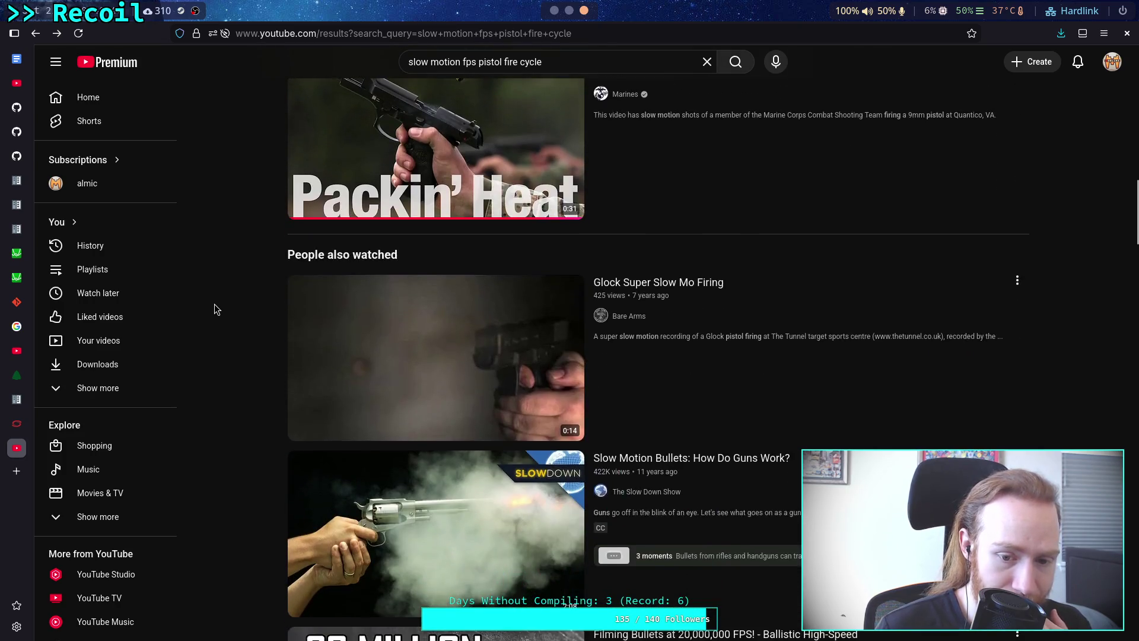
scroll(214, 304, down, 12)
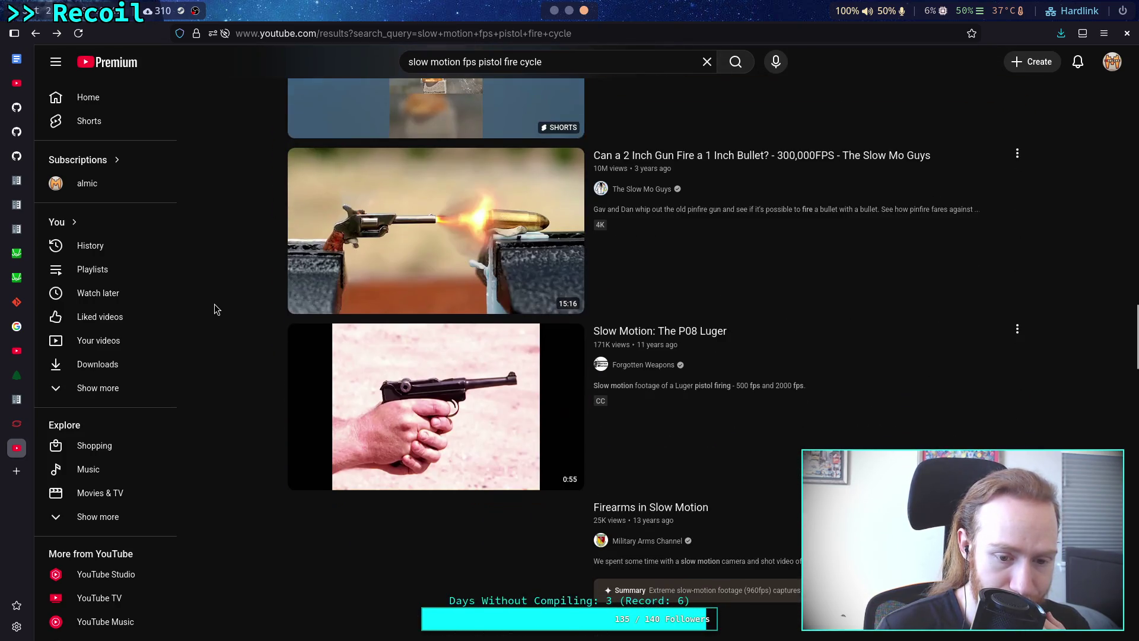
scroll(214, 303, down, 4)
scroll(215, 304, down, 5)
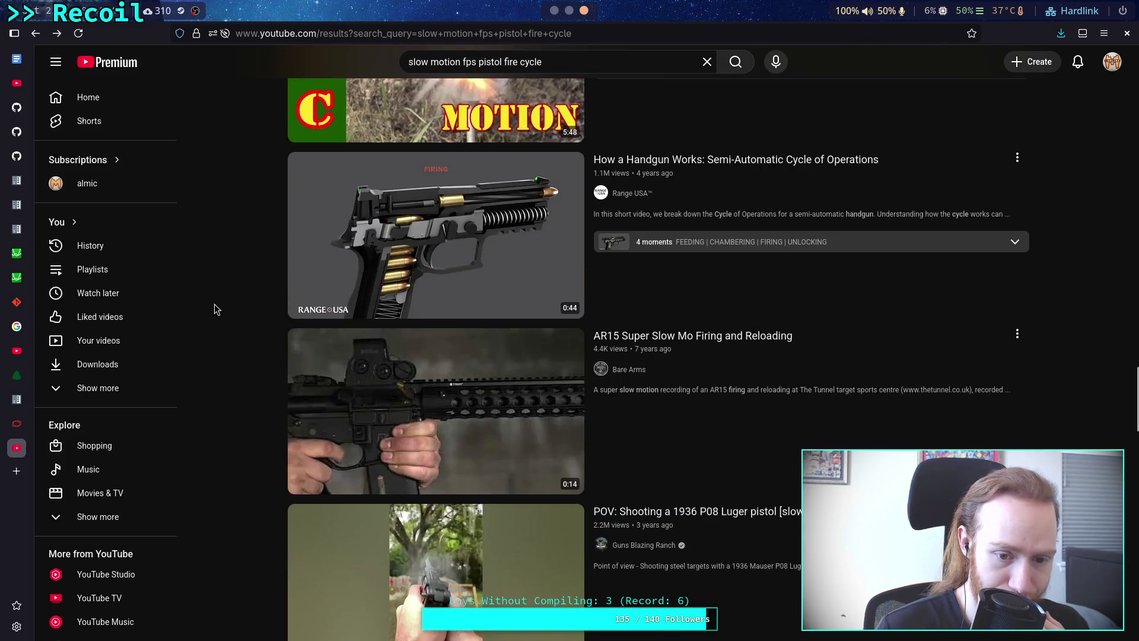
scroll(215, 303, down, 5)
scroll(215, 304, down, 3)
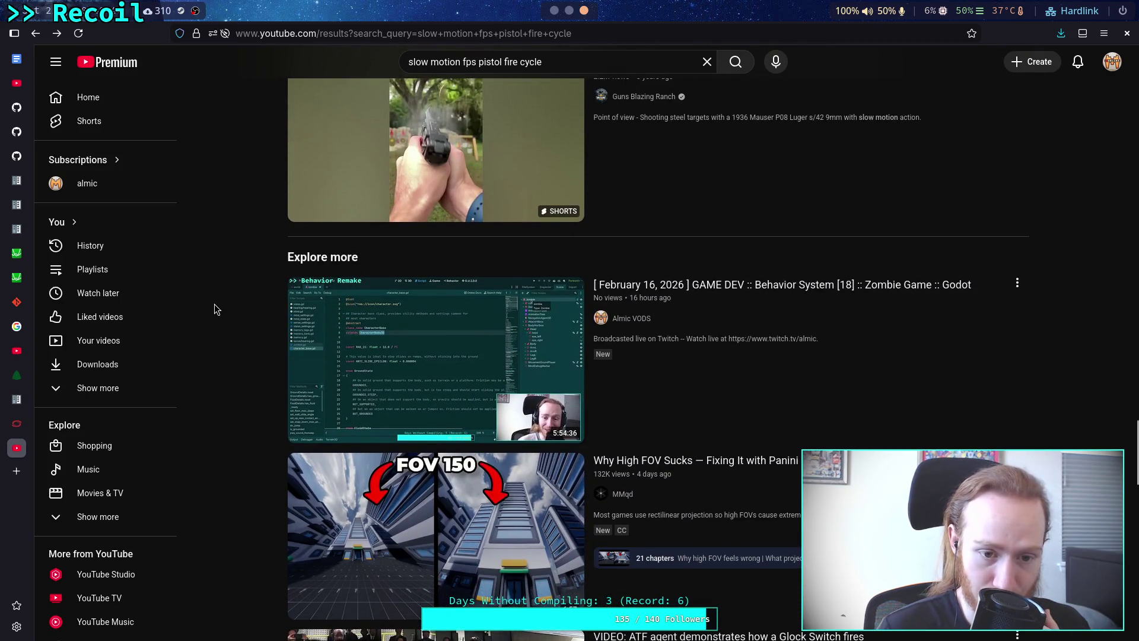
scroll(215, 304, down, 6)
scroll(215, 304, down, 4)
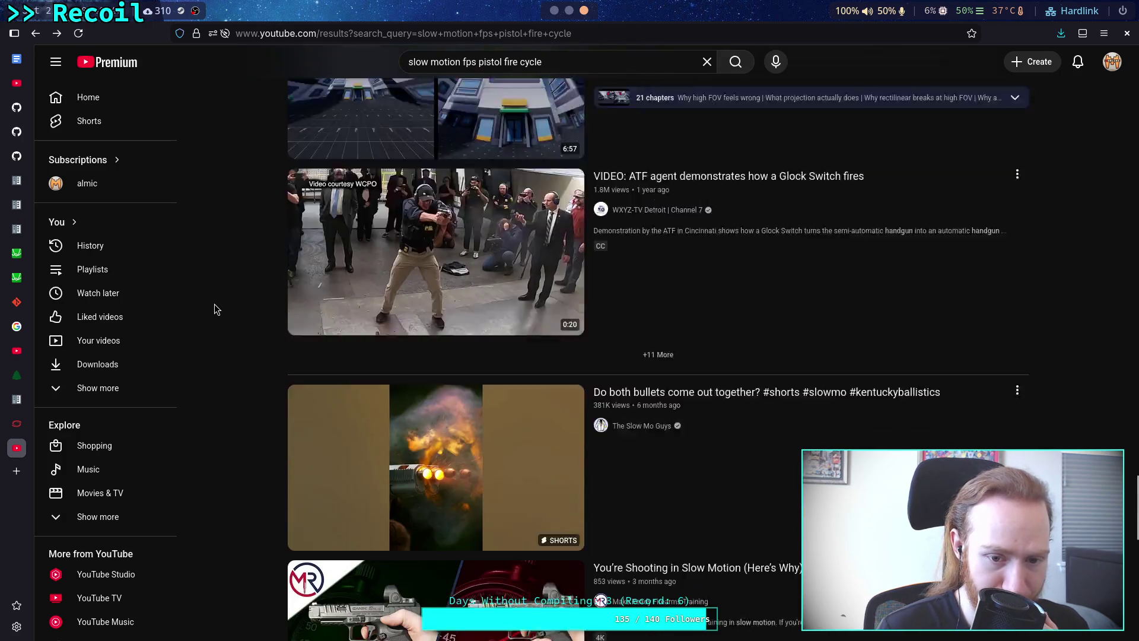
scroll(215, 303, down, 4)
scroll(215, 304, down, 8)
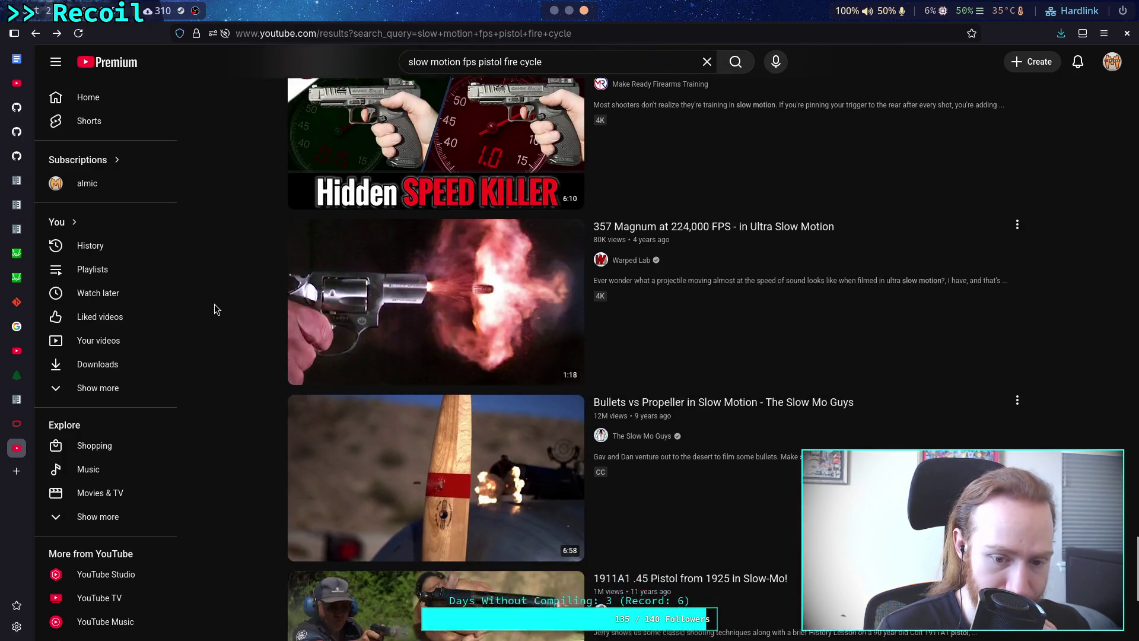
scroll(215, 304, down, 1)
scroll(215, 304, down, 5)
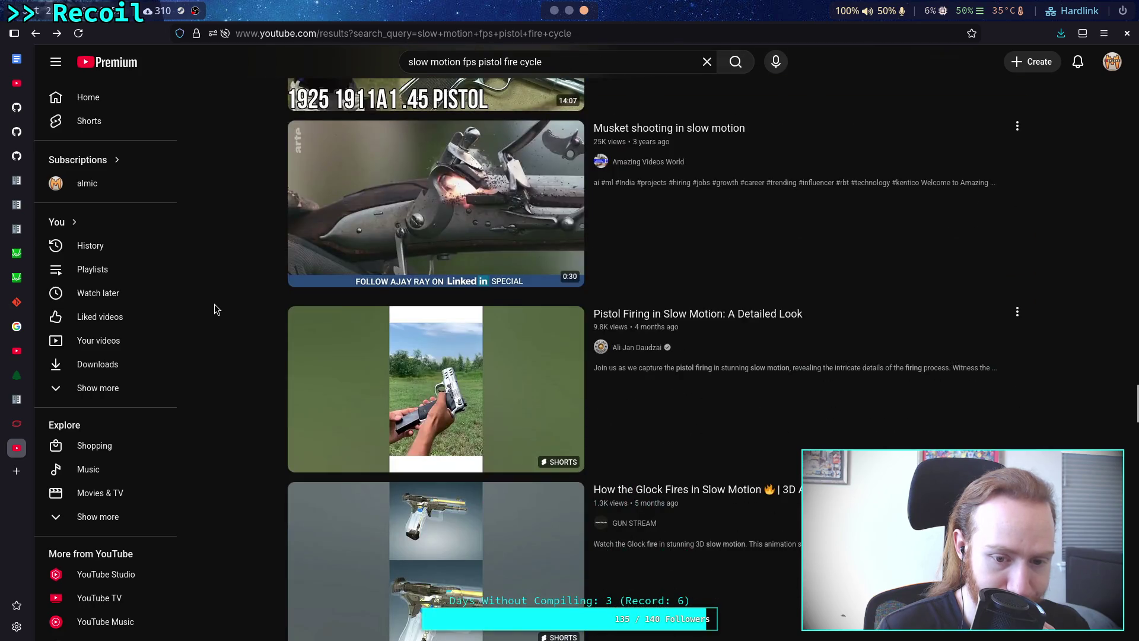
scroll(215, 304, down, 6)
scroll(215, 304, down, 6)
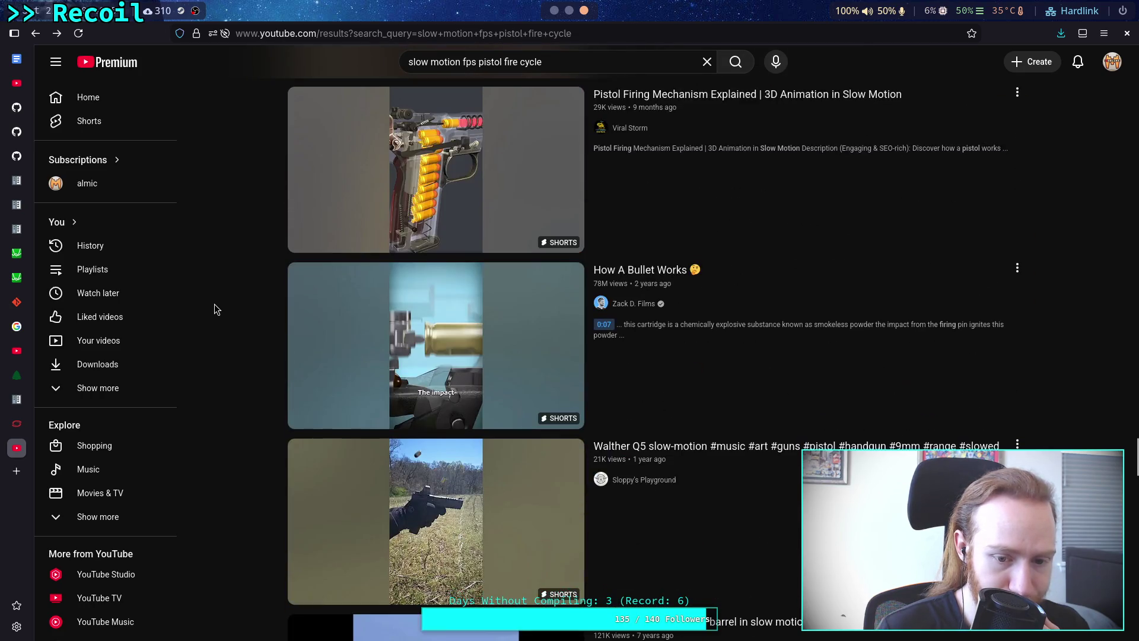
scroll(215, 304, down, 7)
scroll(215, 303, up, 4)
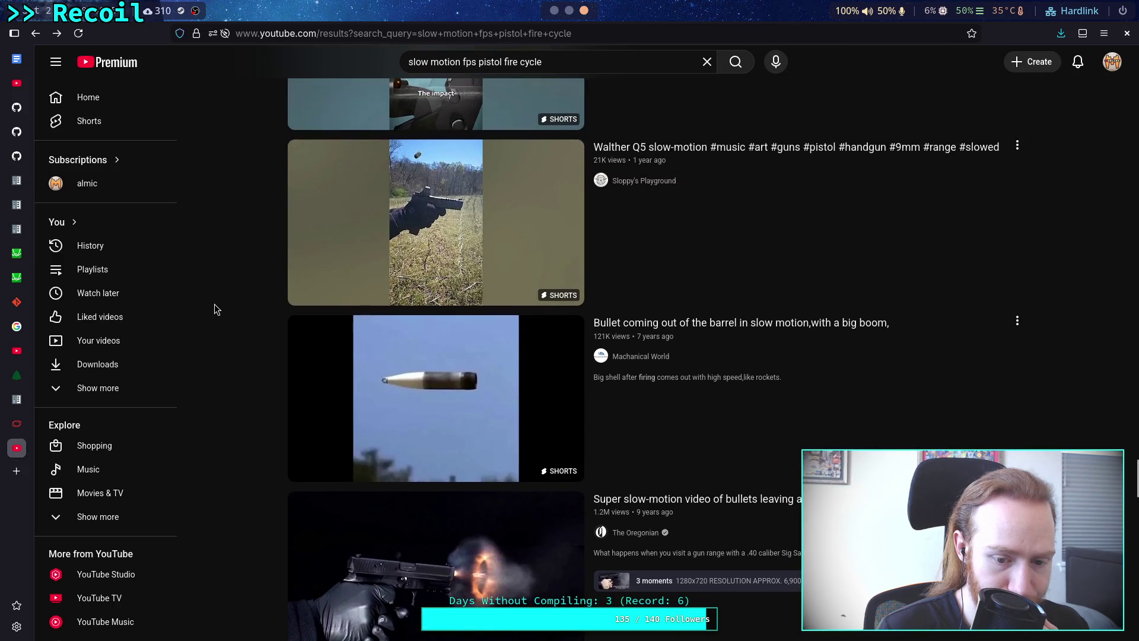
mouse_move(371, 298)
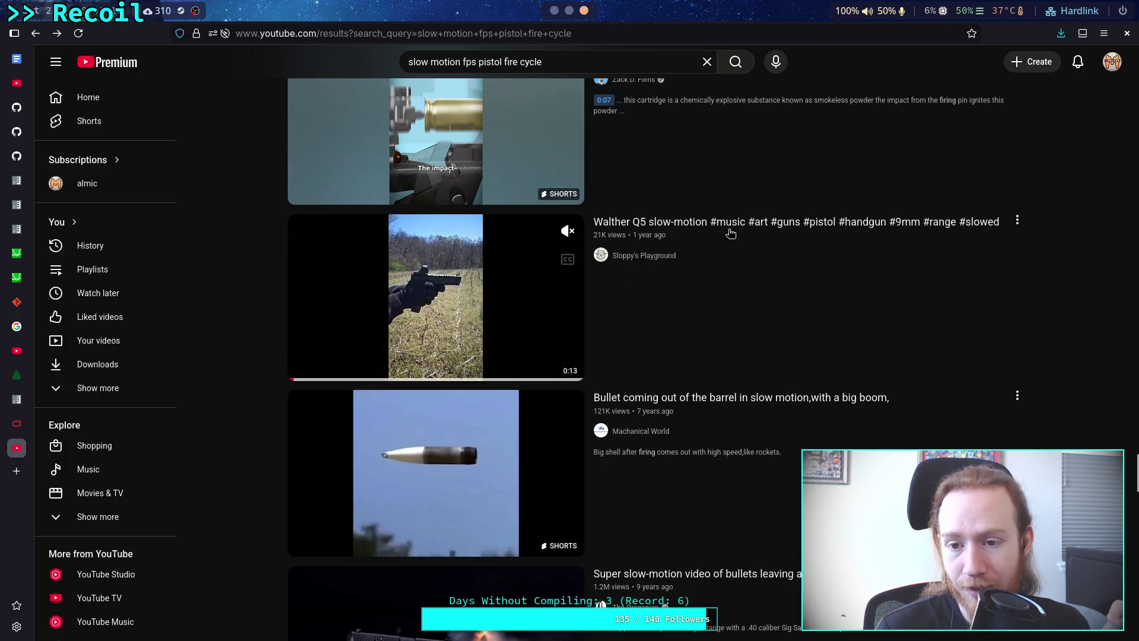
click(480, 291)
click(559, 311)
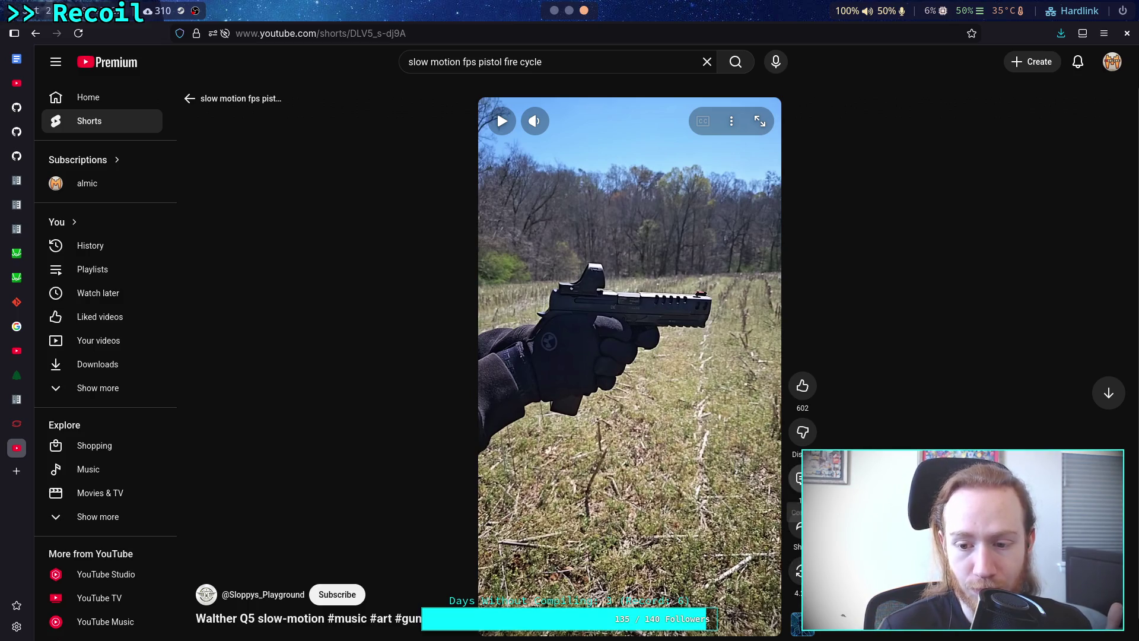
click(799, 478)
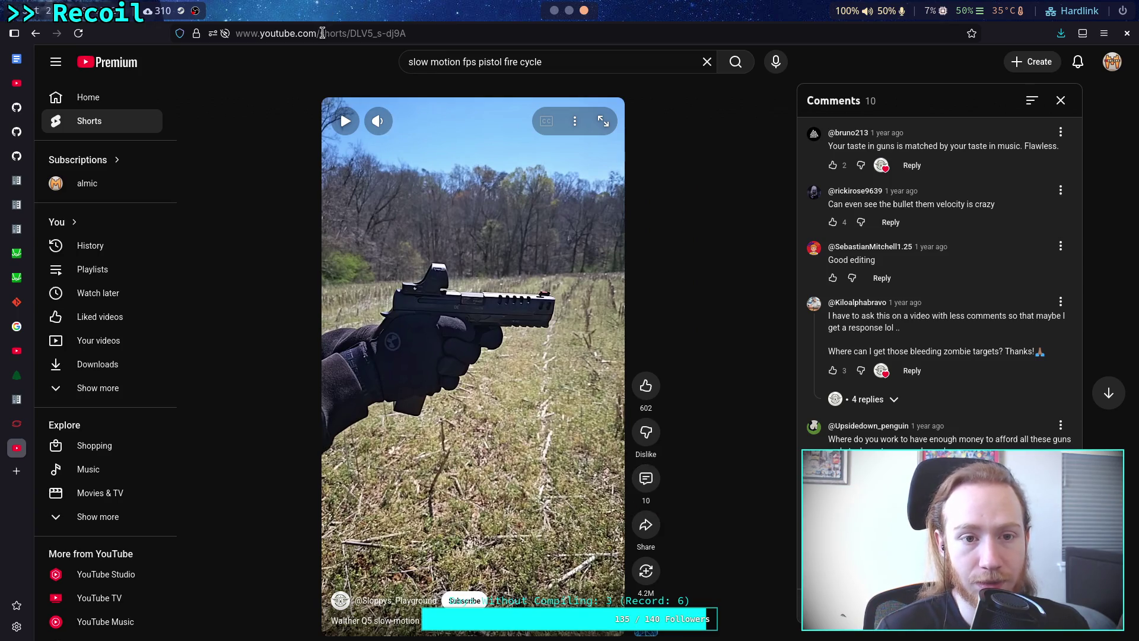
double_click(356, 33)
text(v)
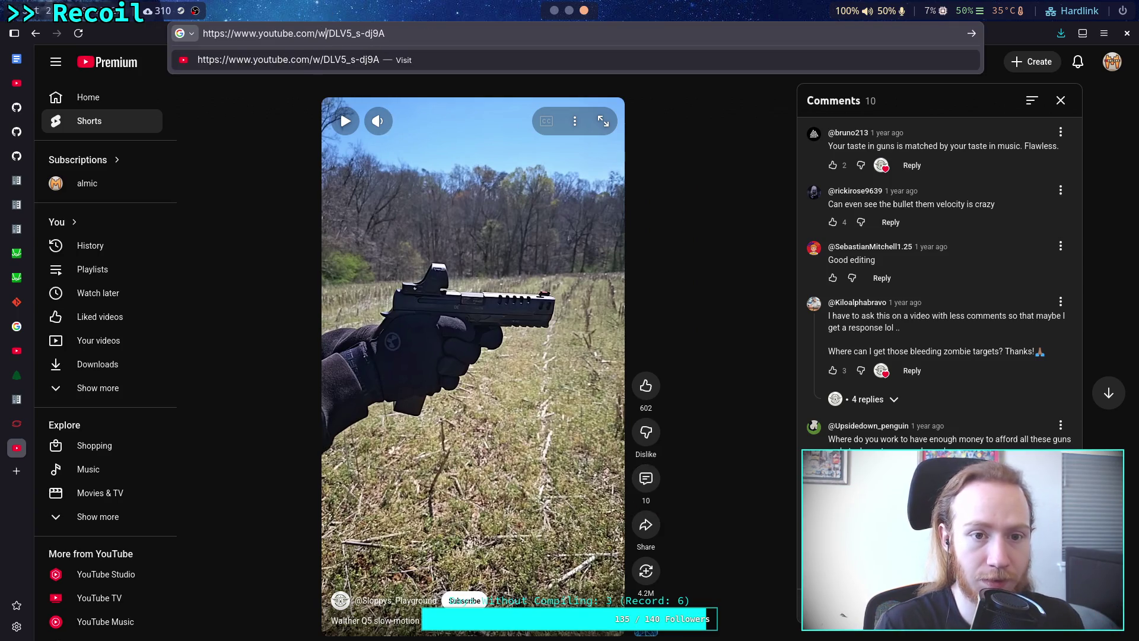
key(Return)
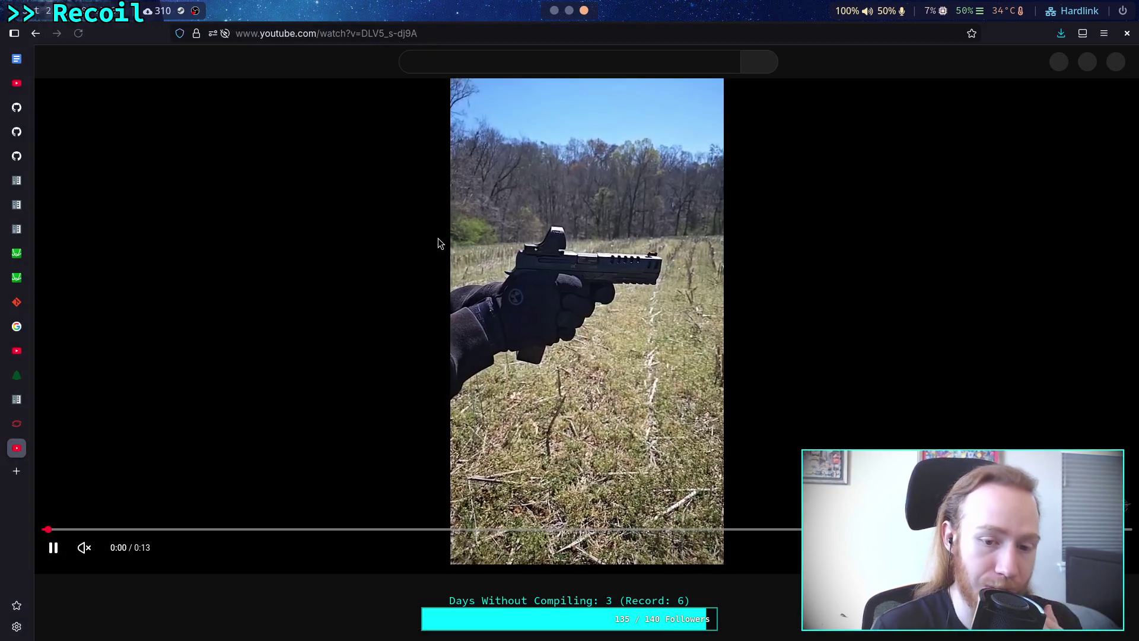
click(466, 305)
scroll(411, 325, down, 4)
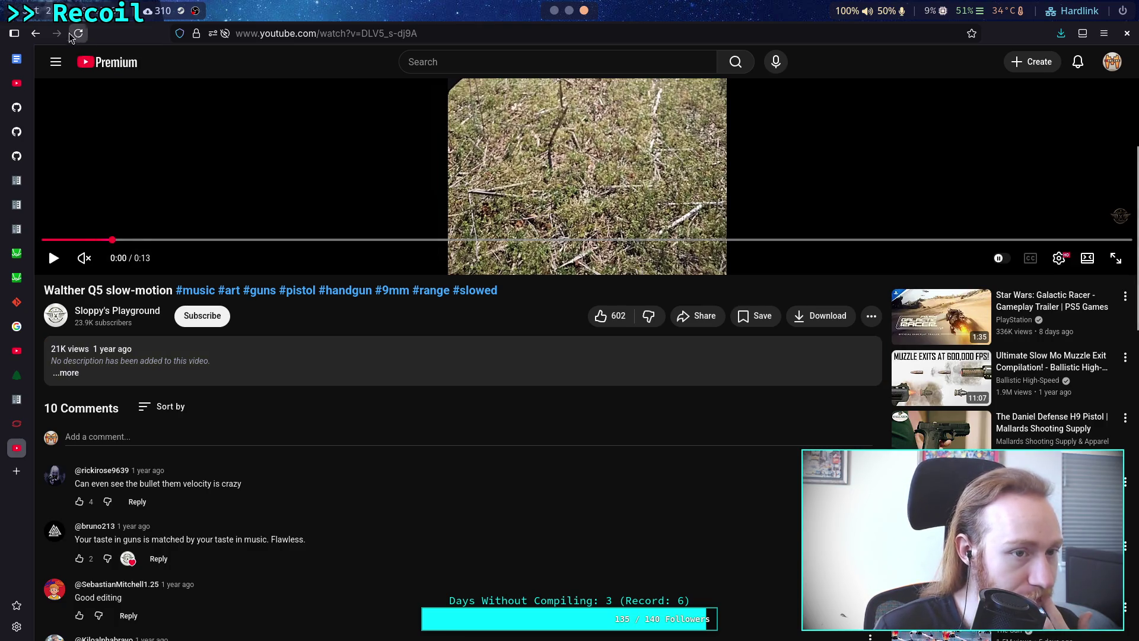
click(36, 33)
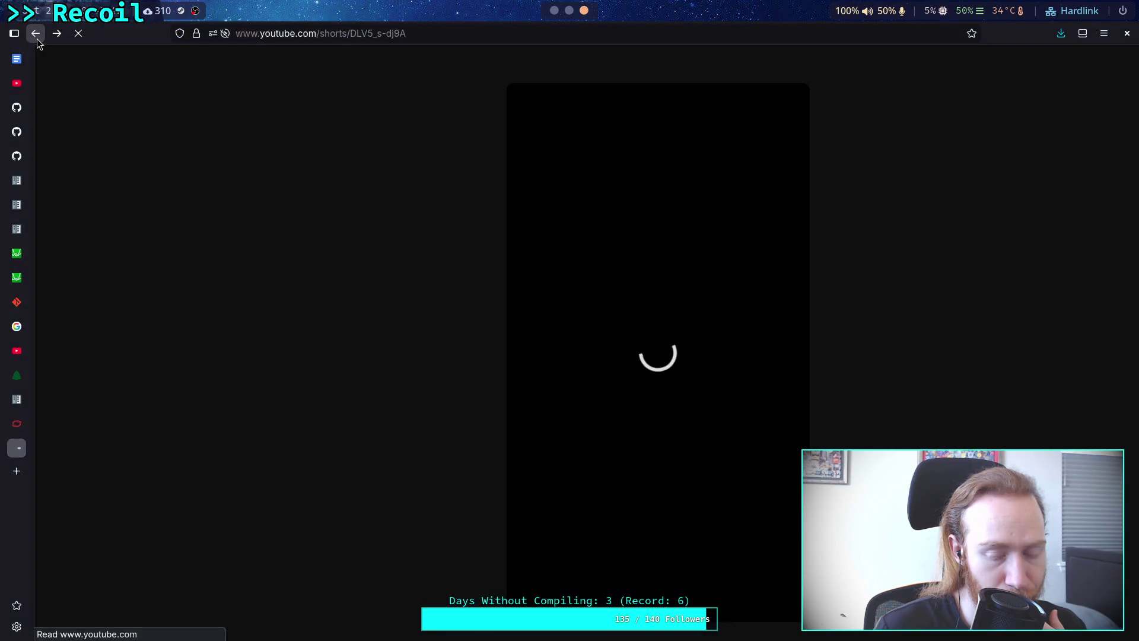
click(37, 38)
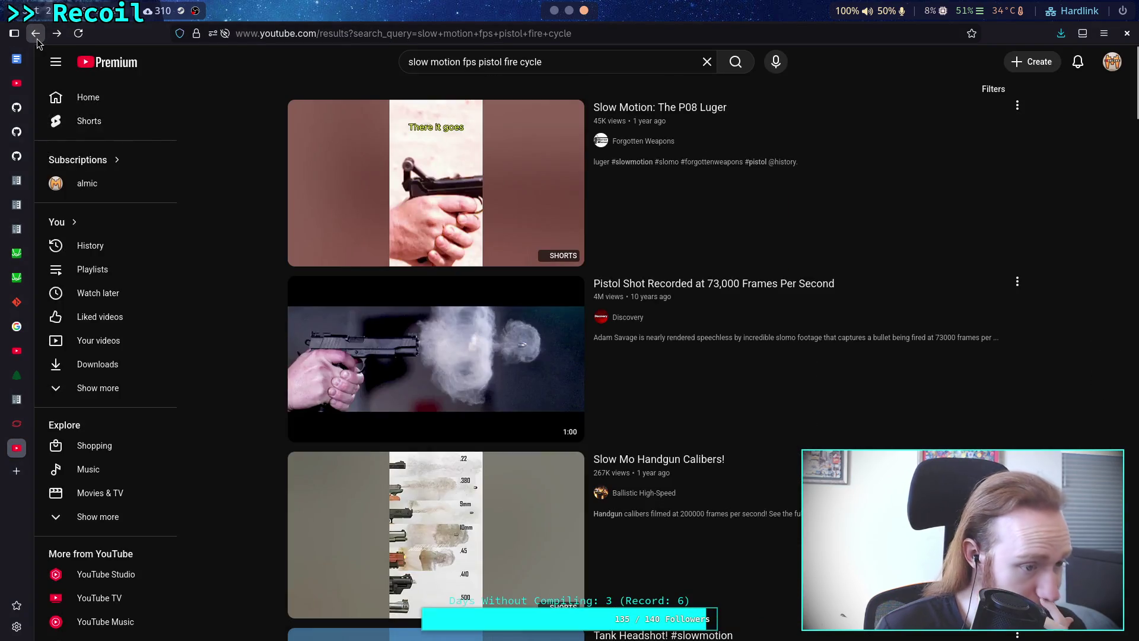
- Scroll through the pistol fire cycle results, previewing a thumbnail along the way
scroll(185, 262, down, 15)
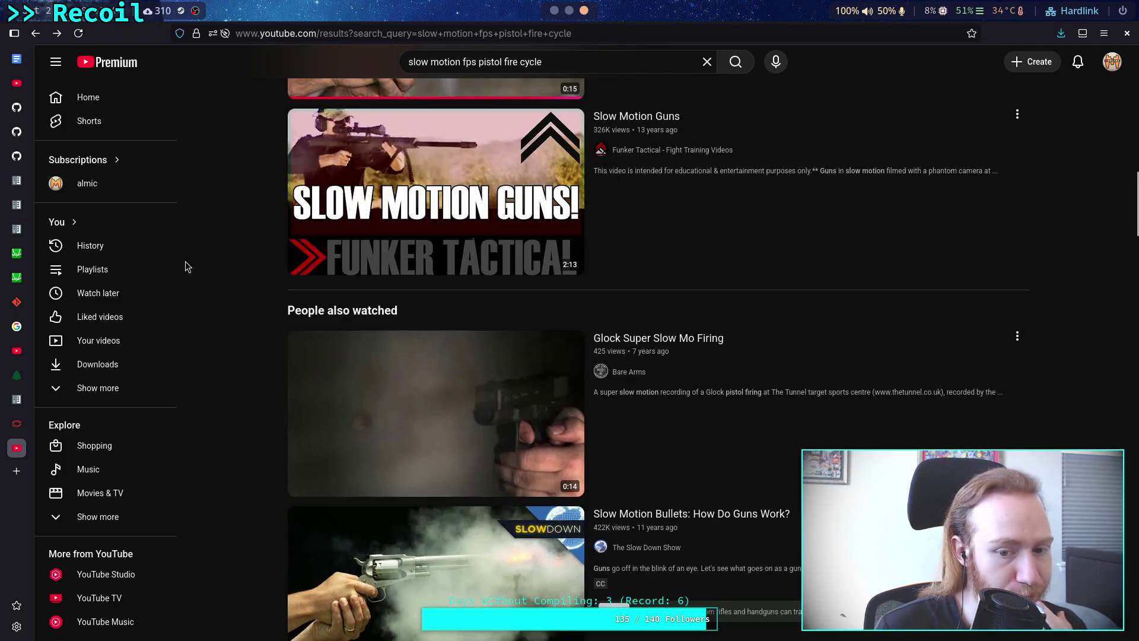
scroll(185, 261, down, 5)
scroll(185, 261, up, 6)
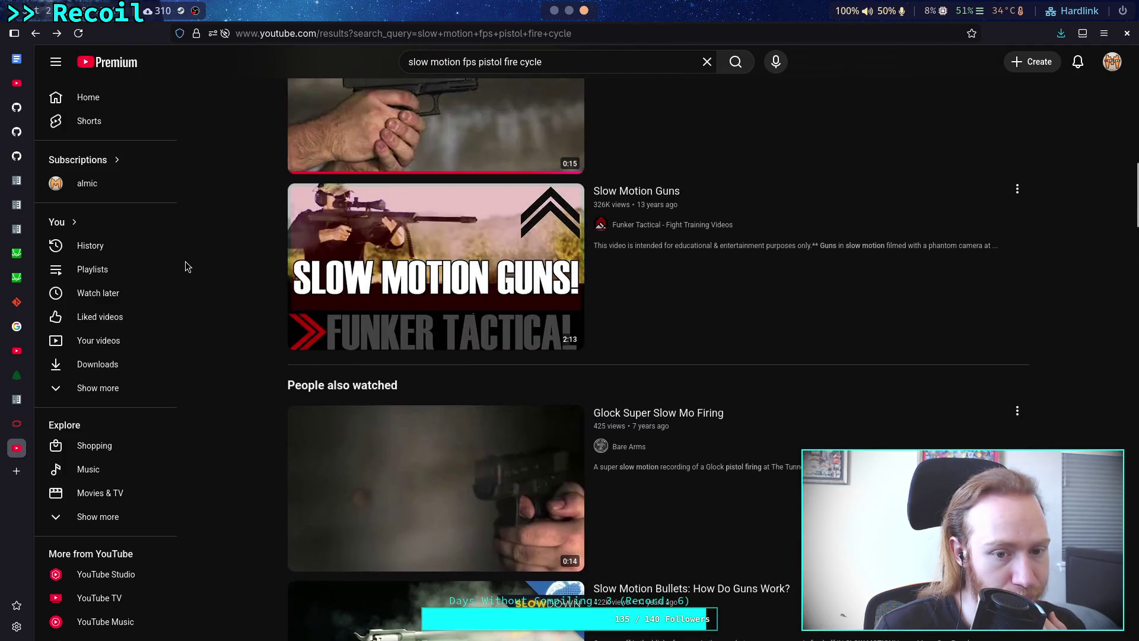
scroll(185, 261, down, 20)
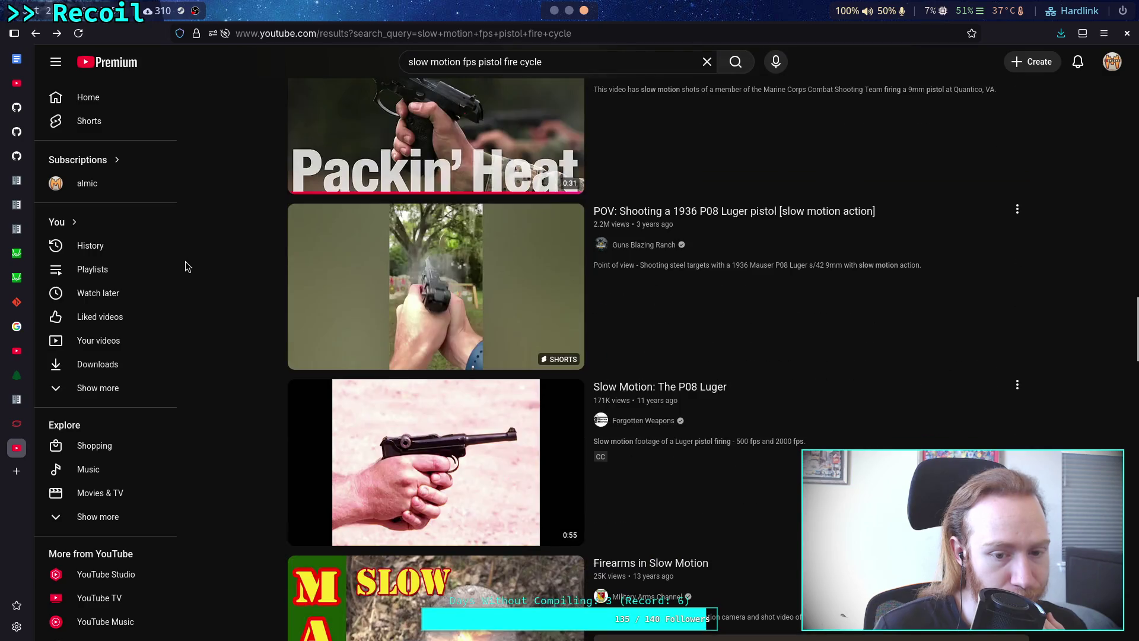
scroll(185, 262, down, 20)
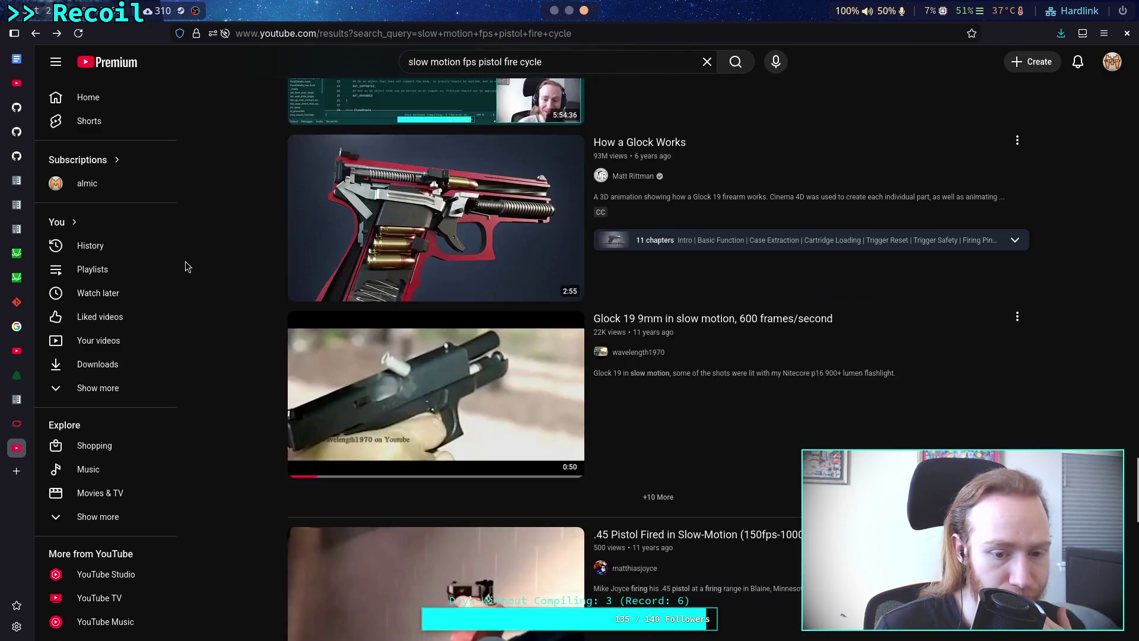
scroll(185, 261, down, 7)
scroll(186, 261, down, 15)
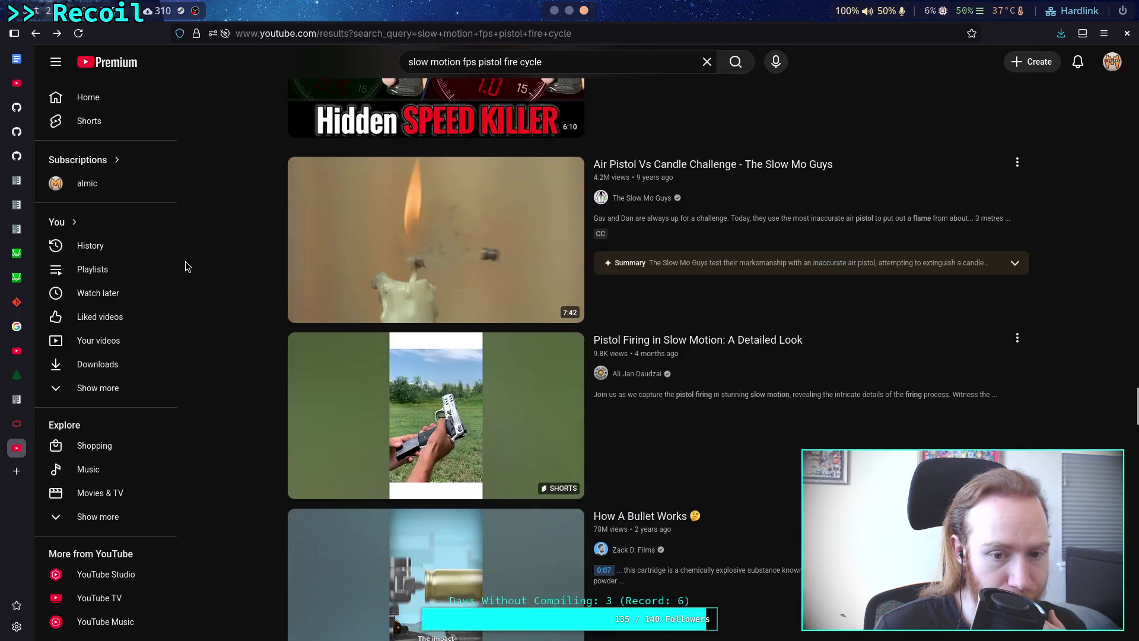
scroll(185, 261, down, 10)
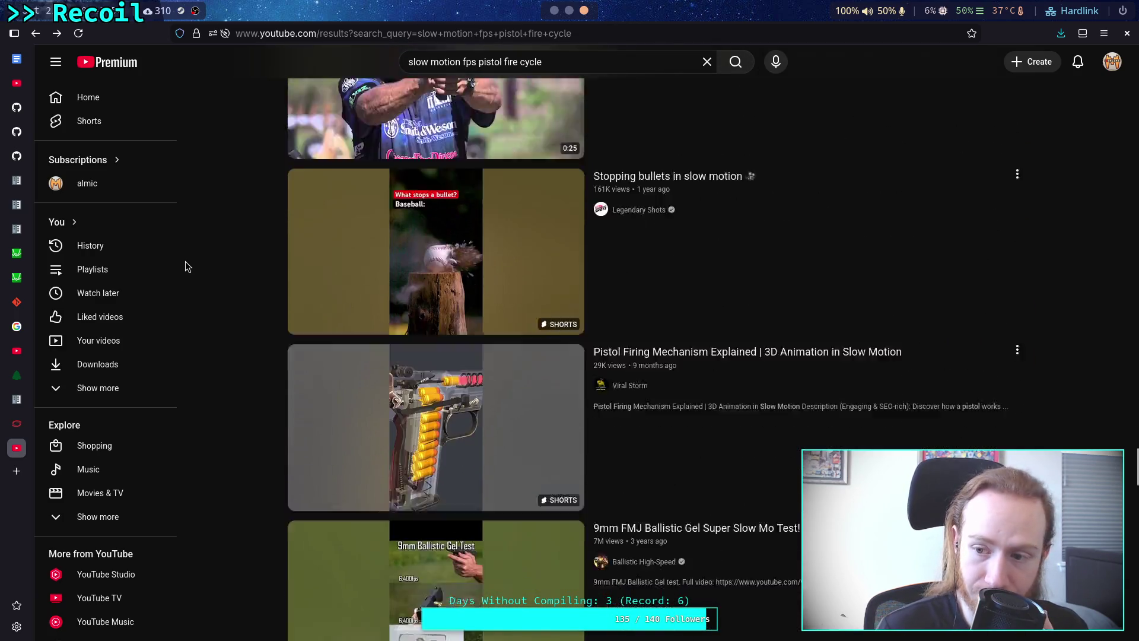
scroll(185, 261, down, 10)
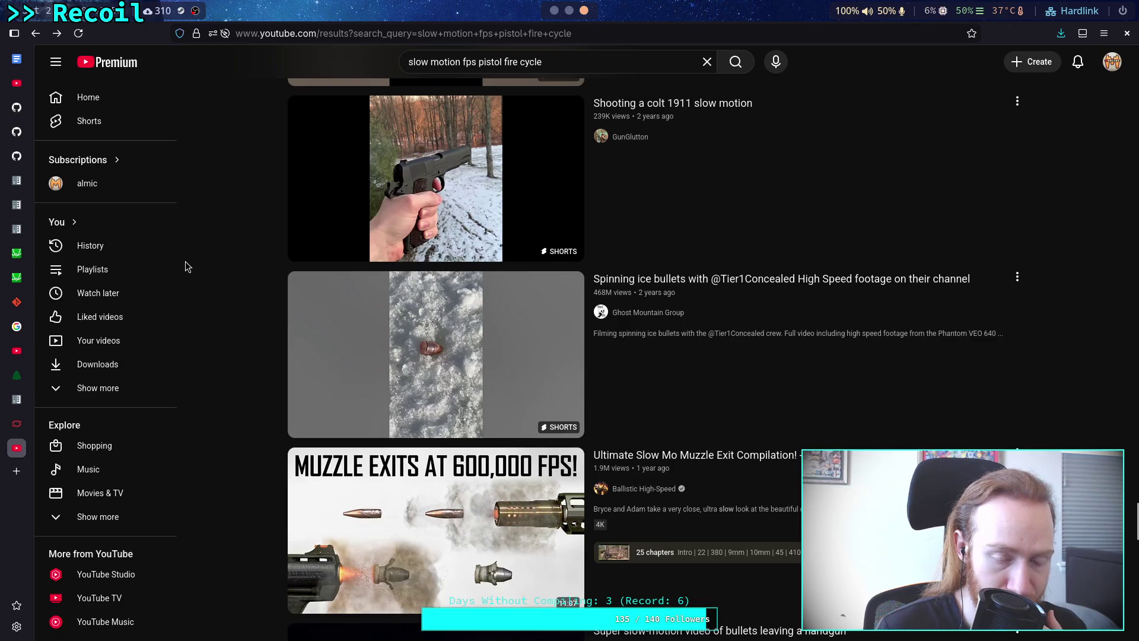
scroll(186, 261, up, 2)
mouse_move(373, 303)
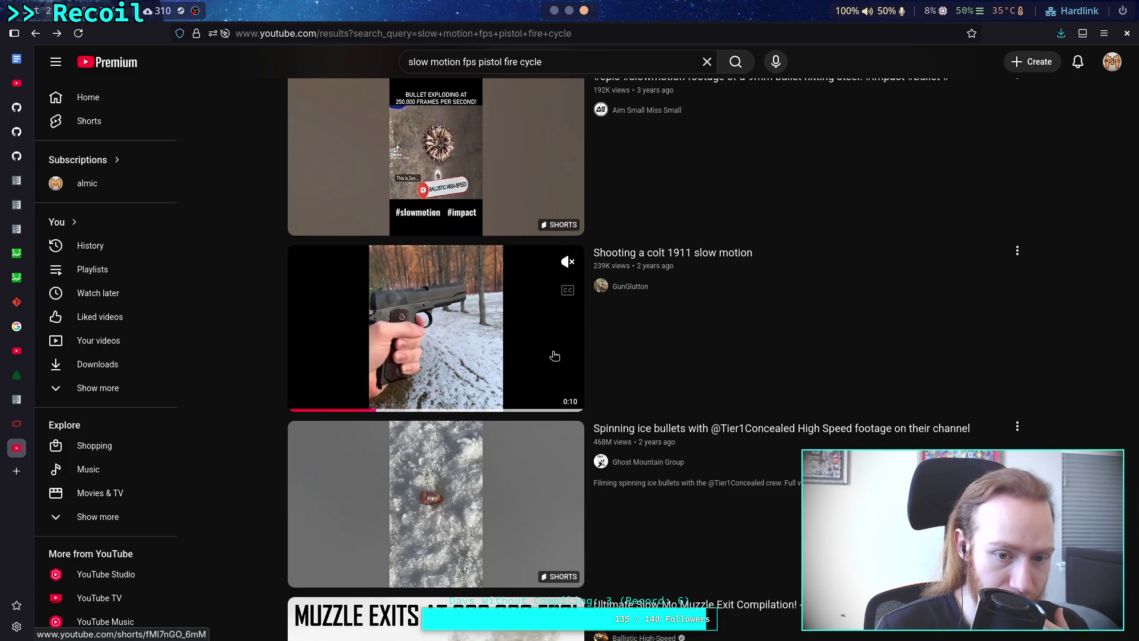
- Scroll further and open The Oregonian's 'Super slow-motion video of bullets leaving a handgun'
scroll(221, 343, down, 4)
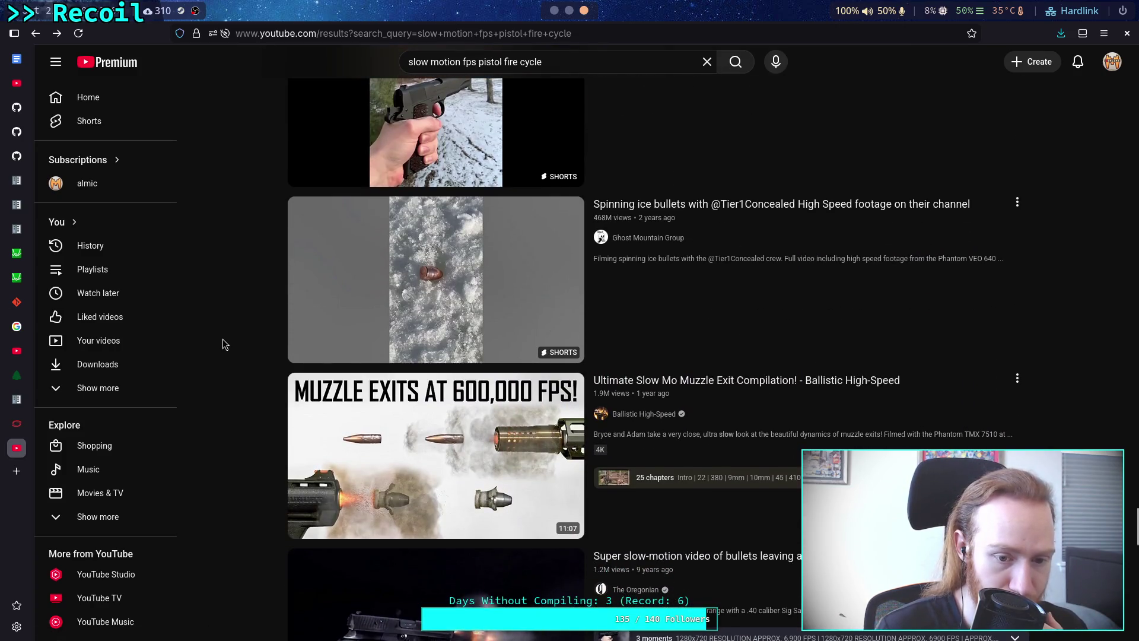
scroll(222, 339, down, 4)
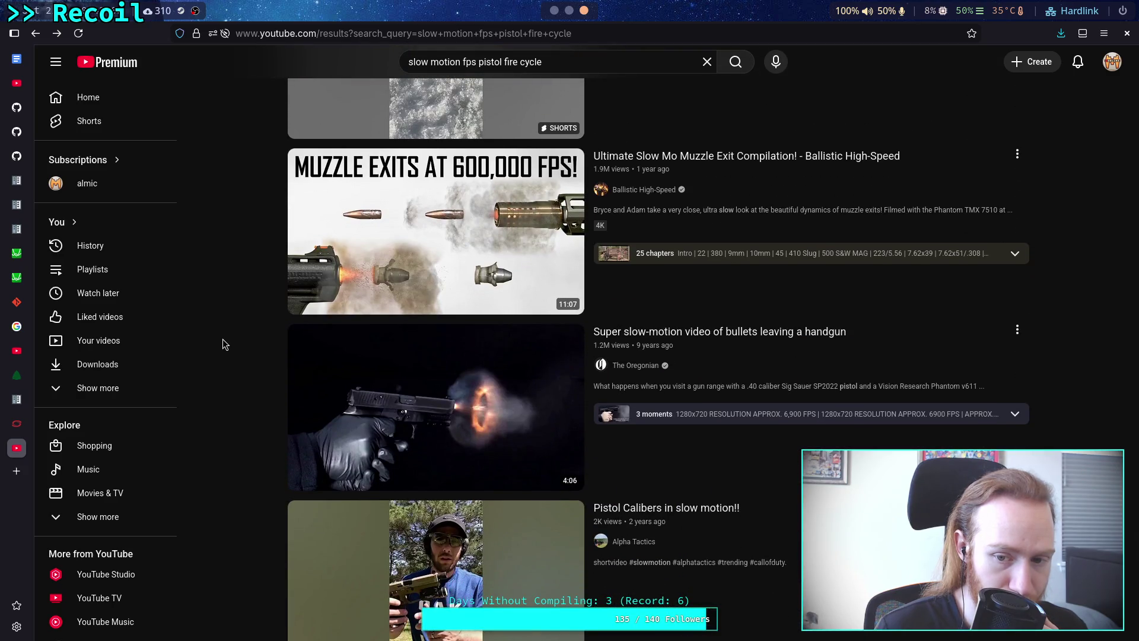
scroll(222, 339, down, 1)
mouse_move(387, 343)
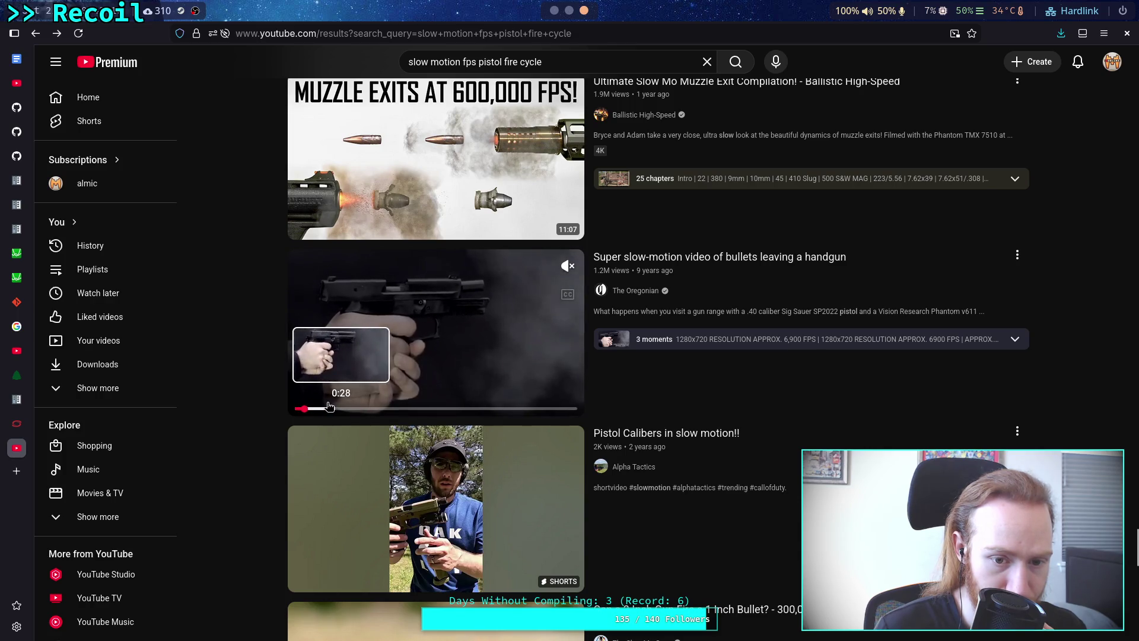
click(420, 368)
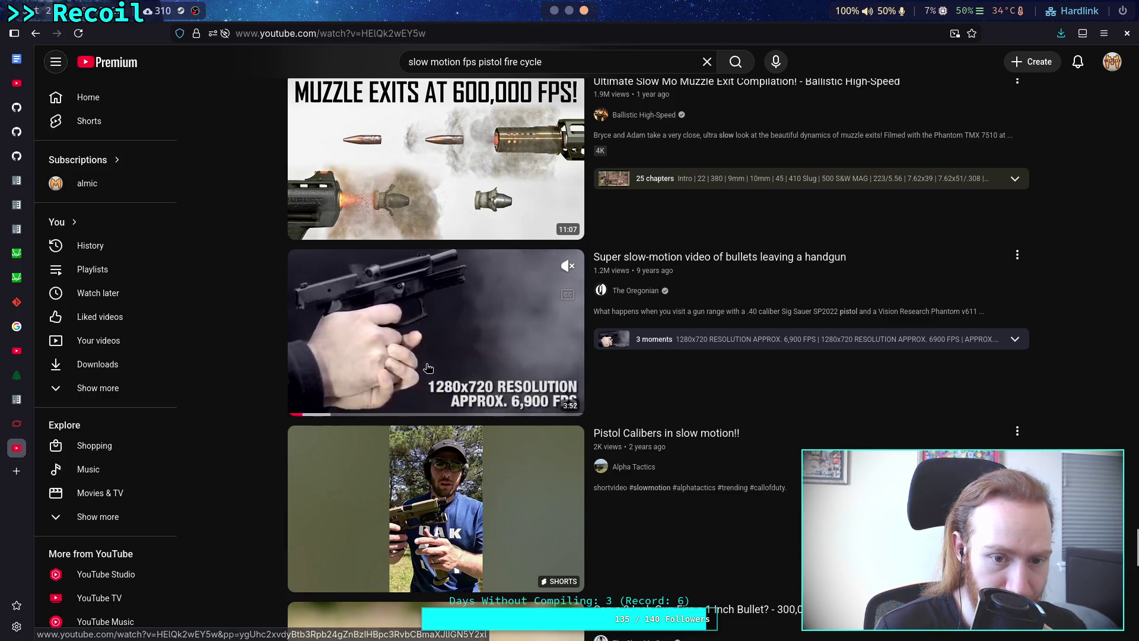
- Pause the handgun video at 0:07, go back to the results, and close the YouTube tab
click(400, 360)
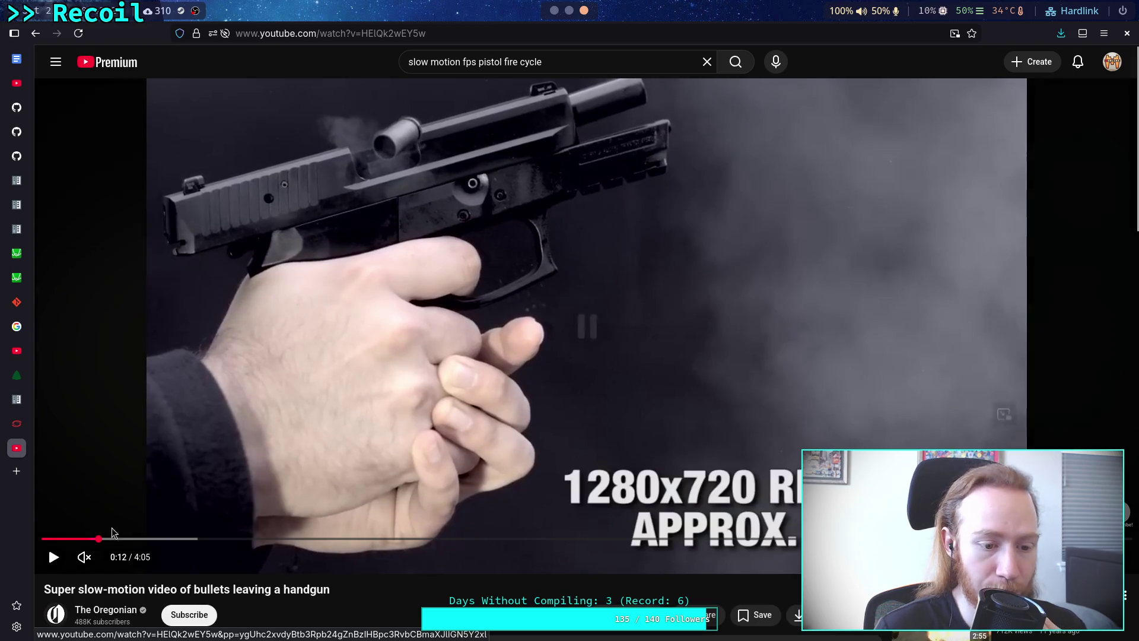
drag(95, 538, 70, 539)
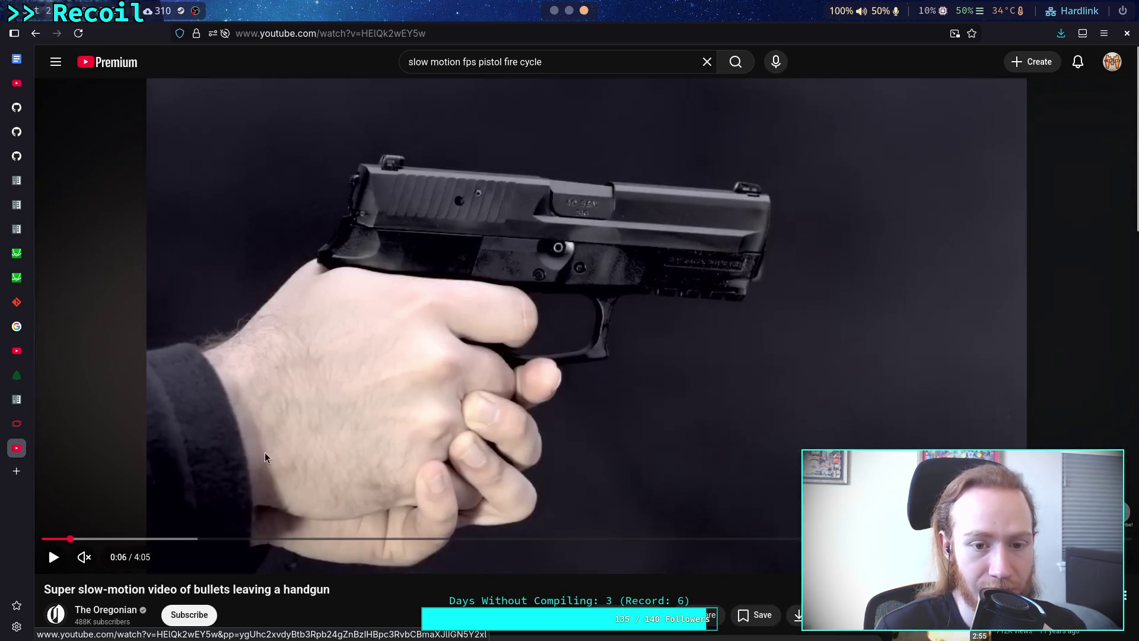
click(35, 33)
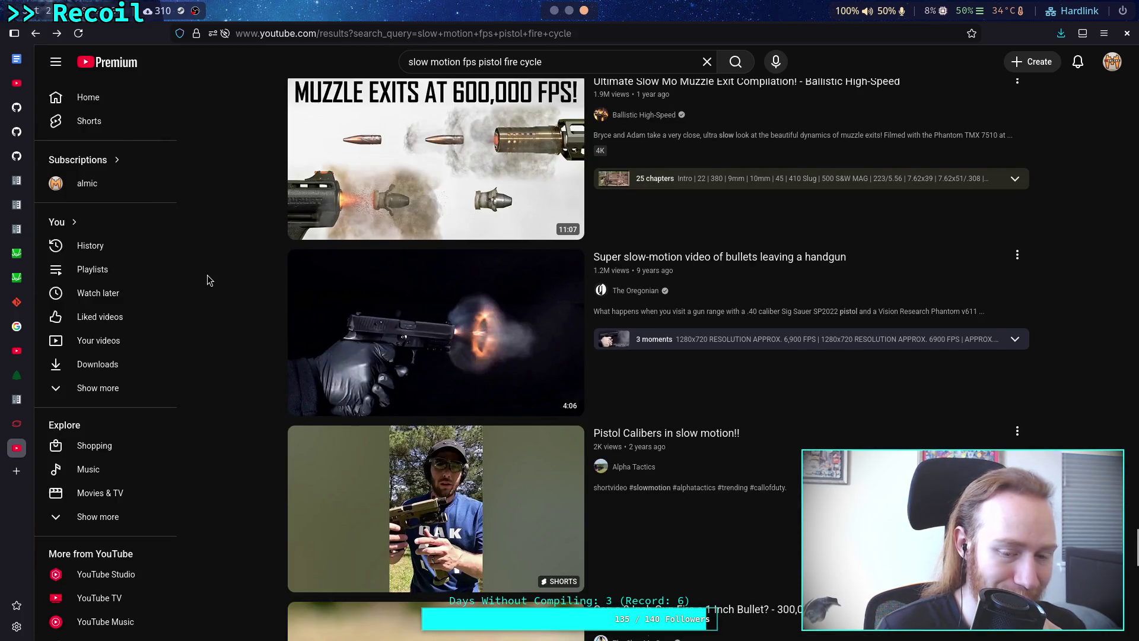
scroll(207, 275, down, 10)
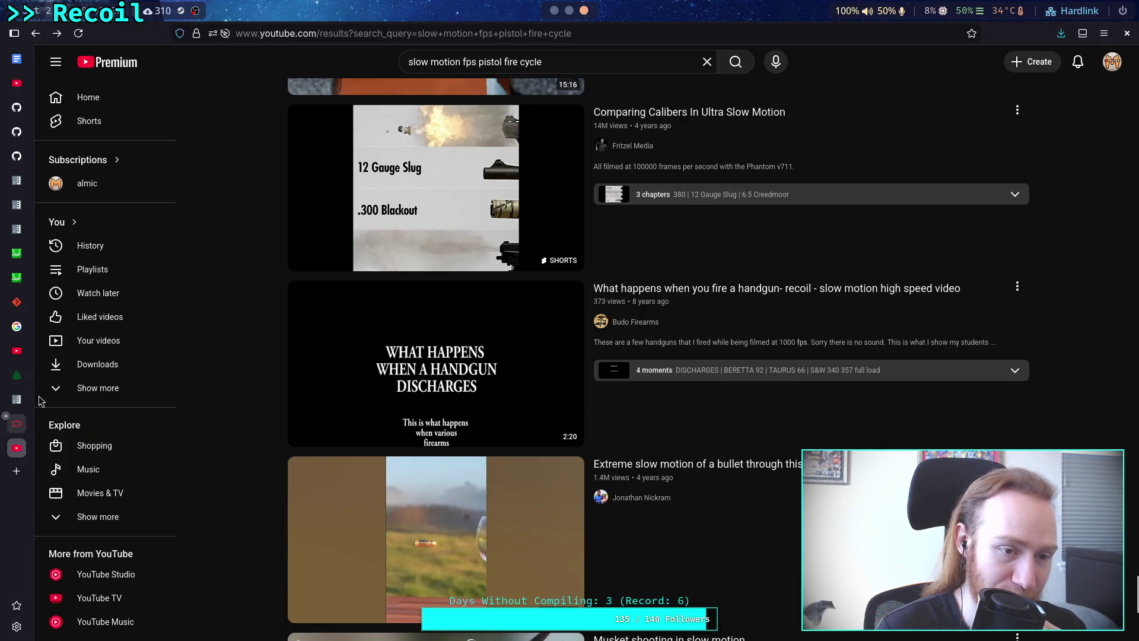
click(6, 440)
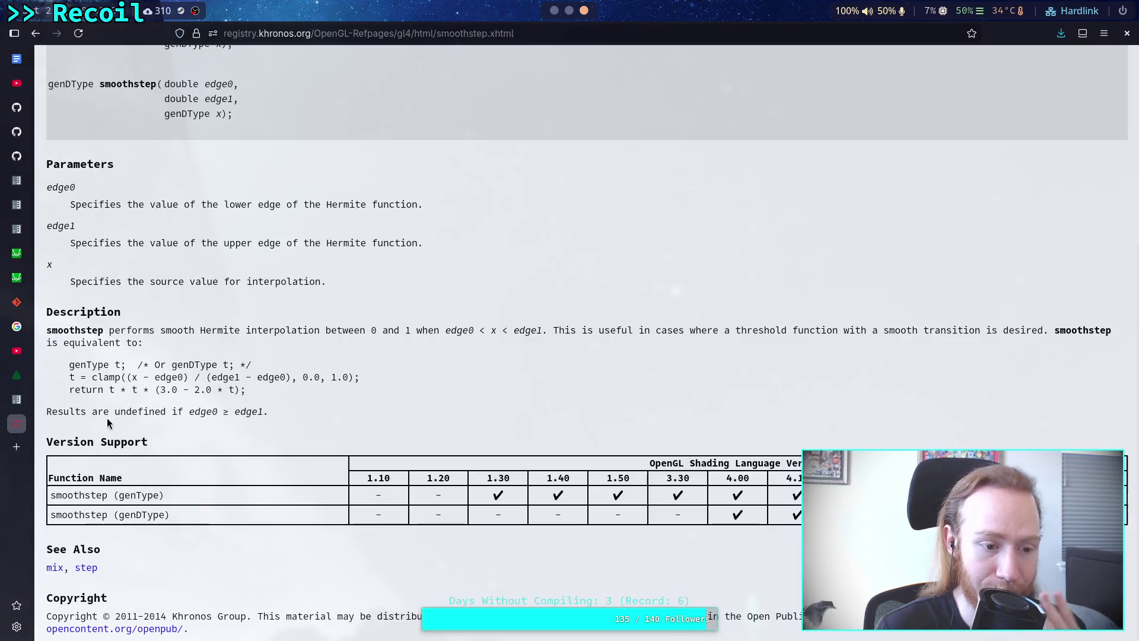
- In Godot, scrub the pistol/fire animation's slide recoil and park the playhead at 0.0174
key(alt+Tab)
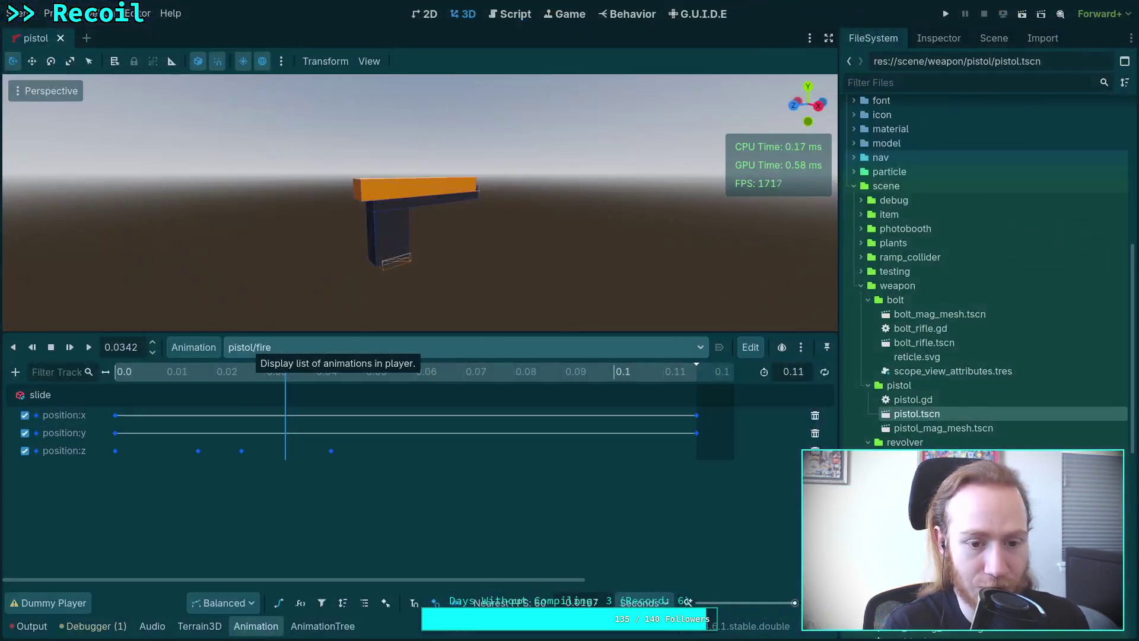
mouse_move(234, 372)
mouse_down()
mouse_move(115, 373)
mouse_move(327, 371)
mouse_move(115, 376)
mouse_up()
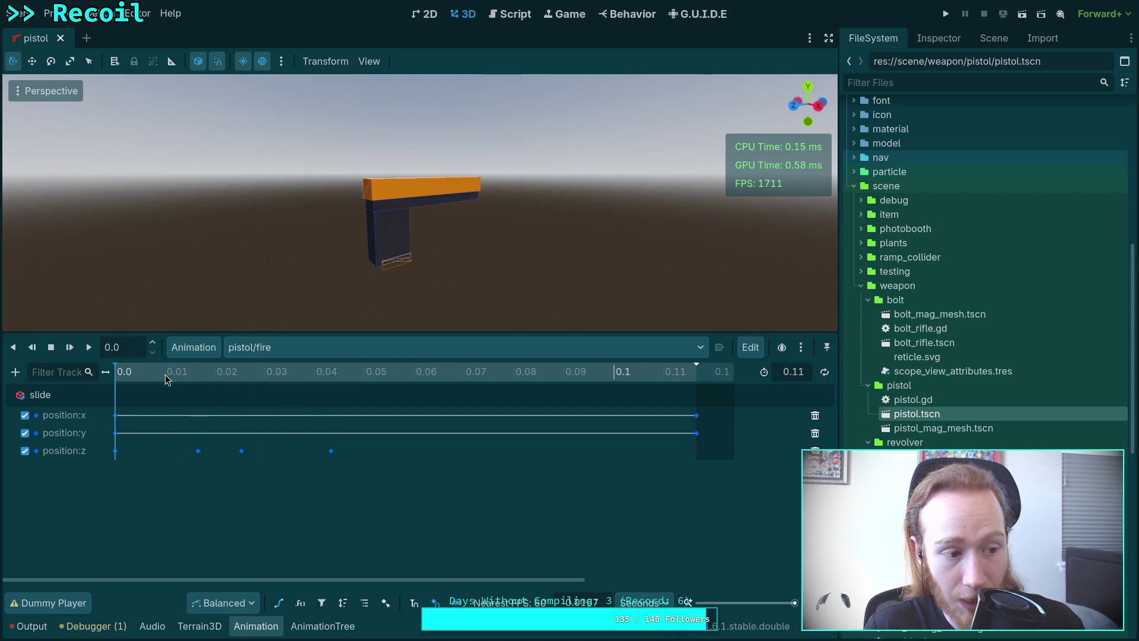
mouse_move(147, 374)
mouse_down()
mouse_move(304, 371)
mouse_move(134, 382)
mouse_move(377, 396)
mouse_move(326, 413)
mouse_move(336, 416)
mouse_up()
mouse_move(329, 417)
mouse_down()
mouse_move(194, 415)
mouse_move(307, 411)
mouse_move(162, 397)
mouse_move(216, 408)
mouse_up()
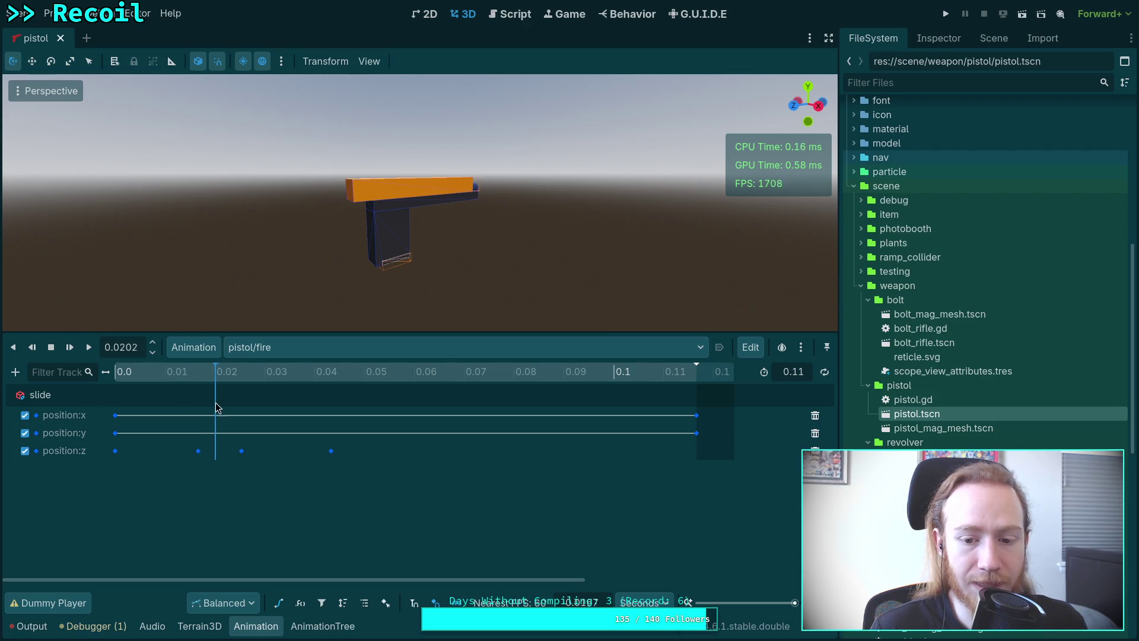
click(202, 374)
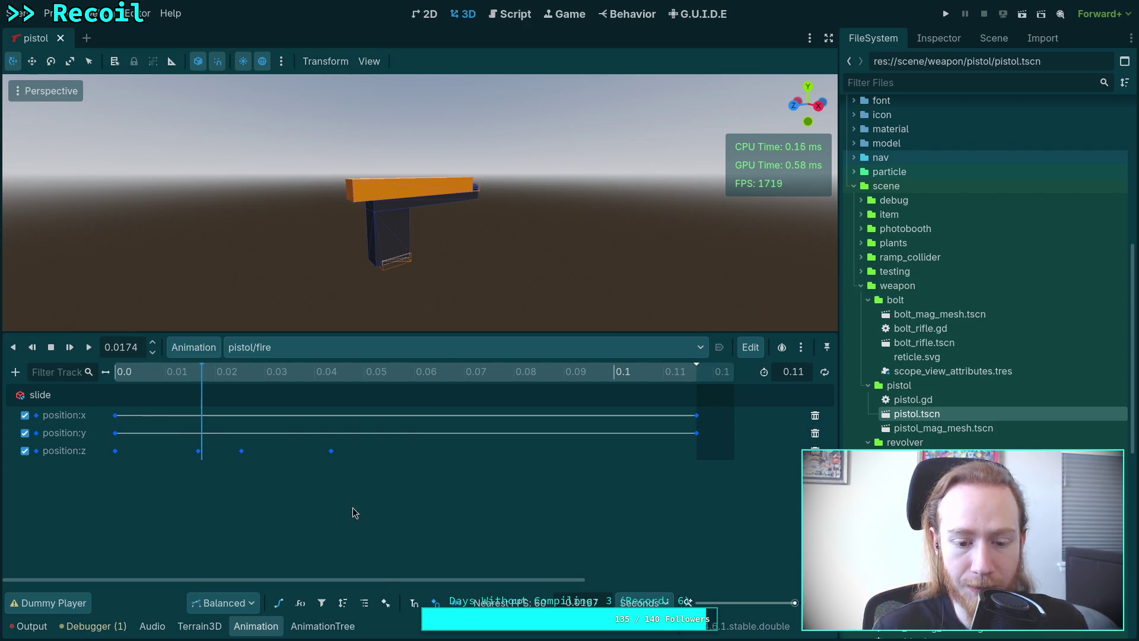
- Delete the slide's position:y and position:x tracks, leaving position:z shown as a Bezier curve
click(280, 606)
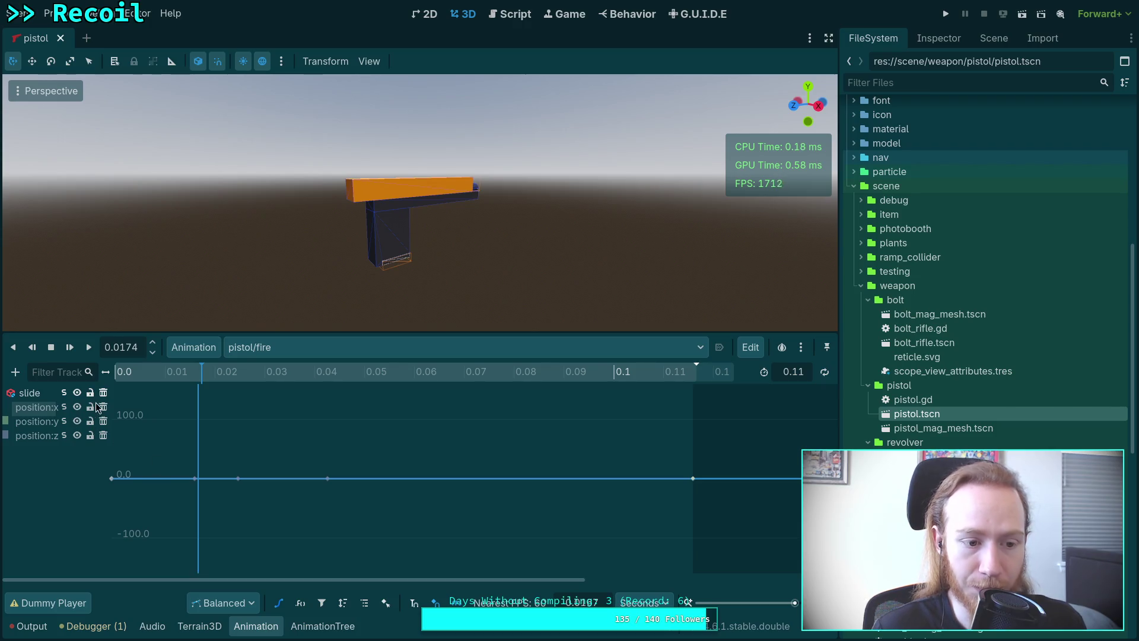
click(280, 603)
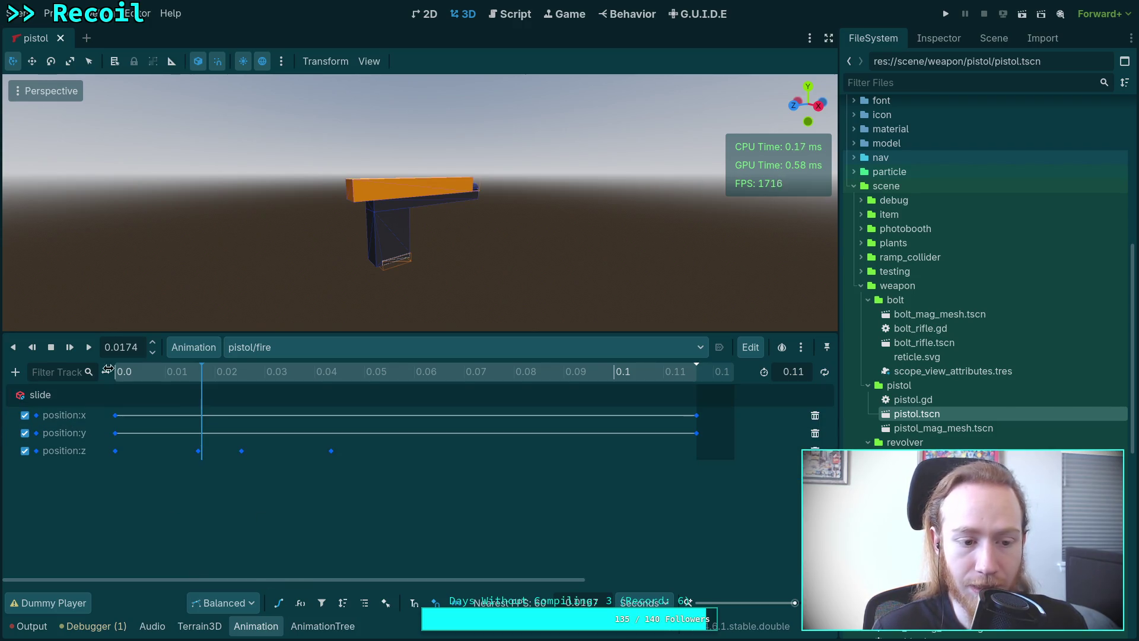
click(815, 432)
click(815, 415)
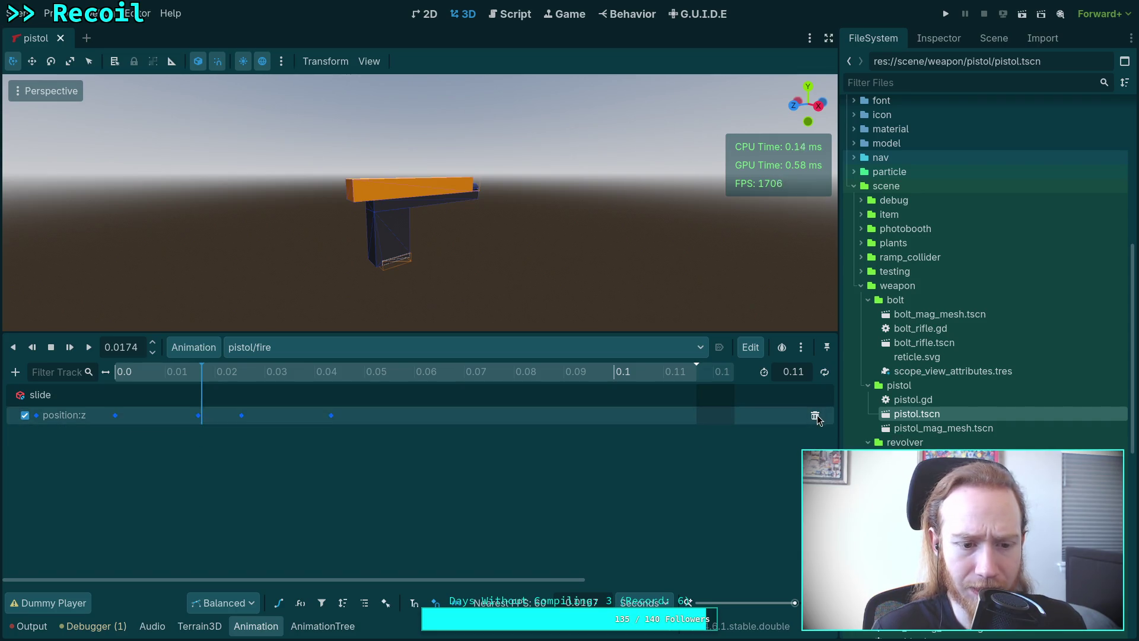
click(278, 603)
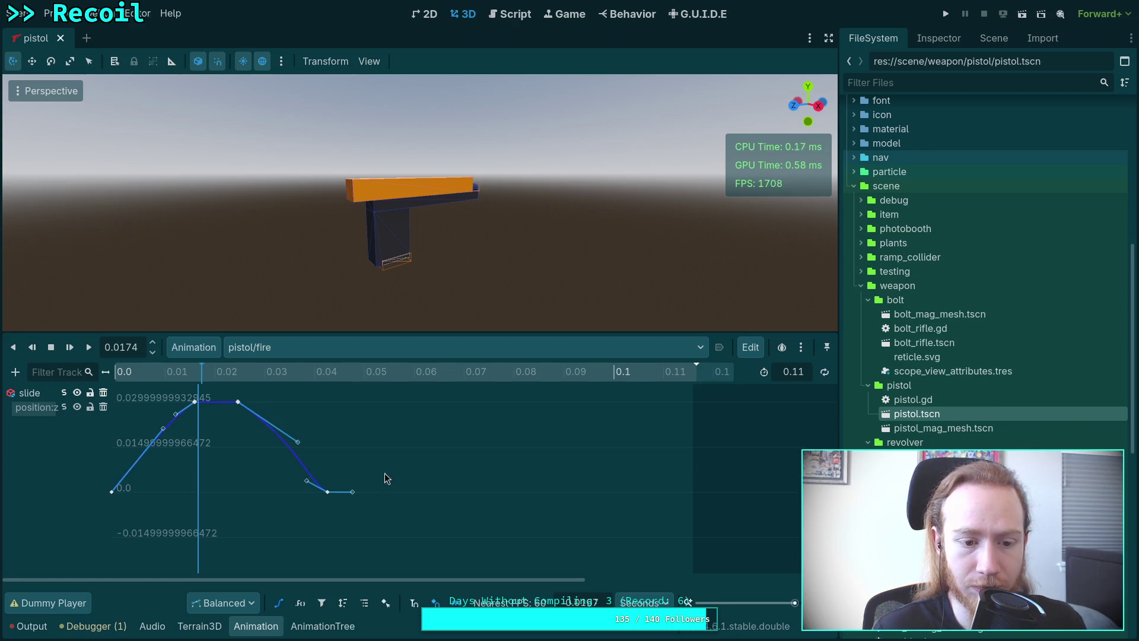
mouse_move(178, 373)
mouse_down()
mouse_move(113, 374)
mouse_move(206, 374)
mouse_move(199, 396)
mouse_up()
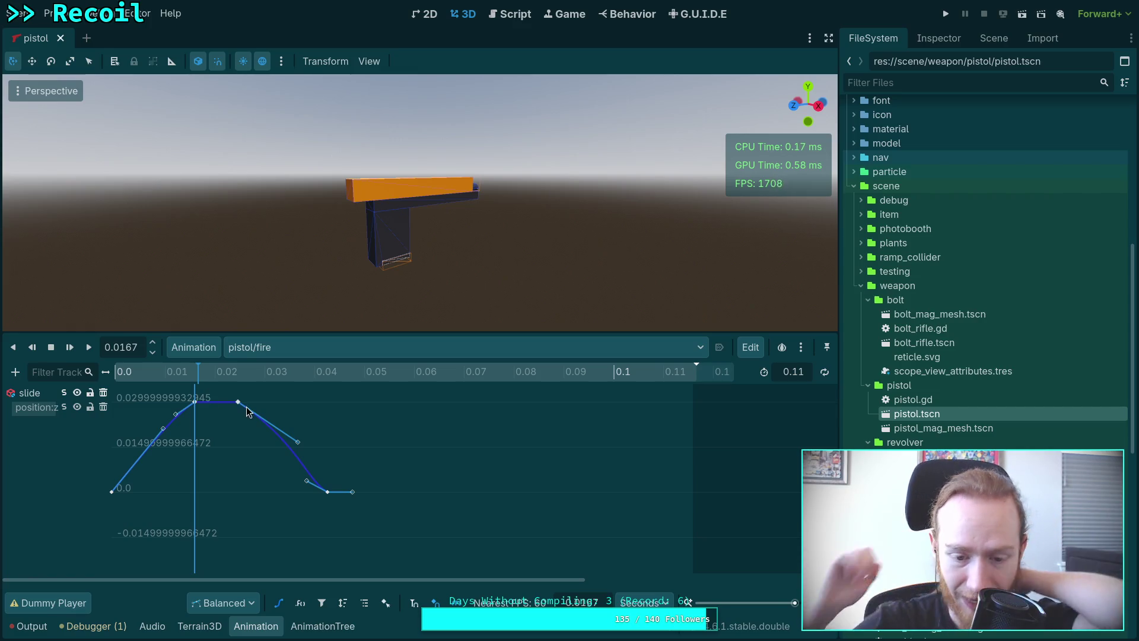
click(640, 602)
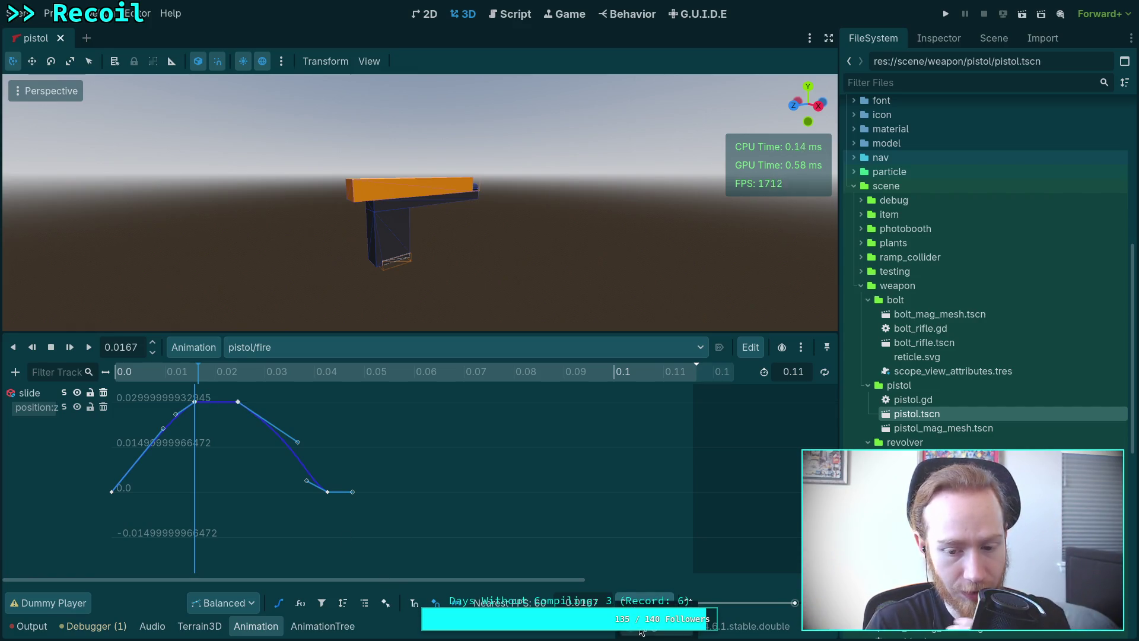
click(641, 632)
mouse_move(194, 372)
mouse_down()
mouse_move(220, 374)
mouse_move(201, 383)
mouse_up()
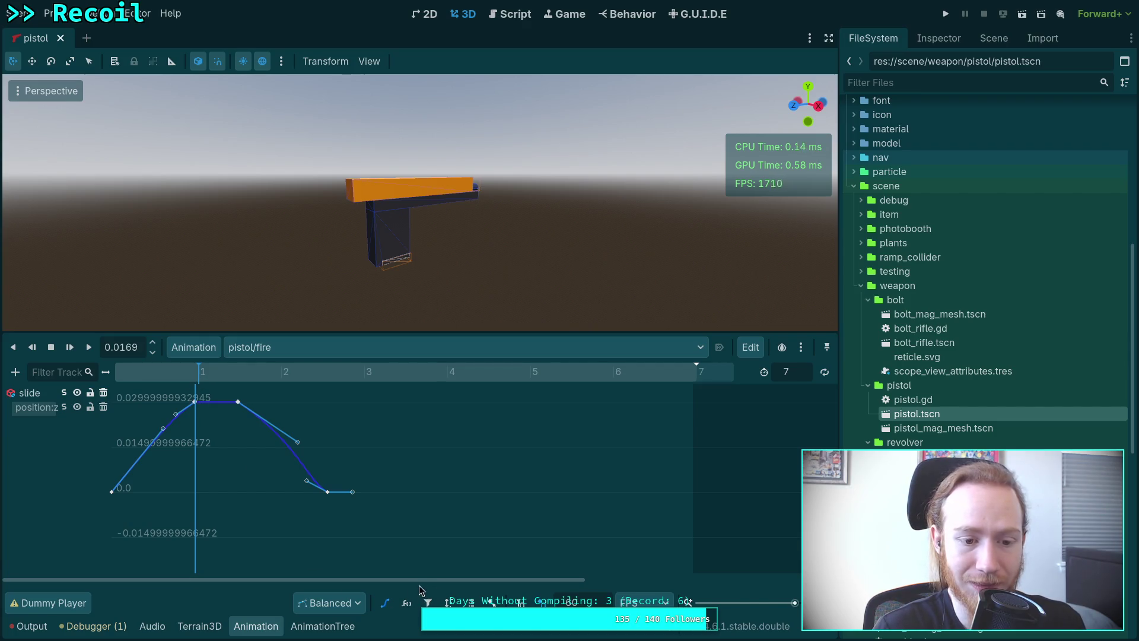
mouse_move(433, 579)
mouse_down()
mouse_move(446, 580)
mouse_move(433, 579)
mouse_up()
click(207, 373)
drag(207, 373, 256, 380)
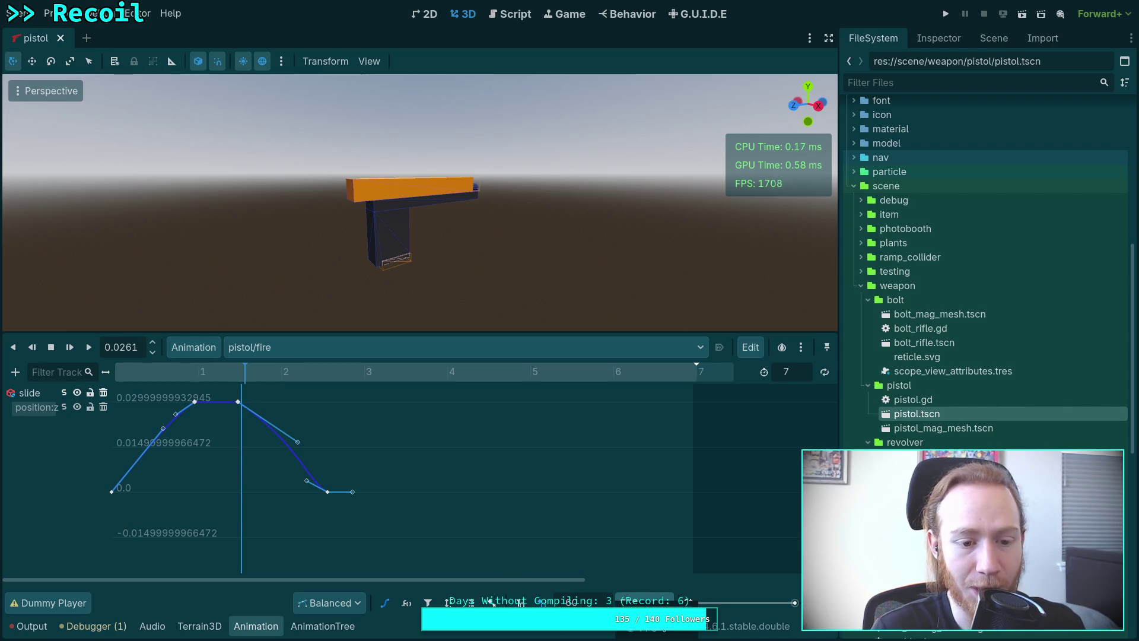
mouse_move(264, 372)
mouse_down()
mouse_move(700, 363)
mouse_move(113, 371)
mouse_move(211, 372)
mouse_move(198, 382)
mouse_up()
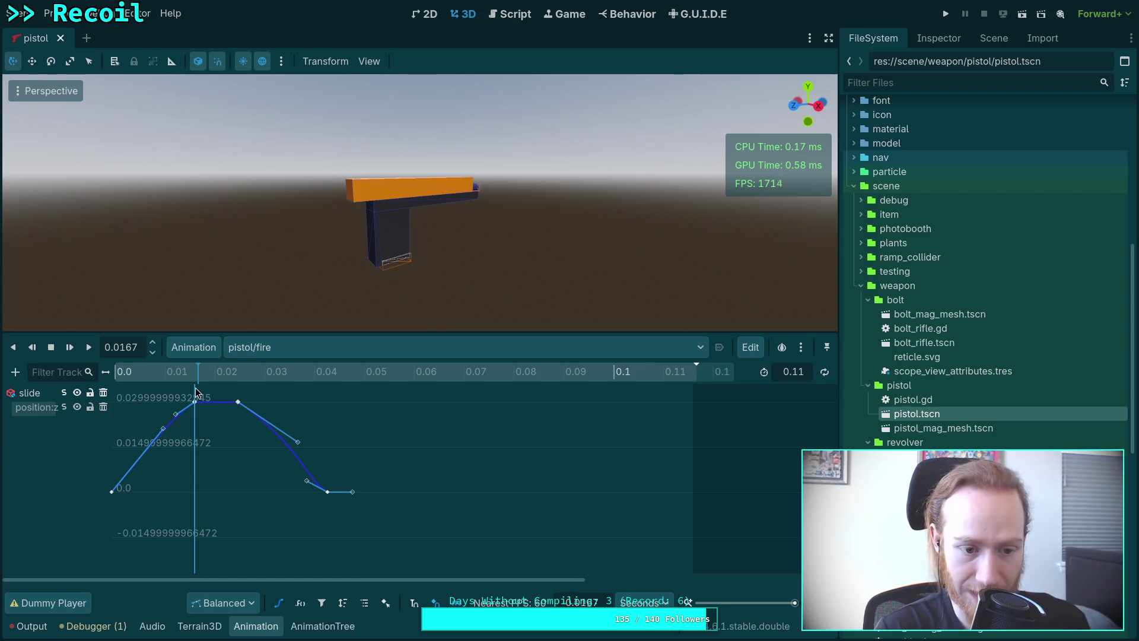
mouse_move(237, 382)
mouse_down()
mouse_move(243, 370)
mouse_move(89, 394)
mouse_move(349, 397)
mouse_move(283, 393)
mouse_move(346, 394)
mouse_move(309, 397)
mouse_up()
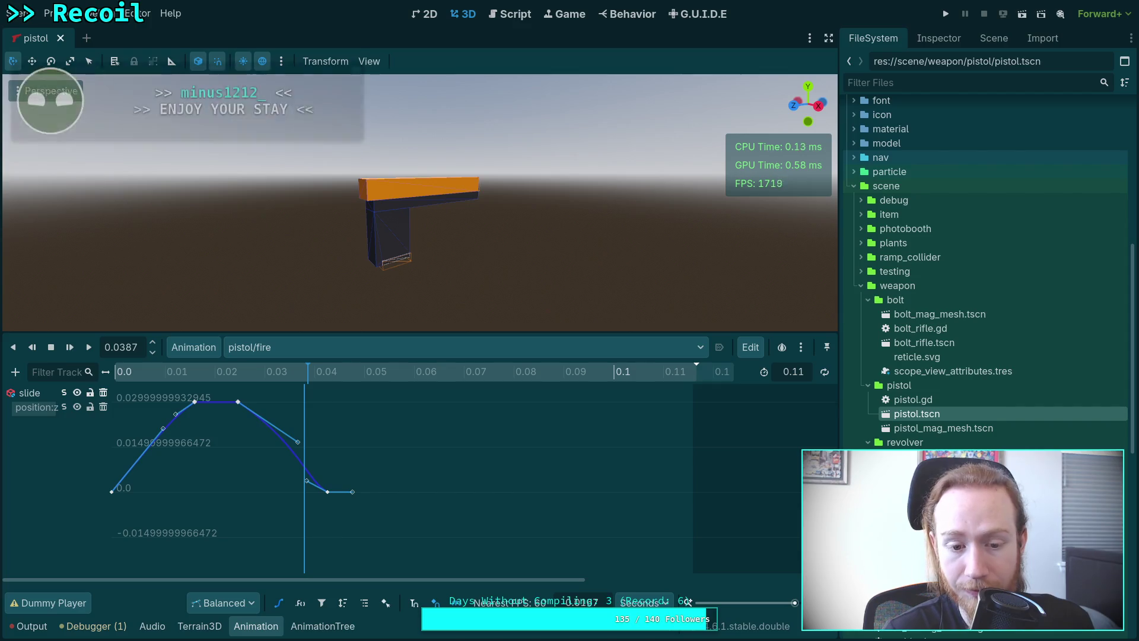
drag(794, 603, 799, 603)
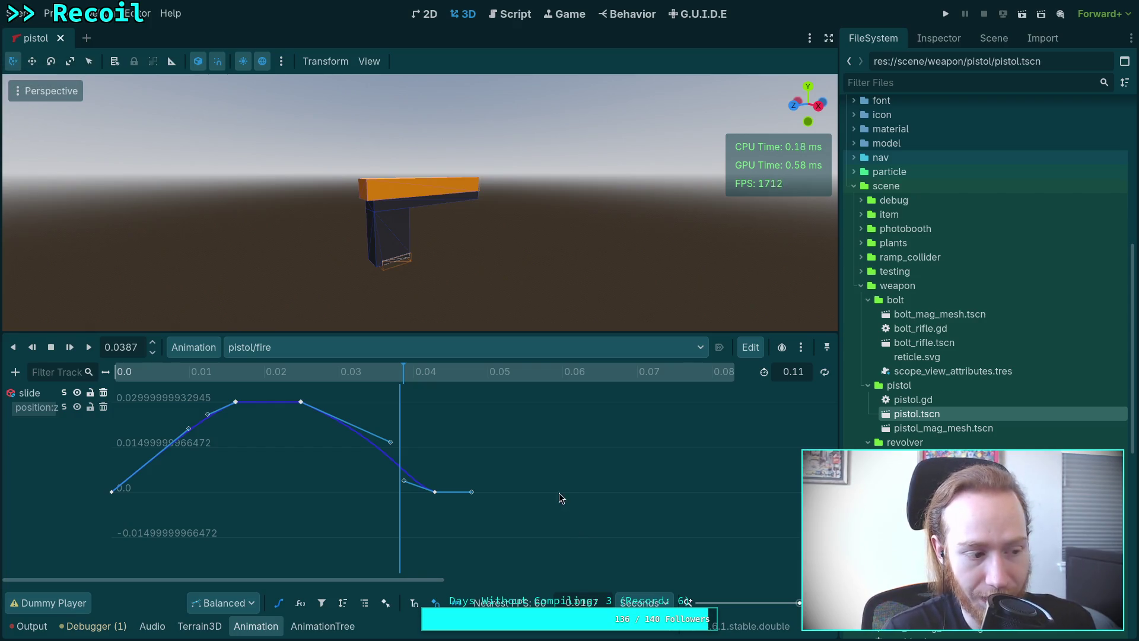
mouse_move(283, 381)
mouse_down()
mouse_move(292, 379)
mouse_move(268, 378)
mouse_move(489, 399)
mouse_up()
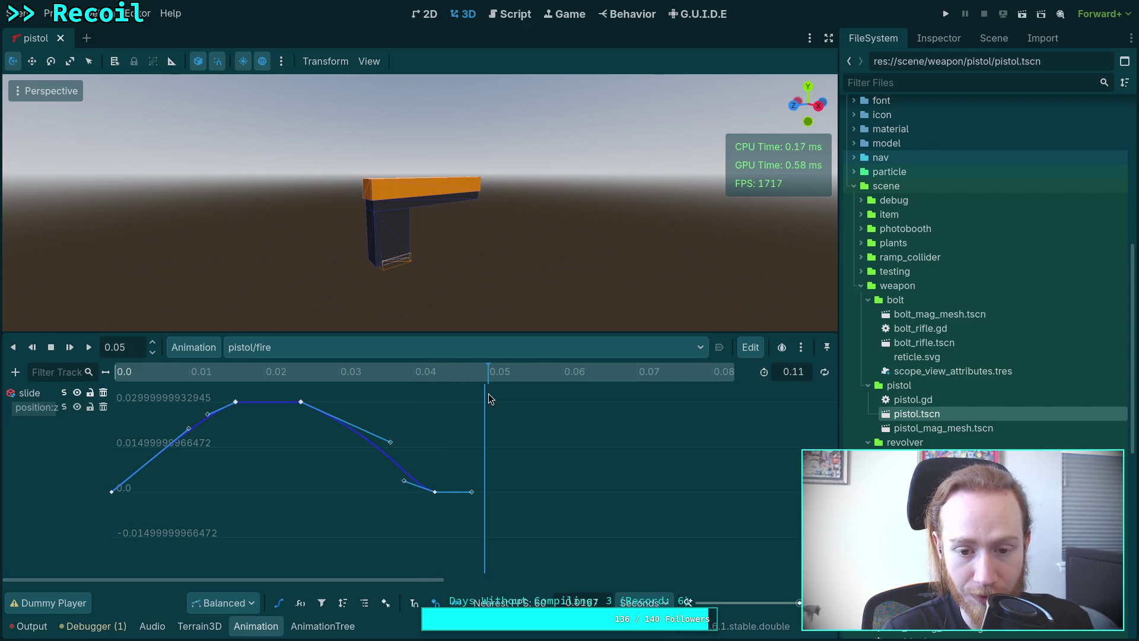
right_click(489, 394)
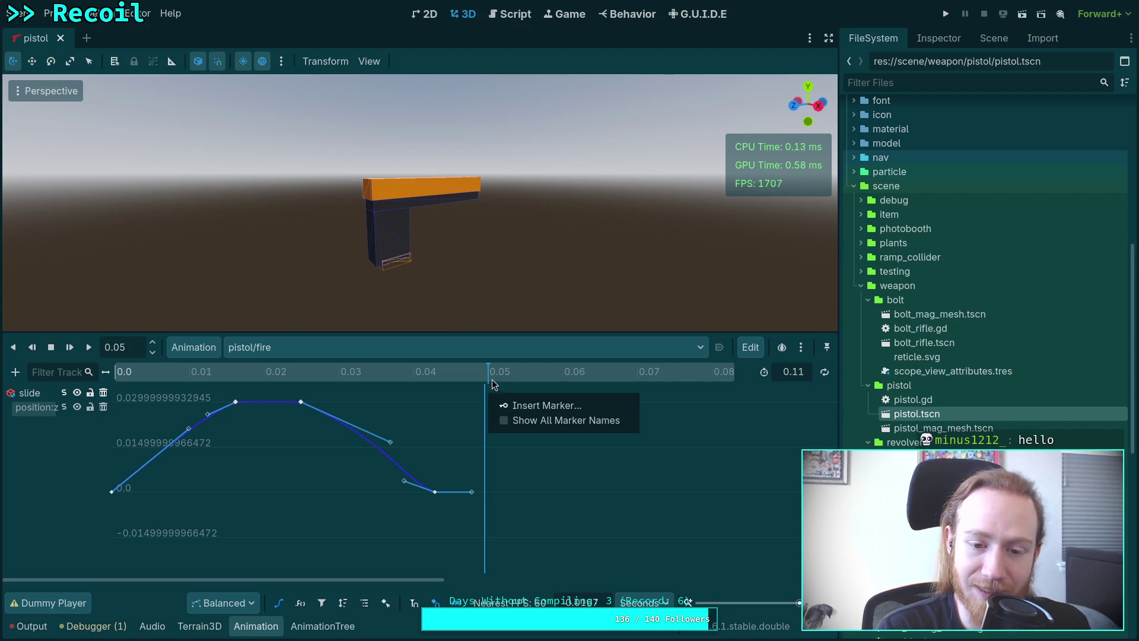
- Select the slide curve's last keyframe and read its Time 0.0433 and value 0.0 in the Inspector
click(490, 380)
click(491, 385)
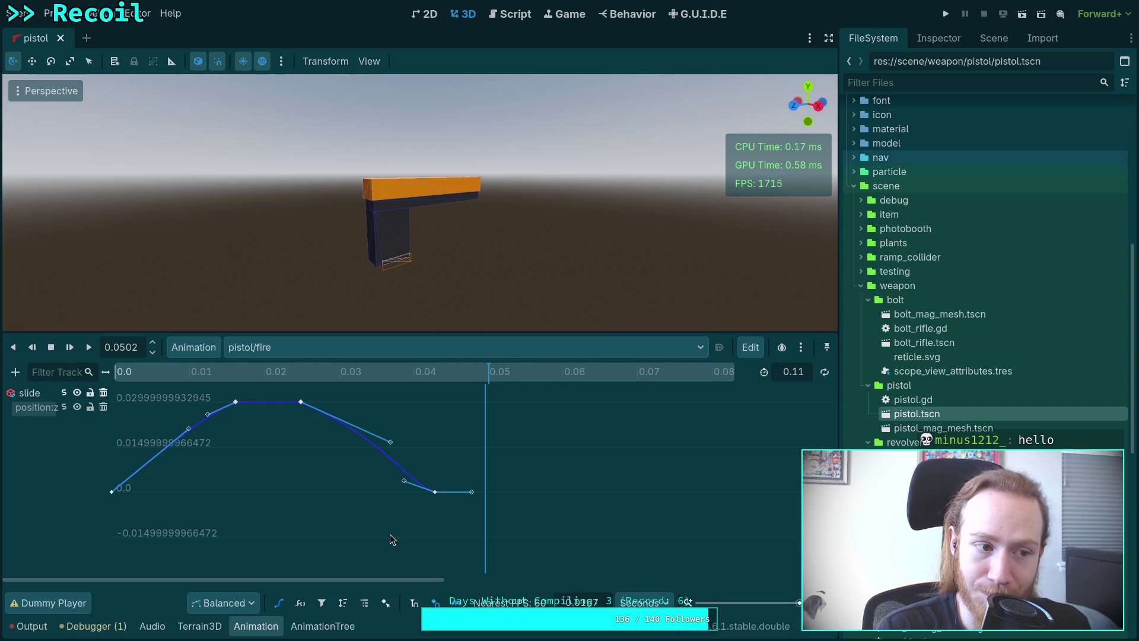
drag(473, 541, 377, 461)
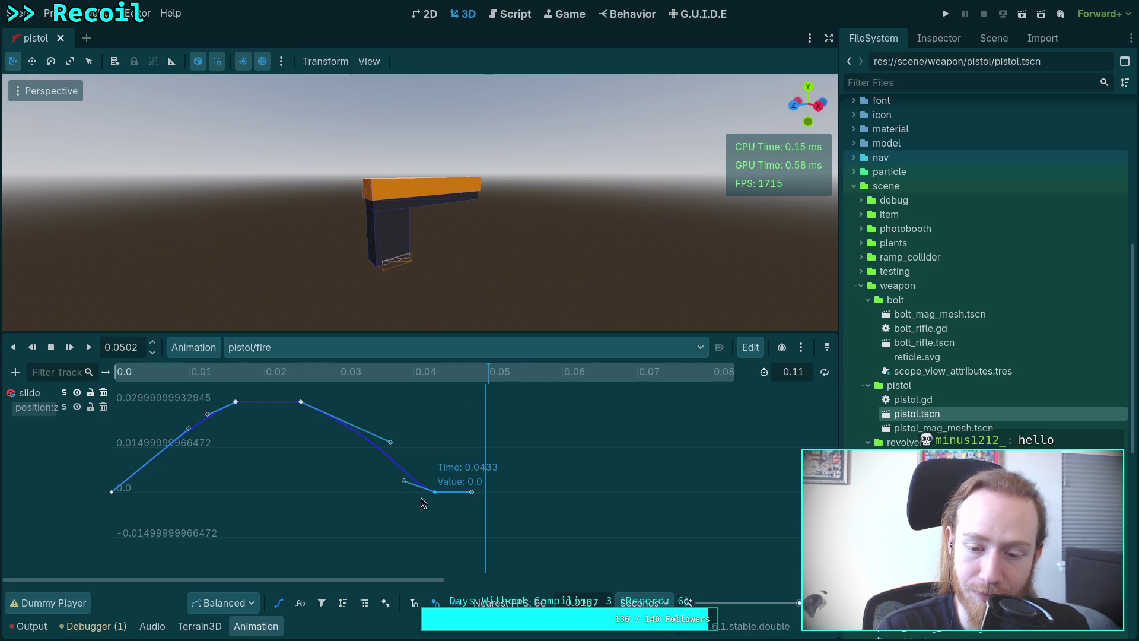
click(939, 38)
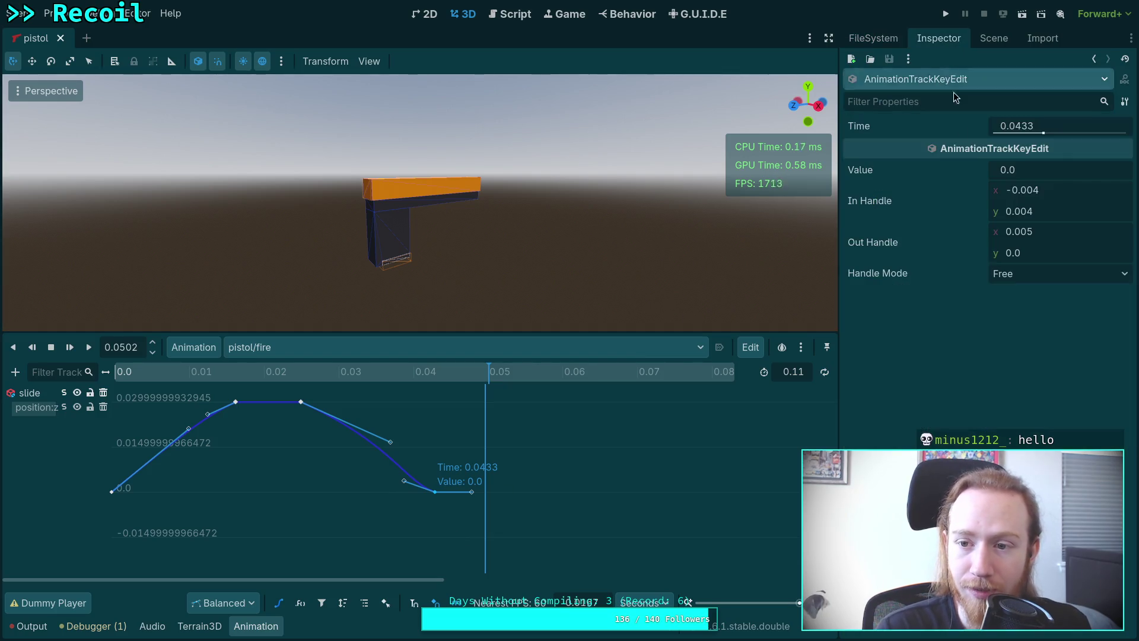
click(1029, 126)
drag(1014, 126, 1085, 123)
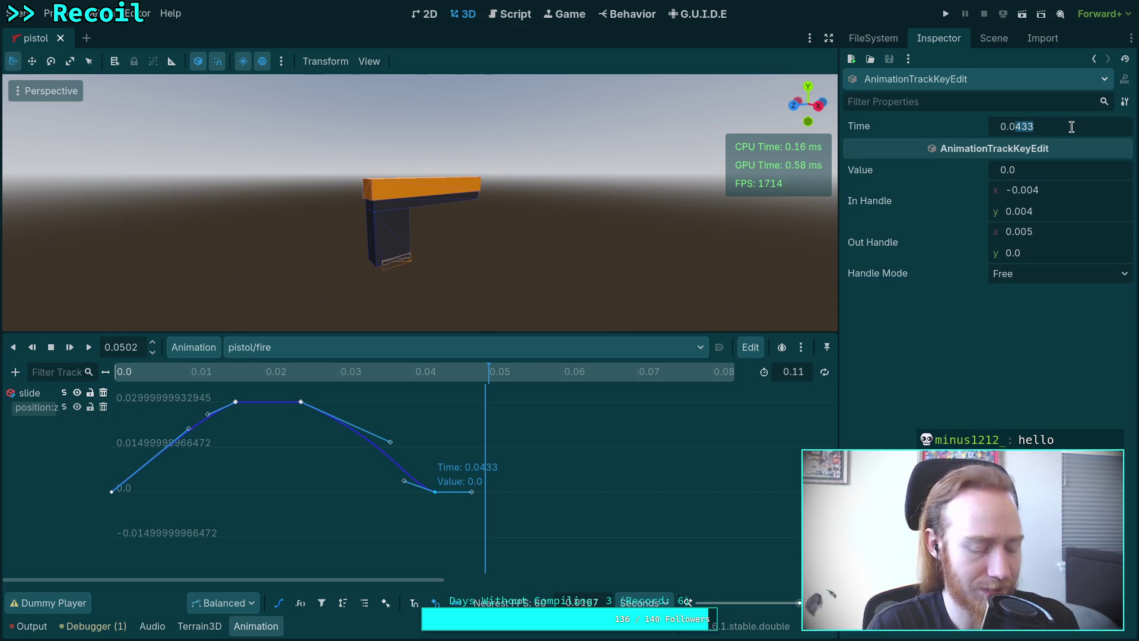
key(super+4)
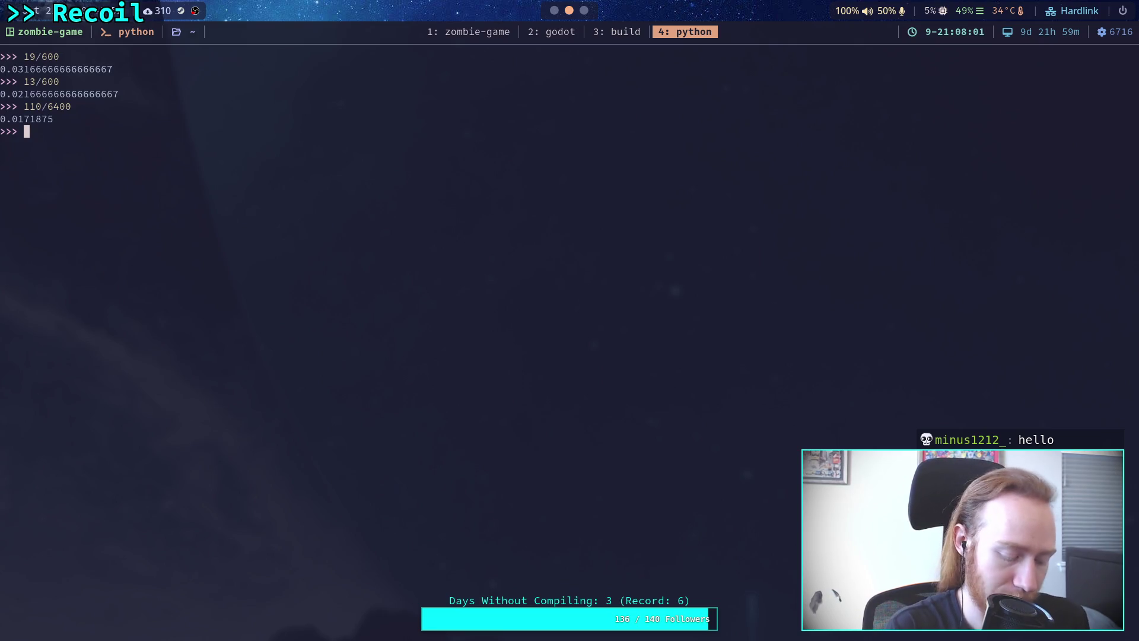
- Evaluate .05/1 (0.05) and 60 / .05 (1200.0) in Python, then return to Godot
text(.05/)
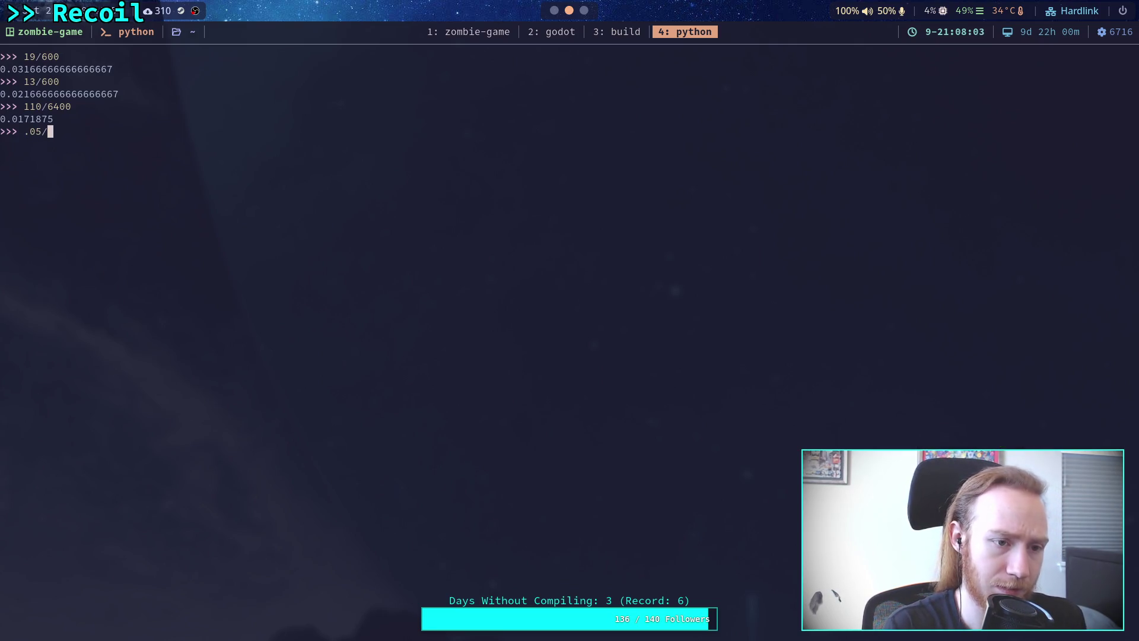
text(1)
key(Return)
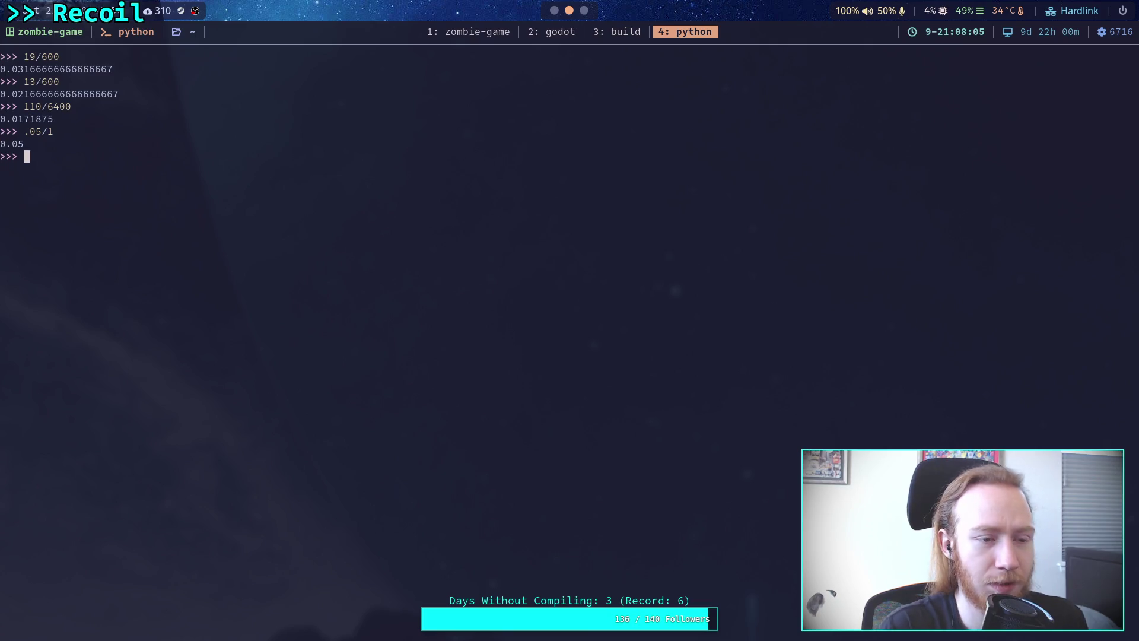
text(1)
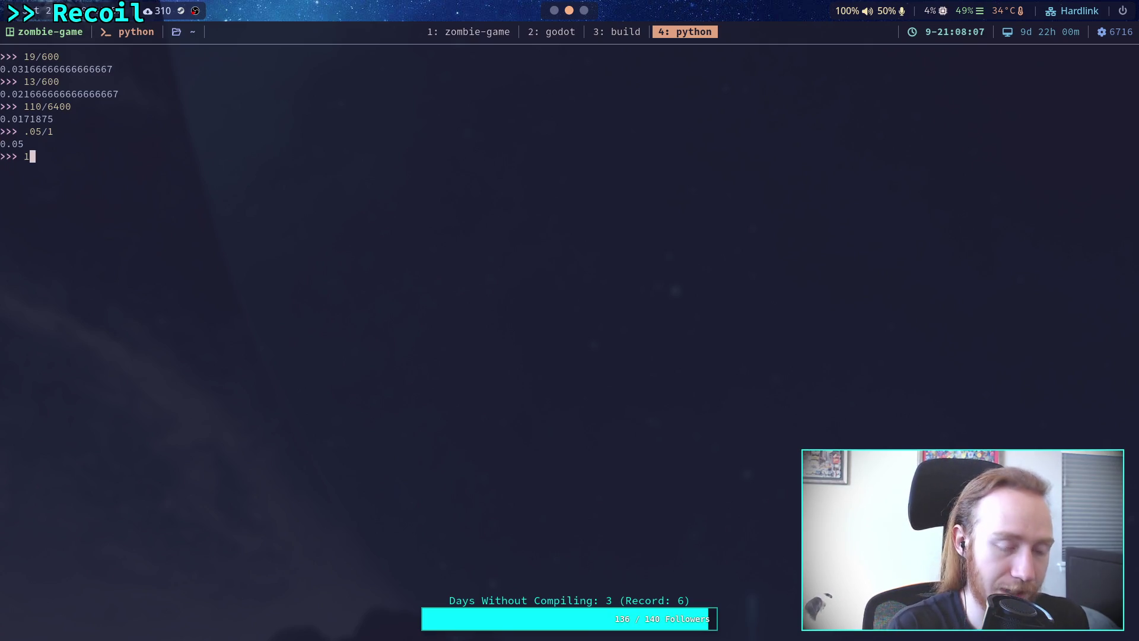
key(BackSpace)
key(BackSpace)
text(60 / .05)
key(Return)
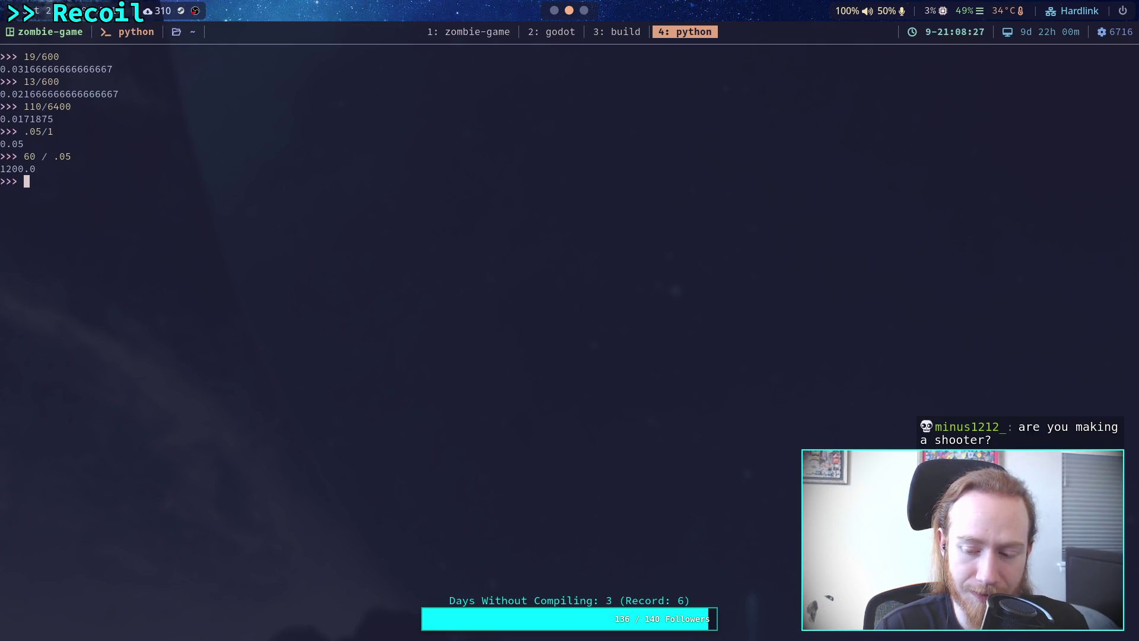
key(super+2)
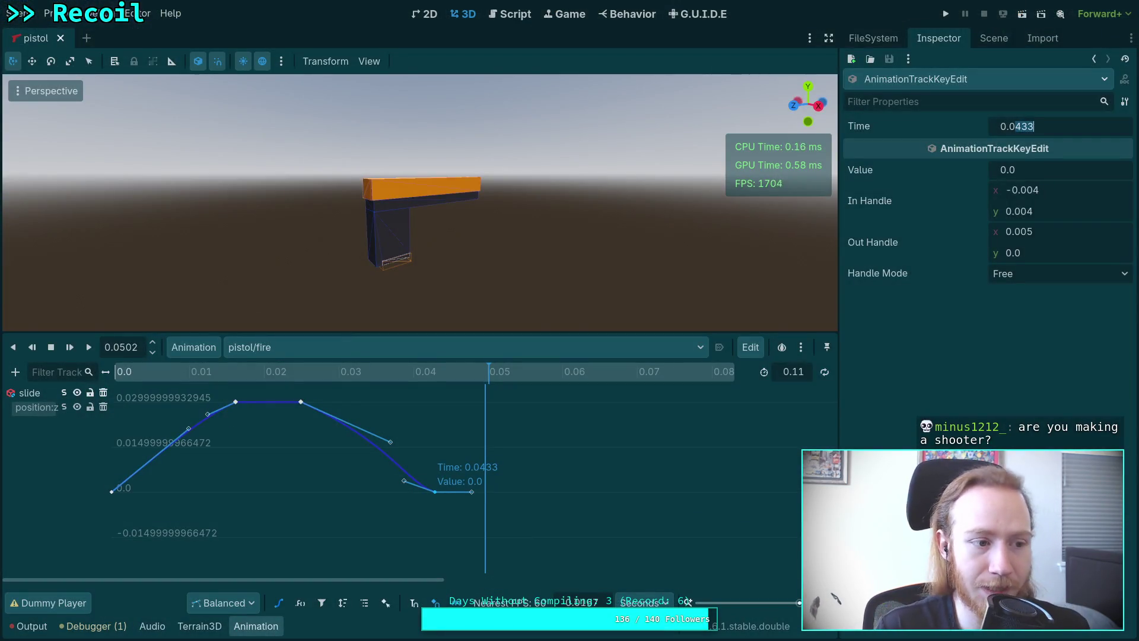
- Move the slide curve's last falling key from 0.0433 to 0.05, keeping value 0.0
mouse_move(481, 390)
mouse_down()
mouse_move(462, 379)
mouse_move(436, 391)
mouse_move(155, 386)
mouse_move(432, 411)
mouse_move(195, 412)
mouse_move(471, 427)
mouse_move(126, 405)
mouse_move(540, 442)
mouse_move(490, 385)
mouse_up()
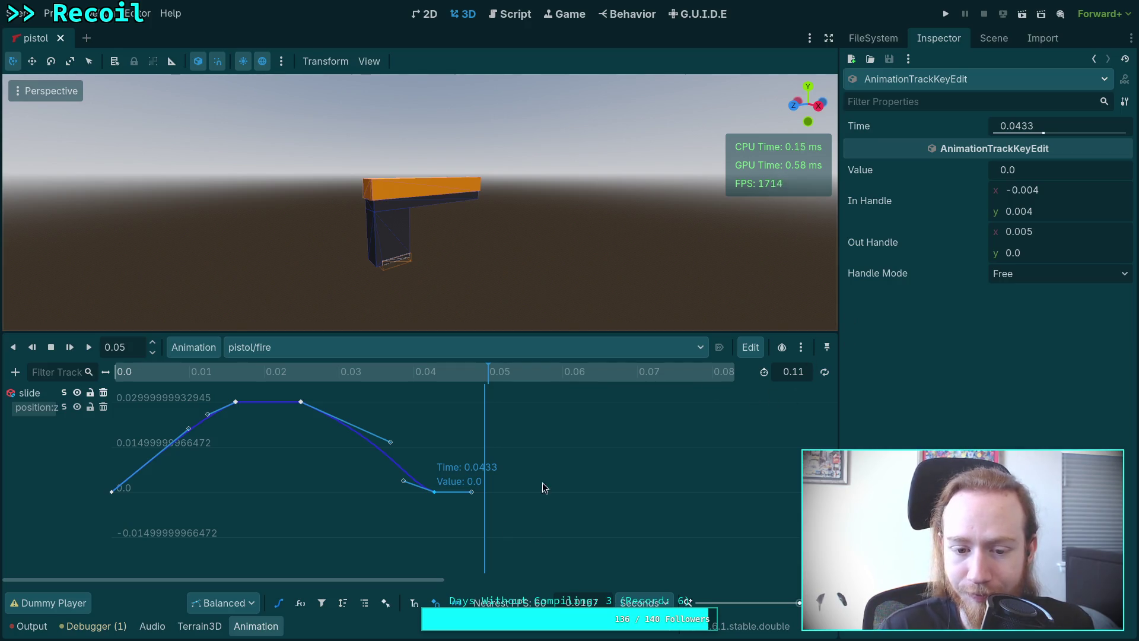
click(1045, 126)
drag(1035, 127, 1015, 126)
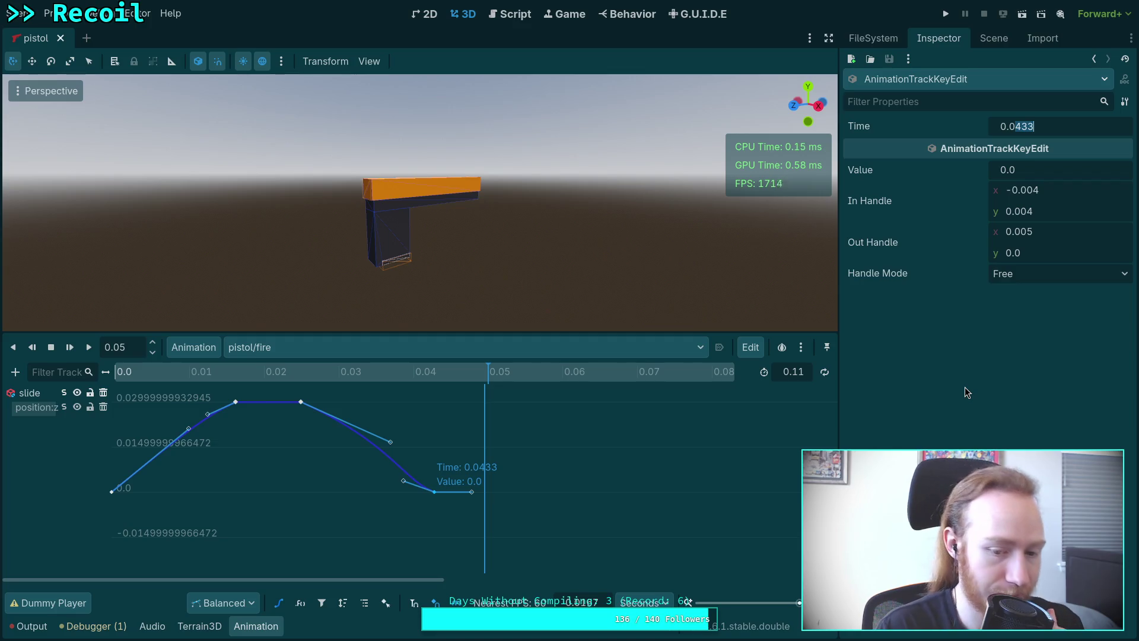
mouse_move(468, 373)
mouse_down()
mouse_move(435, 375)
mouse_move(489, 376)
mouse_up()
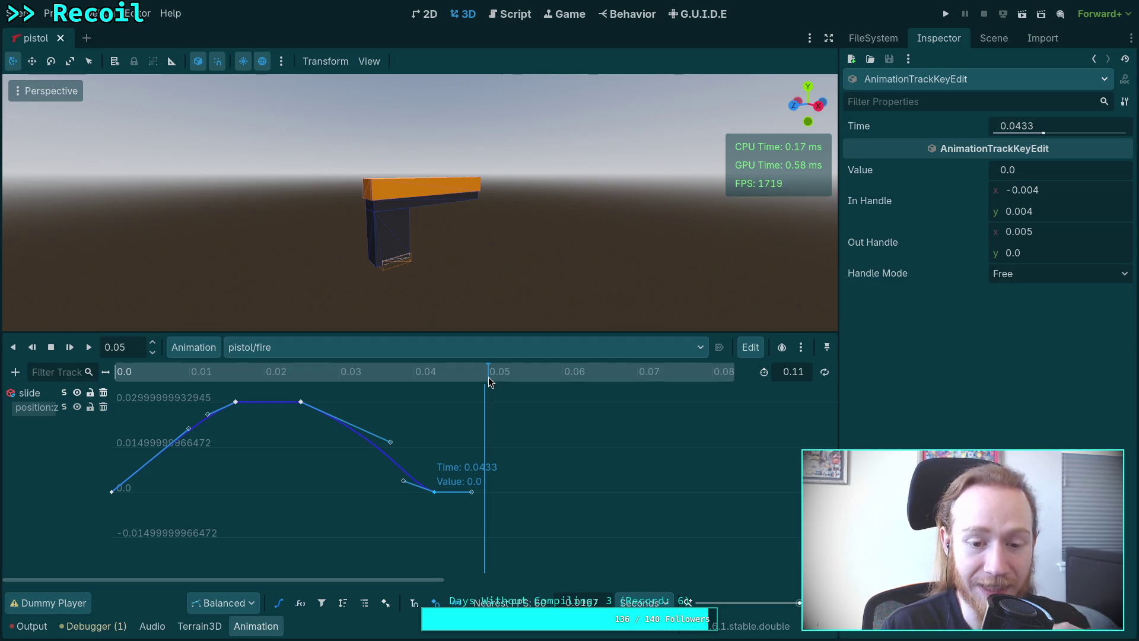
drag(432, 376, 489, 385)
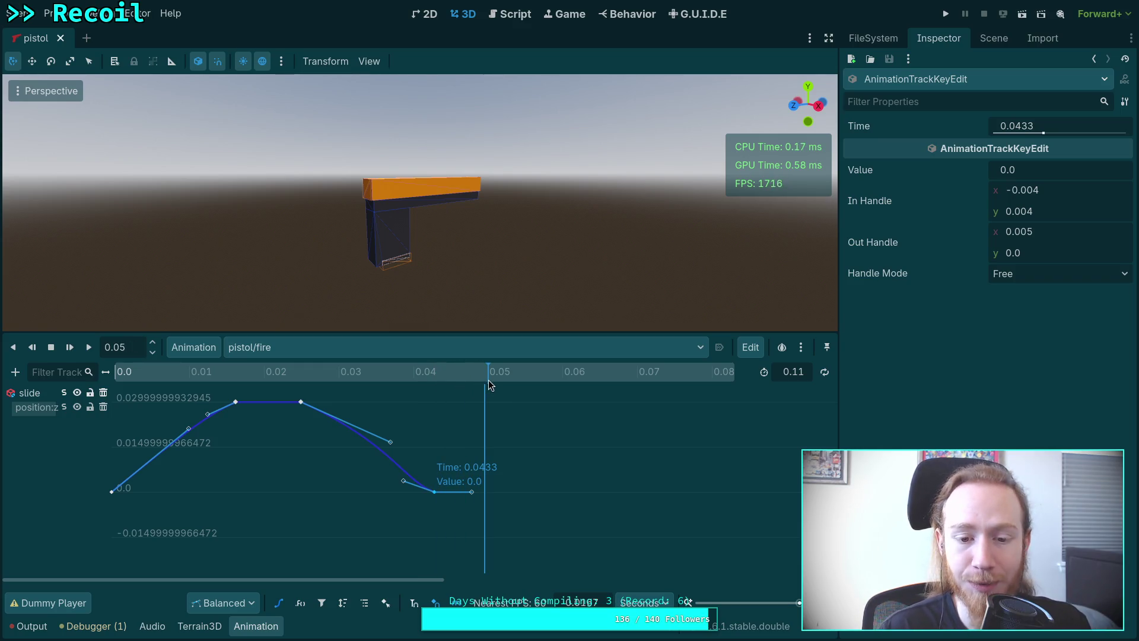
mouse_move(488, 384)
mouse_down()
mouse_move(439, 385)
mouse_move(485, 381)
mouse_up()
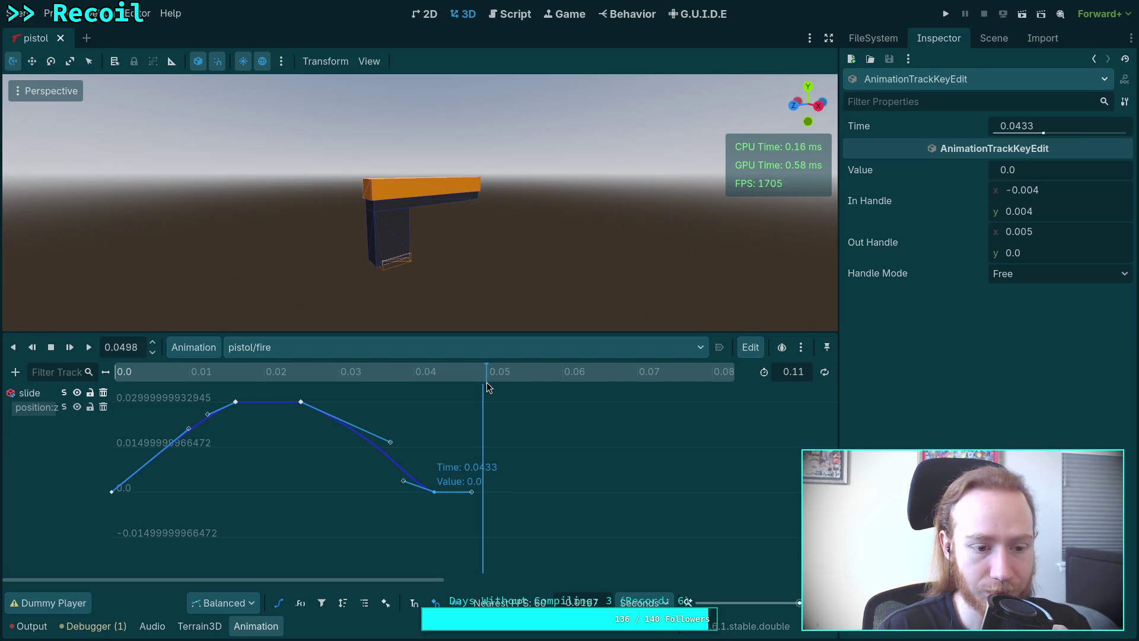
click(1038, 125)
text(0.05)
key(Return)
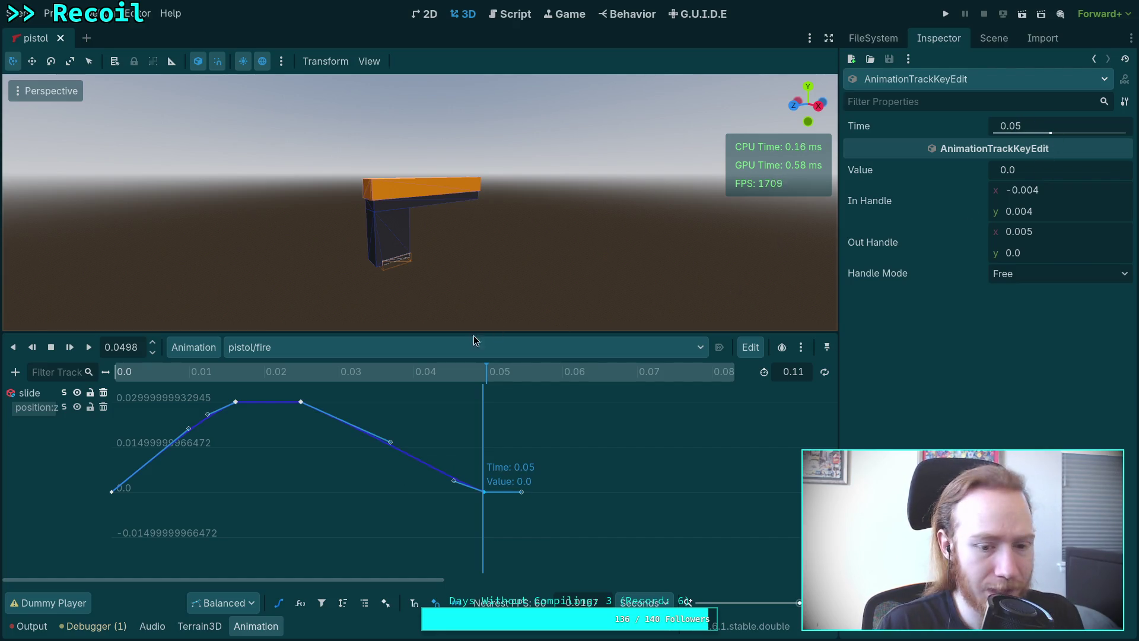
click(248, 380)
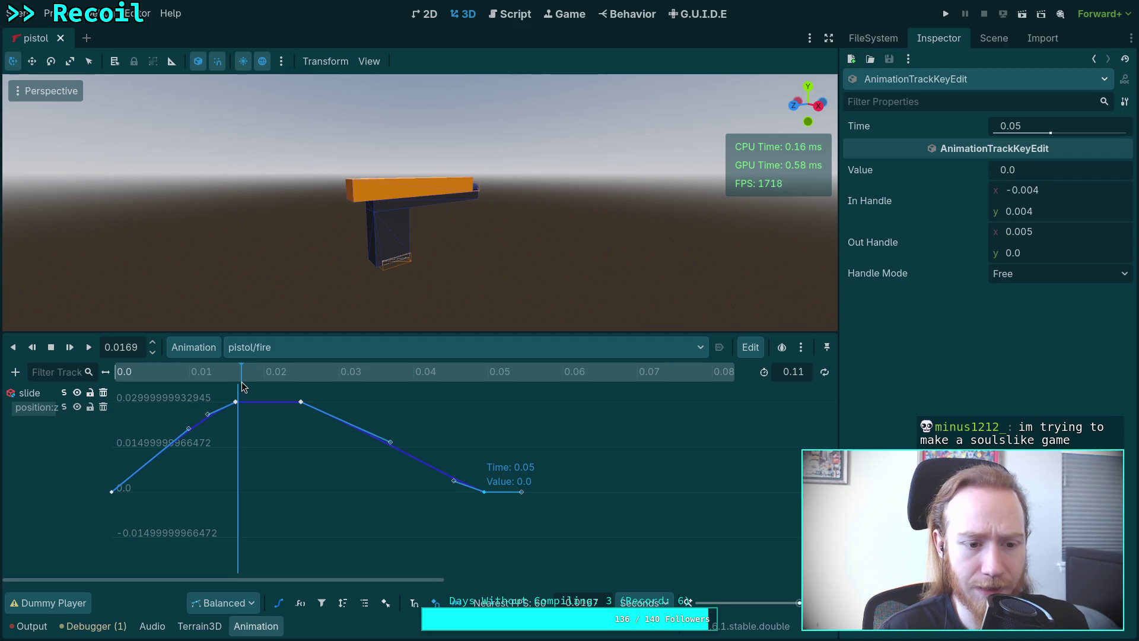
- Retime the slide's peak keys from 0.0167 to 0.0175 and from 0.0254 to 0.024
click(236, 402)
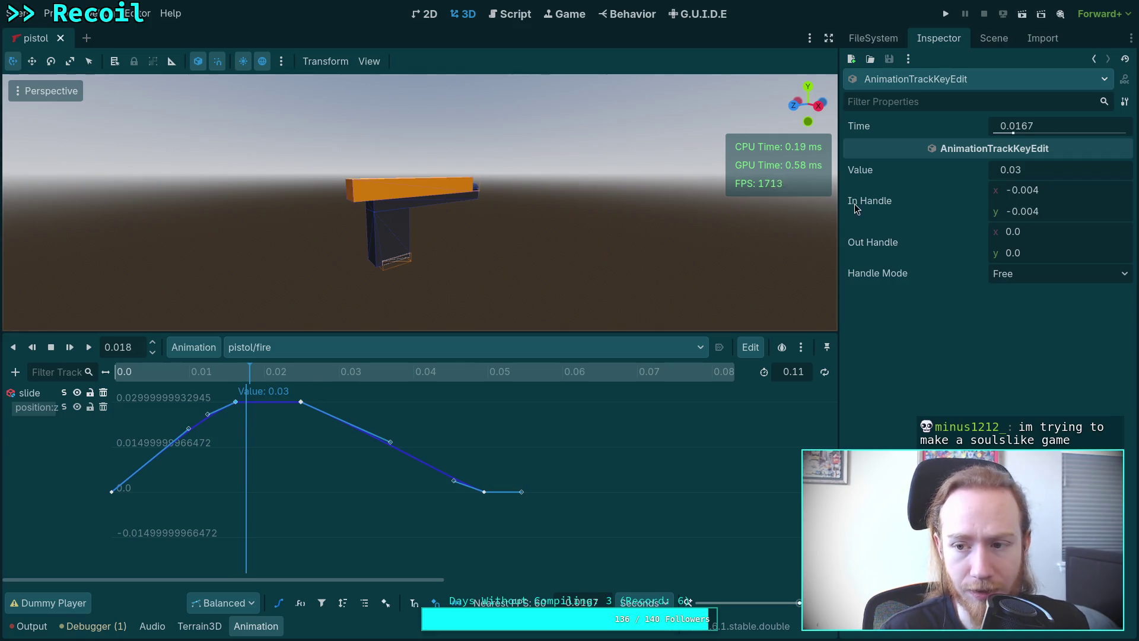
click(1048, 125)
text(0.017)
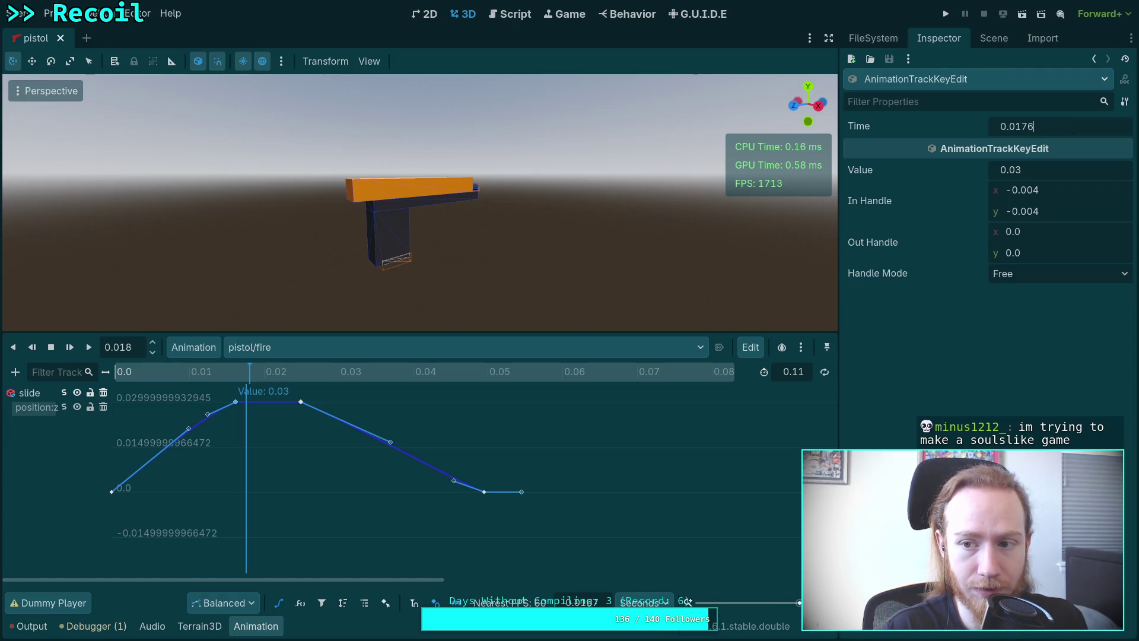
key(Return)
drag(297, 372, 303, 372)
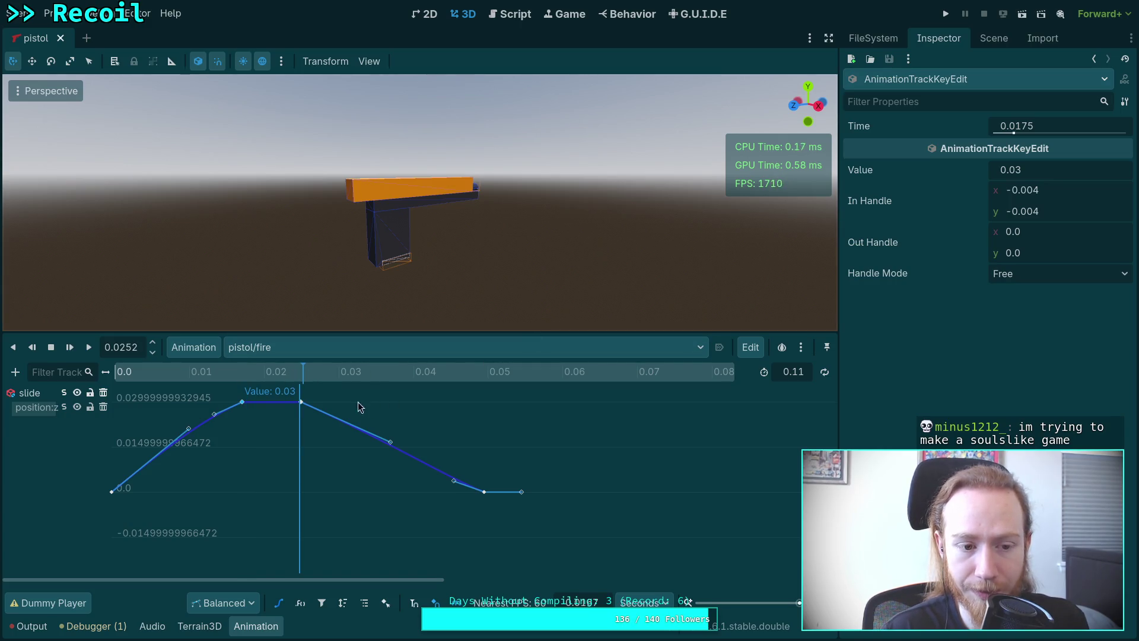
click(302, 402)
click(1049, 125)
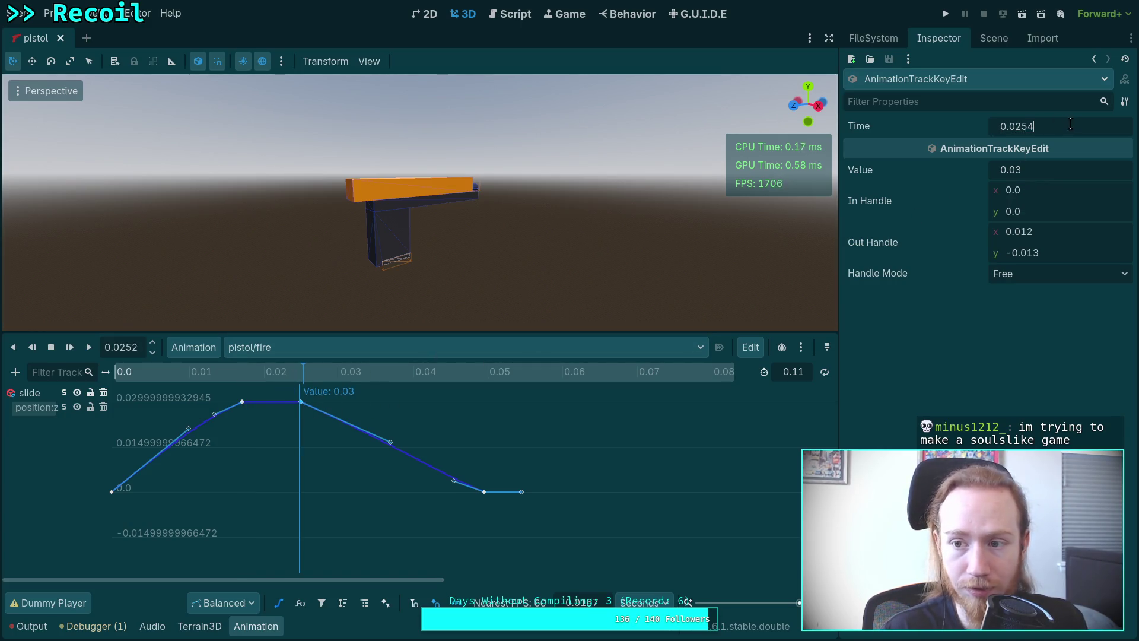
key(Return)
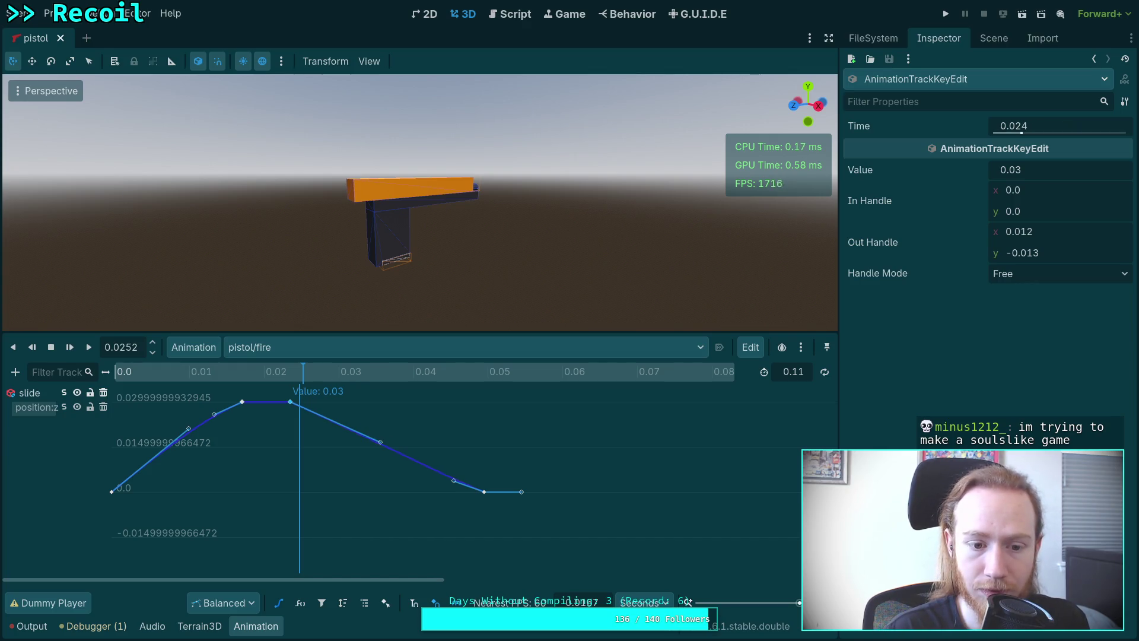
- Ease the 0.024 key's out-handle to 0.006/-0.001 for a gentler falling slope
mouse_move(205, 382)
mouse_down()
mouse_move(51, 376)
mouse_move(538, 401)
mouse_move(111, 392)
mouse_move(420, 392)
mouse_move(279, 389)
mouse_move(320, 390)
mouse_up()
drag(381, 446, 379, 435)
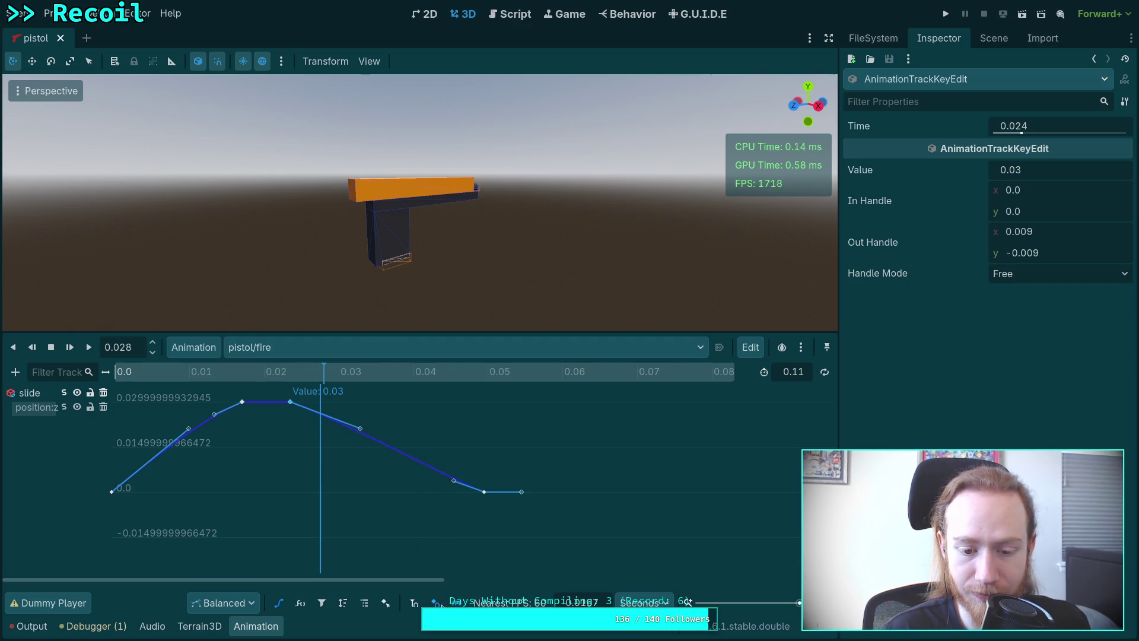
key(ctrl+z)
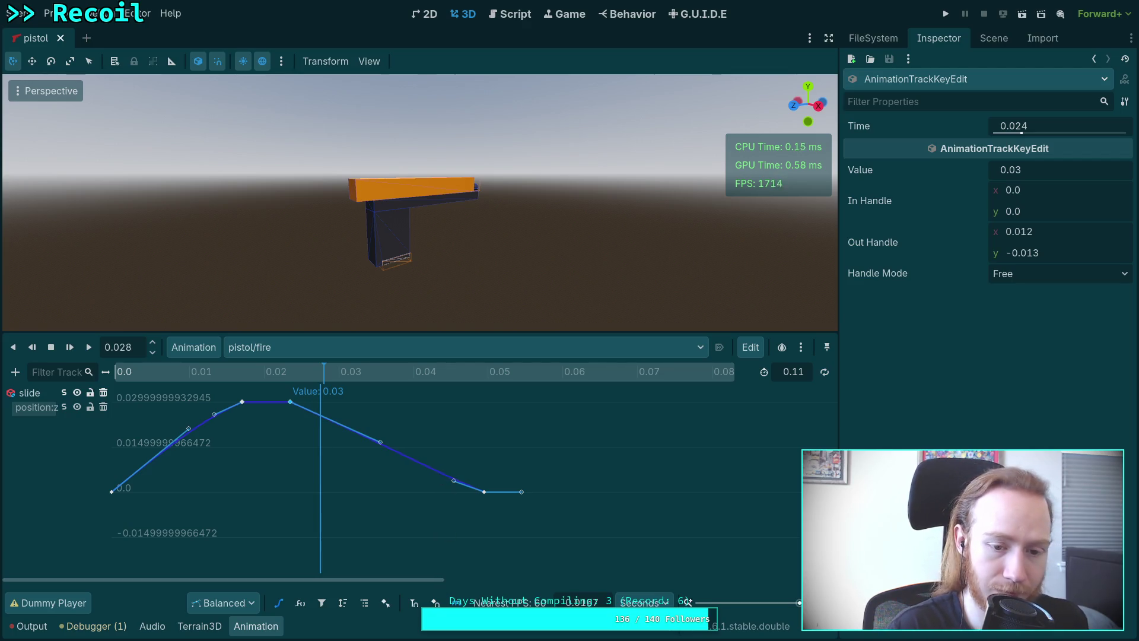
mouse_move(382, 443)
mouse_down()
mouse_move(376, 415)
mouse_move(345, 431)
mouse_move(332, 405)
mouse_up()
mouse_move(298, 371)
mouse_down()
mouse_move(219, 375)
mouse_move(428, 391)
mouse_move(153, 394)
mouse_move(297, 394)
mouse_move(203, 393)
mouse_move(248, 390)
mouse_up()
- Try a 0.01 out-handle on the 0.0175 slide key, then undo the handle adjustment
click(243, 401)
click(1051, 235)
text(0.01)
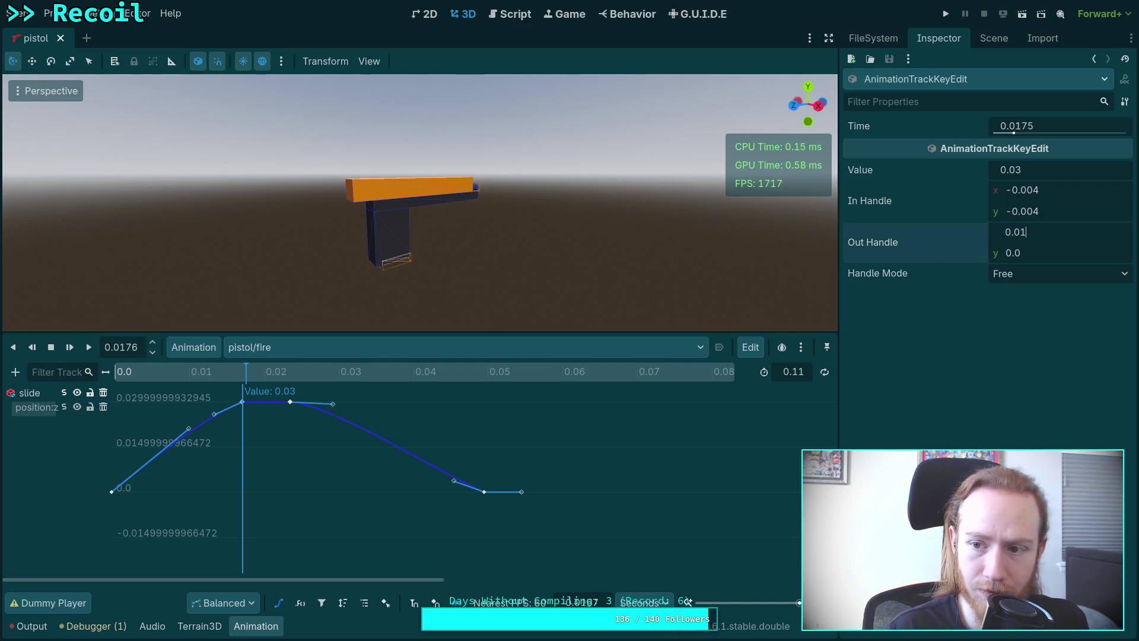
key(Return)
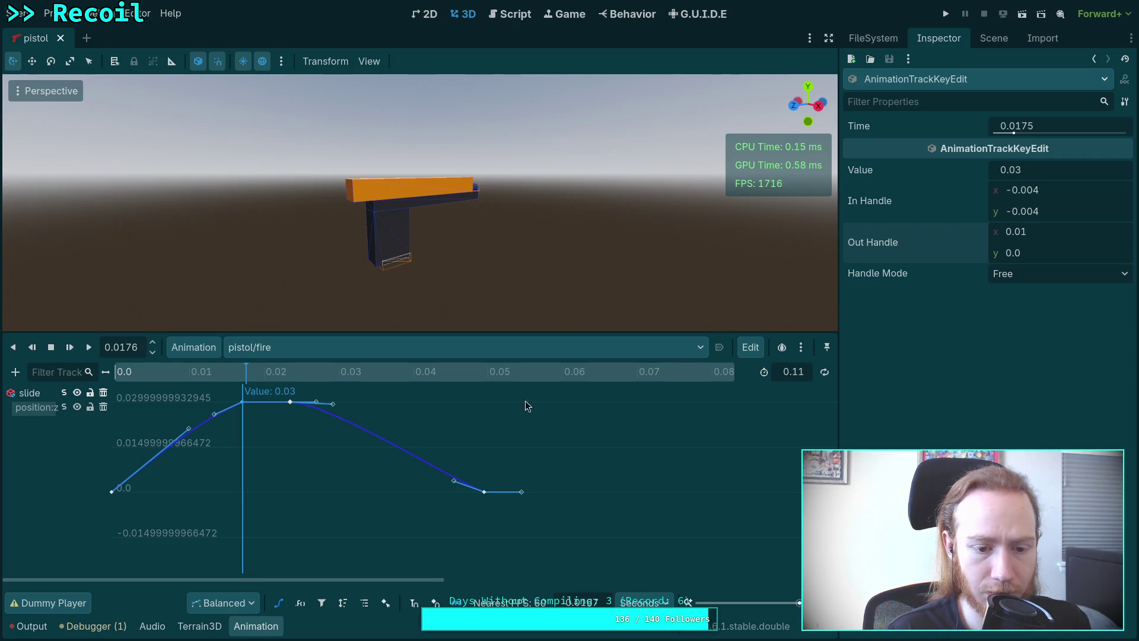
mouse_move(314, 402)
mouse_down()
mouse_move(280, 414)
mouse_move(260, 405)
mouse_up()
scroll(261, 406, up, 3)
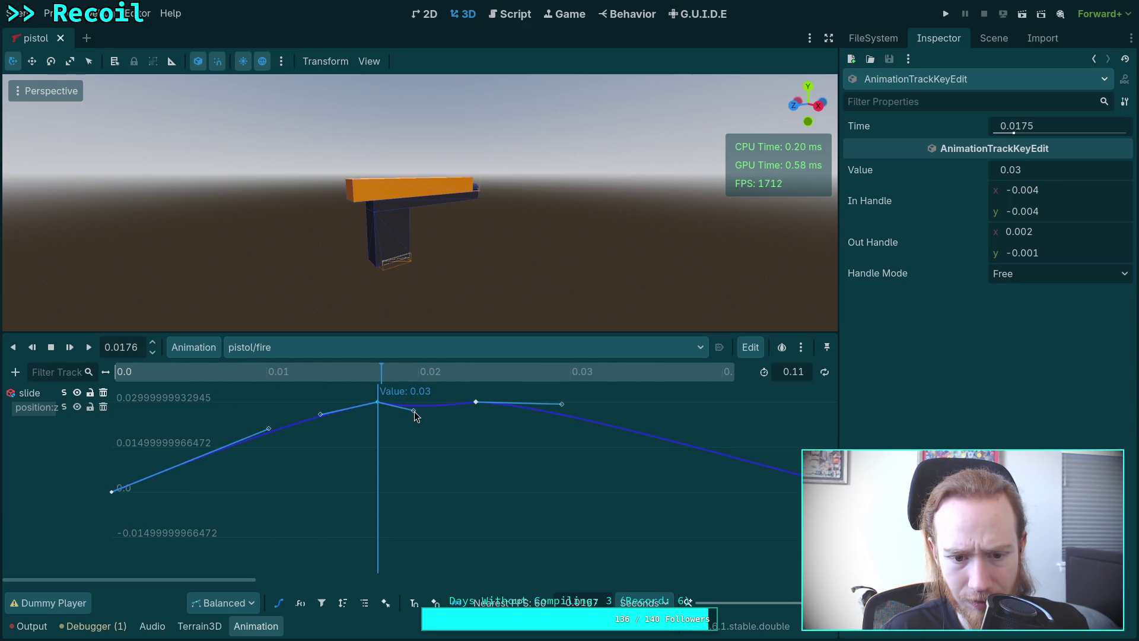
mouse_move(350, 375)
mouse_down()
mouse_move(286, 371)
mouse_move(516, 377)
mouse_move(293, 378)
mouse_up()
key(ctrl+z)
- Raise the 0.0175 slide key's value from 0.03 to 0.055
mouse_move(529, 247)
mouse_down()
mouse_move(420, 247)
mouse_move(392, 289)
mouse_up()
drag(303, 369, 313, 369)
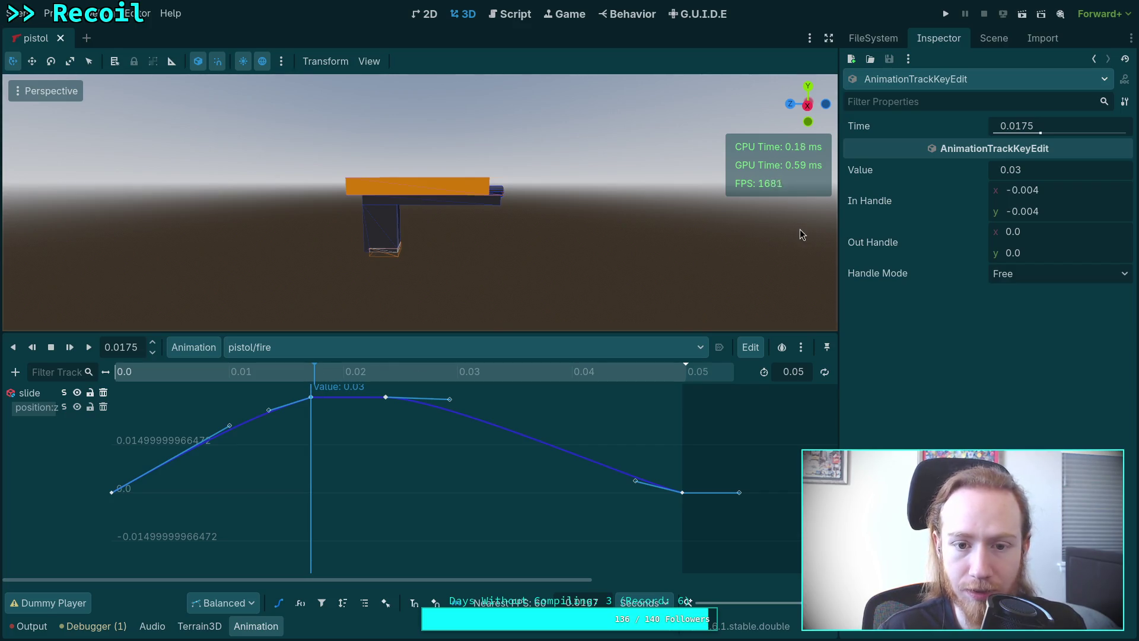
mouse_move(1019, 172)
mouse_down()
mouse_move(1048, 172)
mouse_move(1033, 172)
mouse_up()
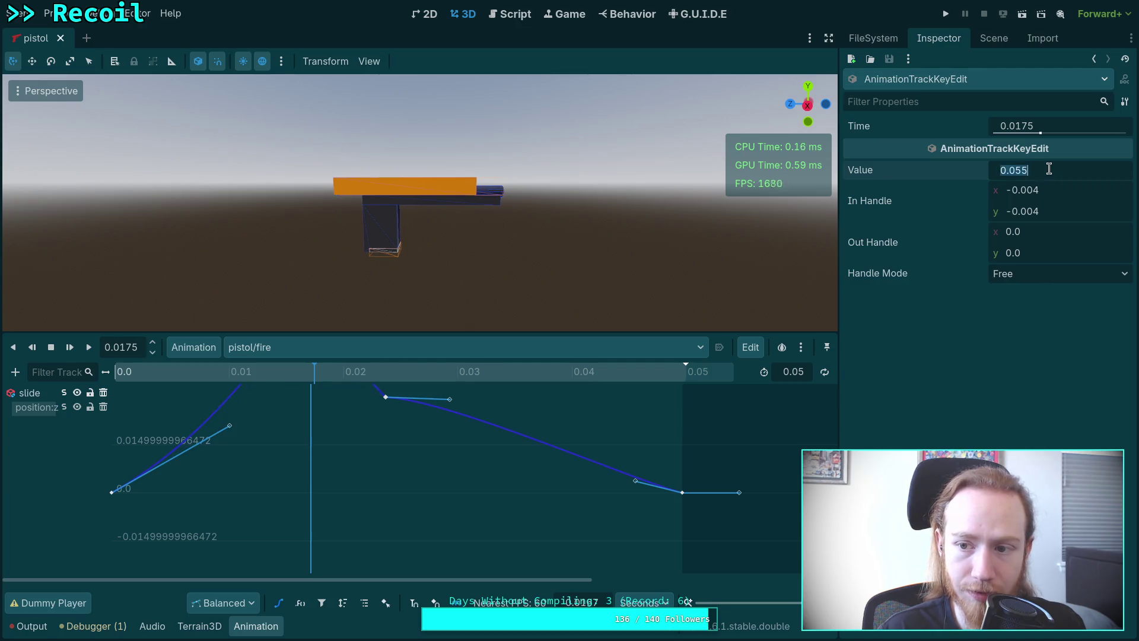
- Set the 0.0175 key's value to 0.05, frame the curve, then set the 0.024 key to 0.05
text(0.05)
key(Return)
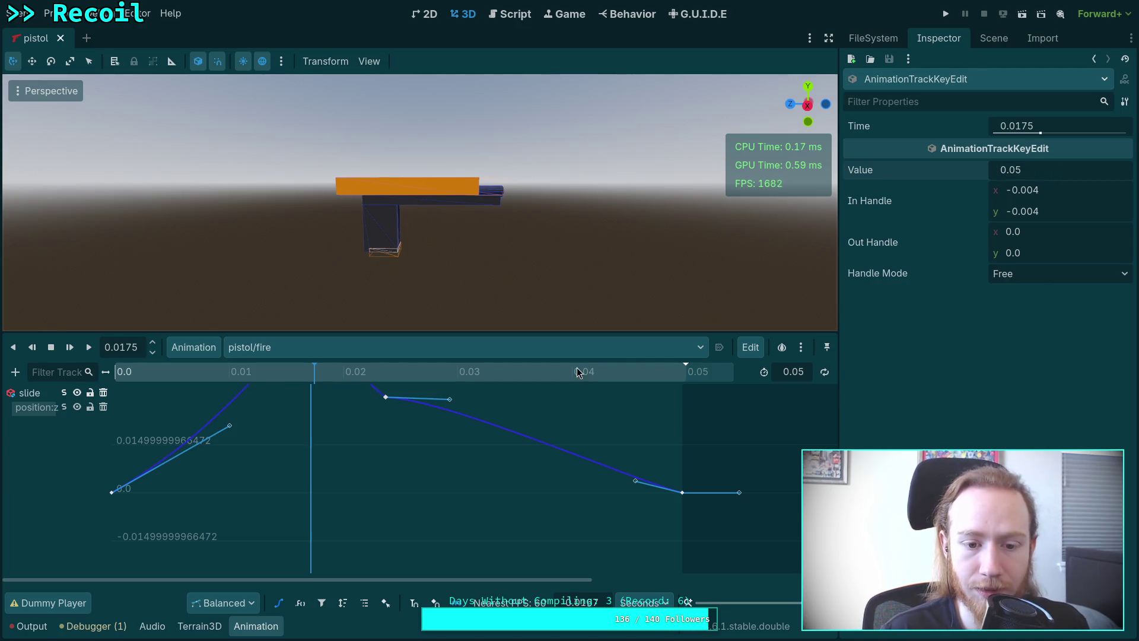
key(f)
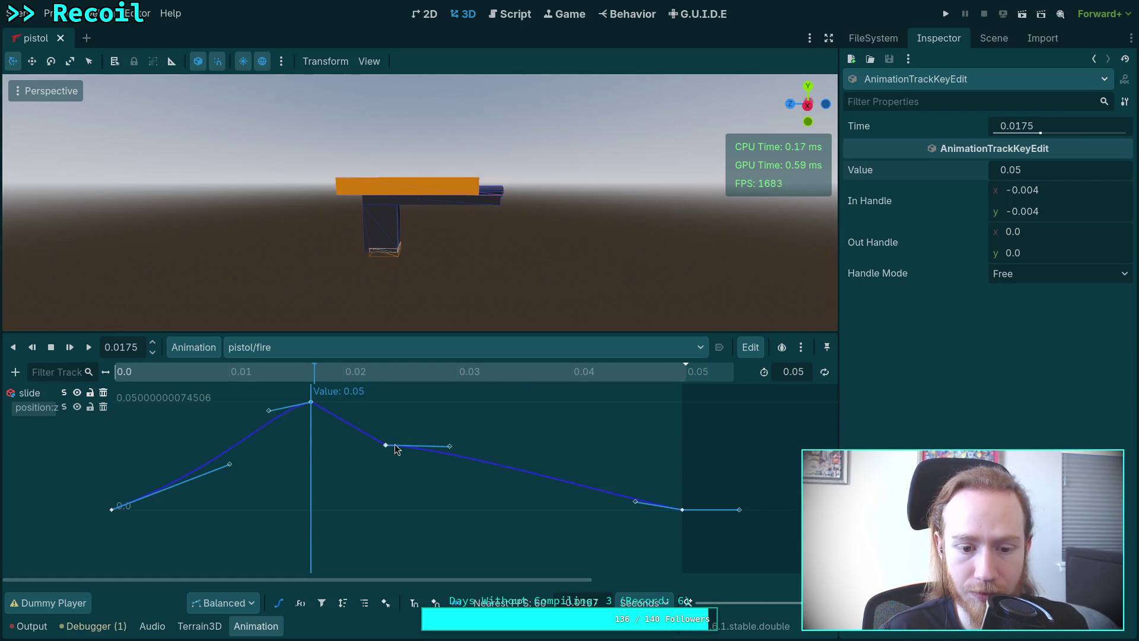
click(386, 446)
click(1030, 172)
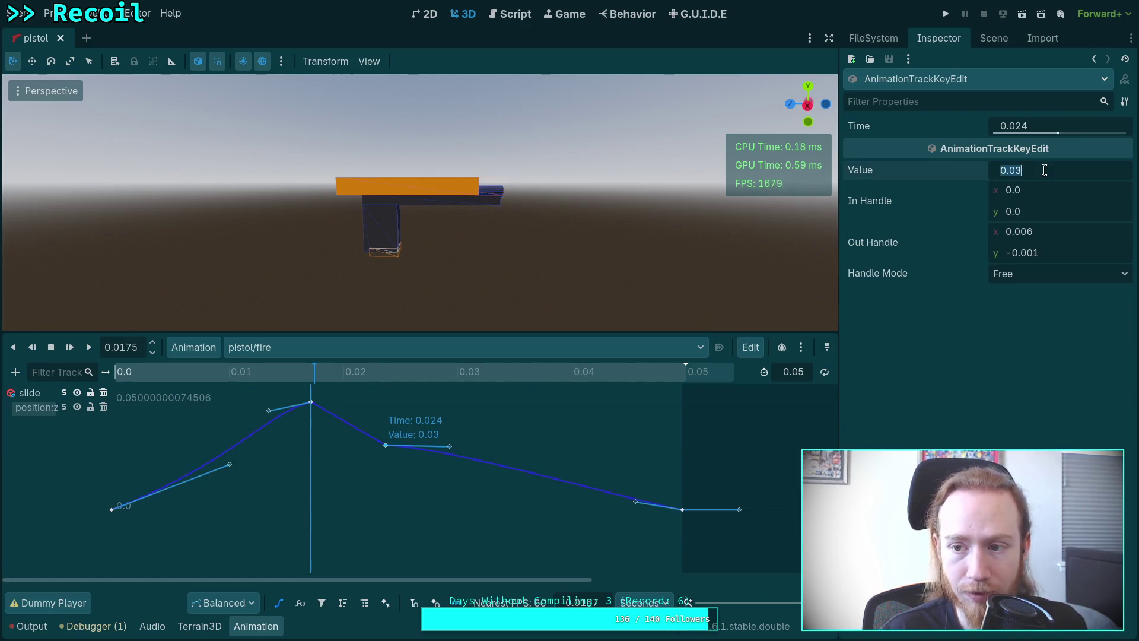
text(0.05)
key(Return)
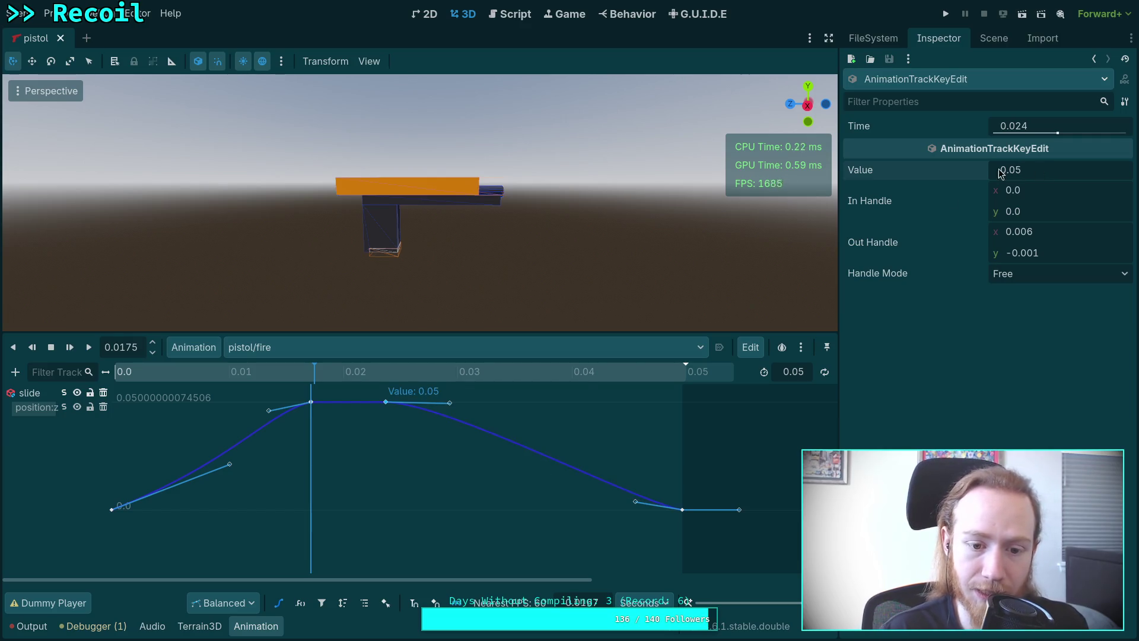
- Smooth the bezier tangents on the slide curve's rising segment
drag(230, 465, 186, 456)
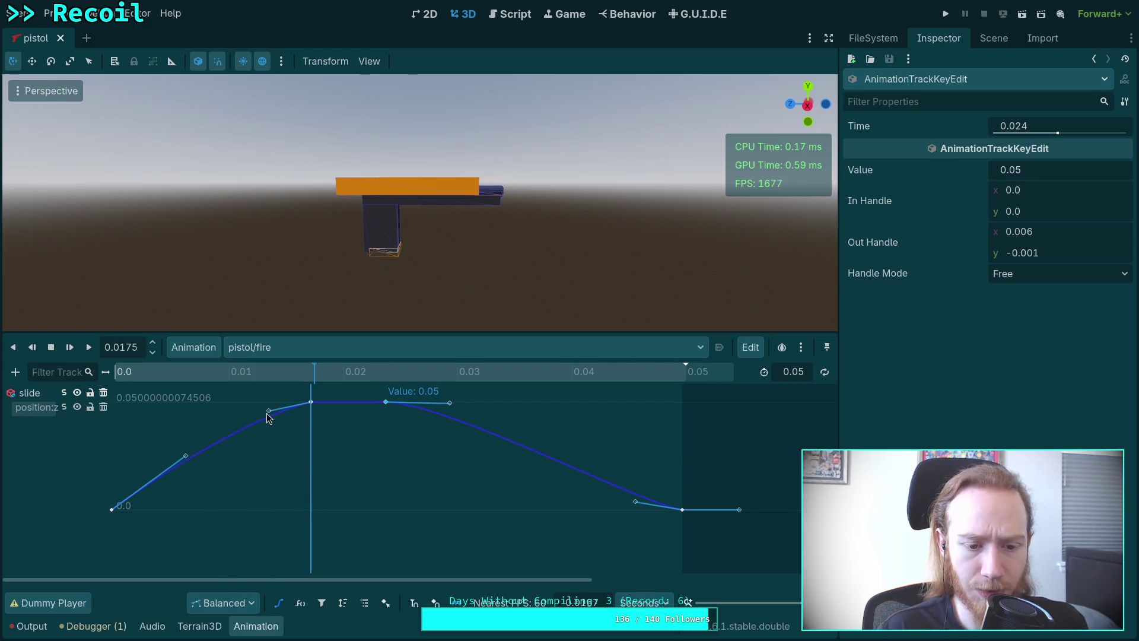
drag(269, 411, 277, 415)
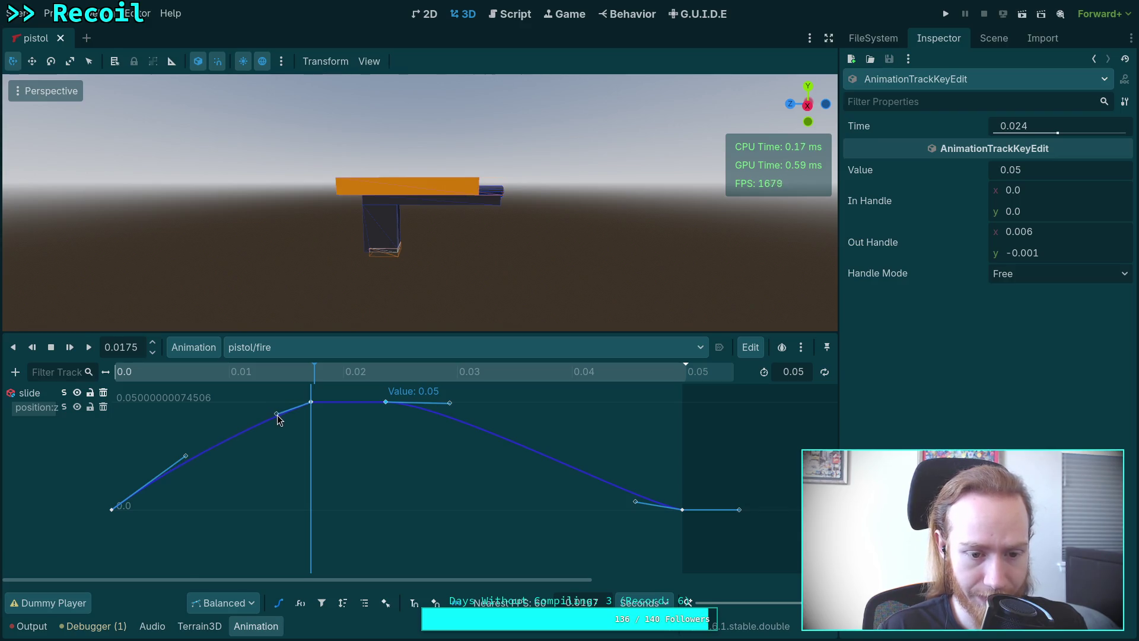
drag(186, 455, 193, 473)
mouse_move(118, 373)
mouse_down()
mouse_move(93, 379)
mouse_move(658, 389)
mouse_up()
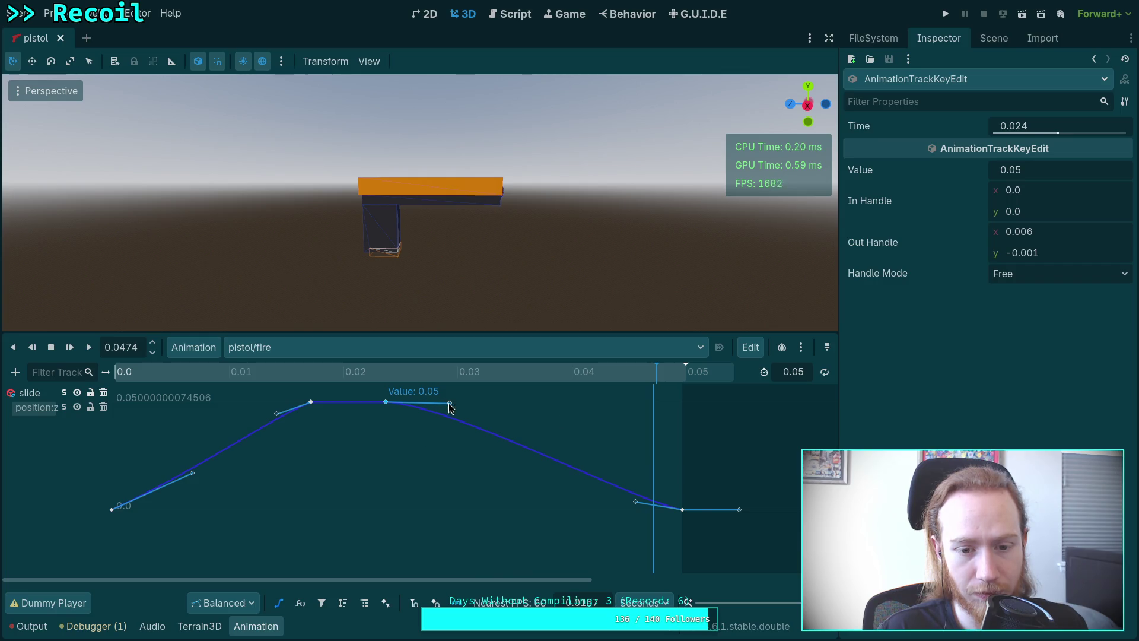
- Flatten the 0.024 key's out-handle to 0.003/0.0 to soften the start of the descent
drag(449, 408, 446, 417)
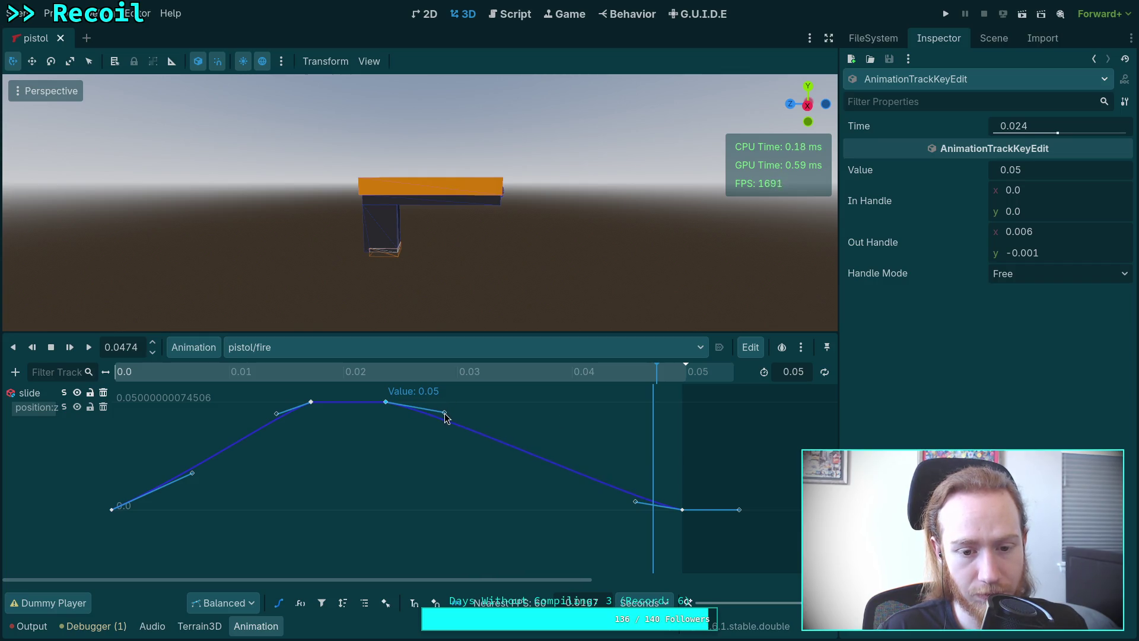
mouse_move(372, 371)
mouse_down()
mouse_move(462, 377)
mouse_move(433, 408)
mouse_move(419, 404)
mouse_up()
mouse_move(206, 372)
mouse_down()
mouse_move(642, 399)
mouse_move(688, 407)
mouse_move(586, 433)
mouse_move(706, 430)
mouse_move(30, 396)
mouse_up()
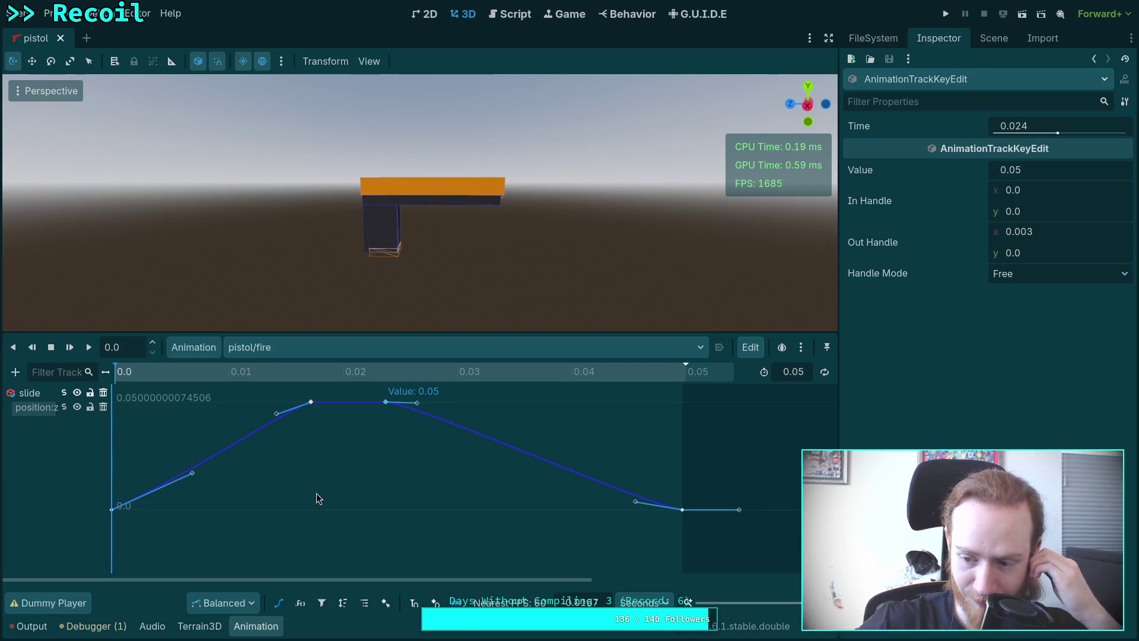
mouse_move(136, 372)
mouse_down()
mouse_move(278, 402)
mouse_move(333, 391)
mouse_move(107, 332)
mouse_up()
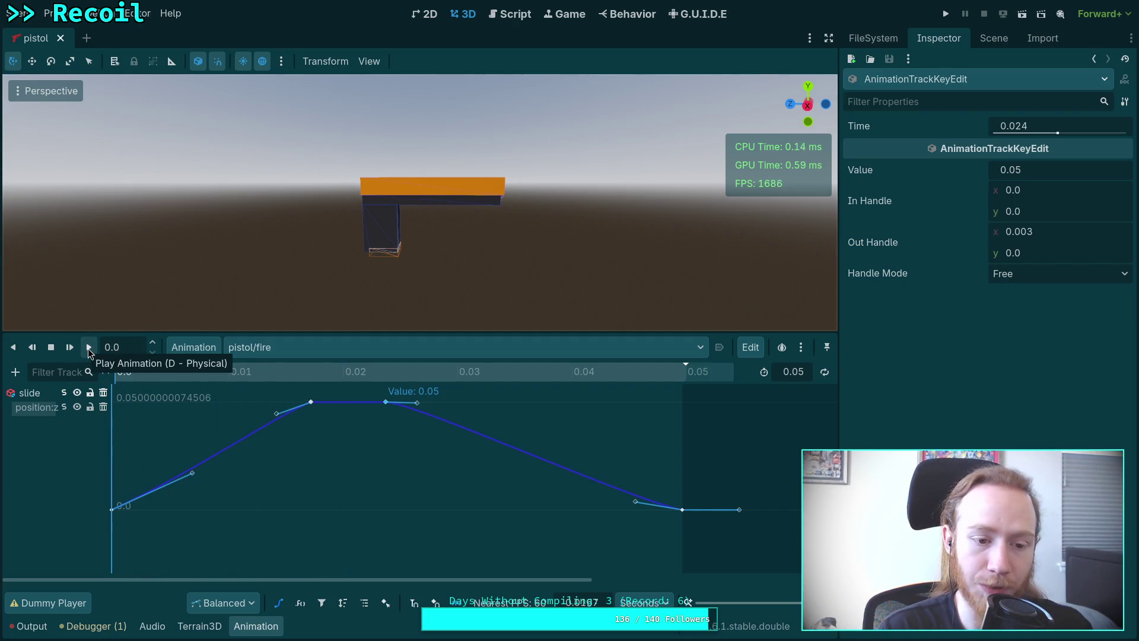
click(87, 347)
click(170, 372)
mouse_move(170, 371)
mouse_down()
mouse_move(491, 380)
mouse_move(178, 379)
mouse_move(525, 398)
mouse_move(189, 408)
mouse_move(723, 411)
mouse_up()
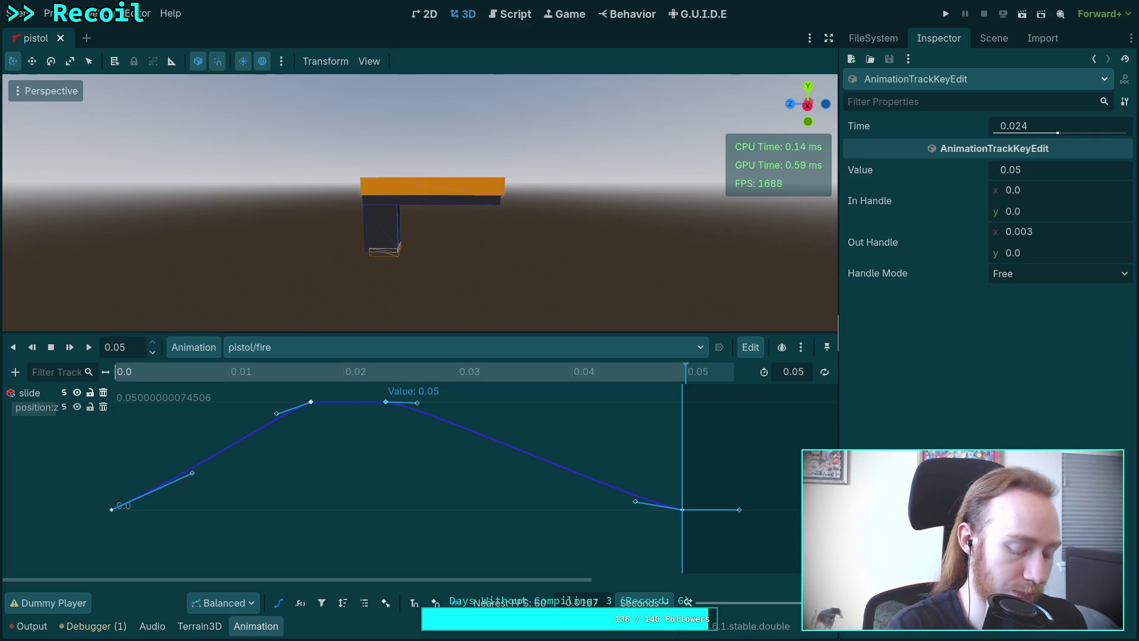
click(993, 38)
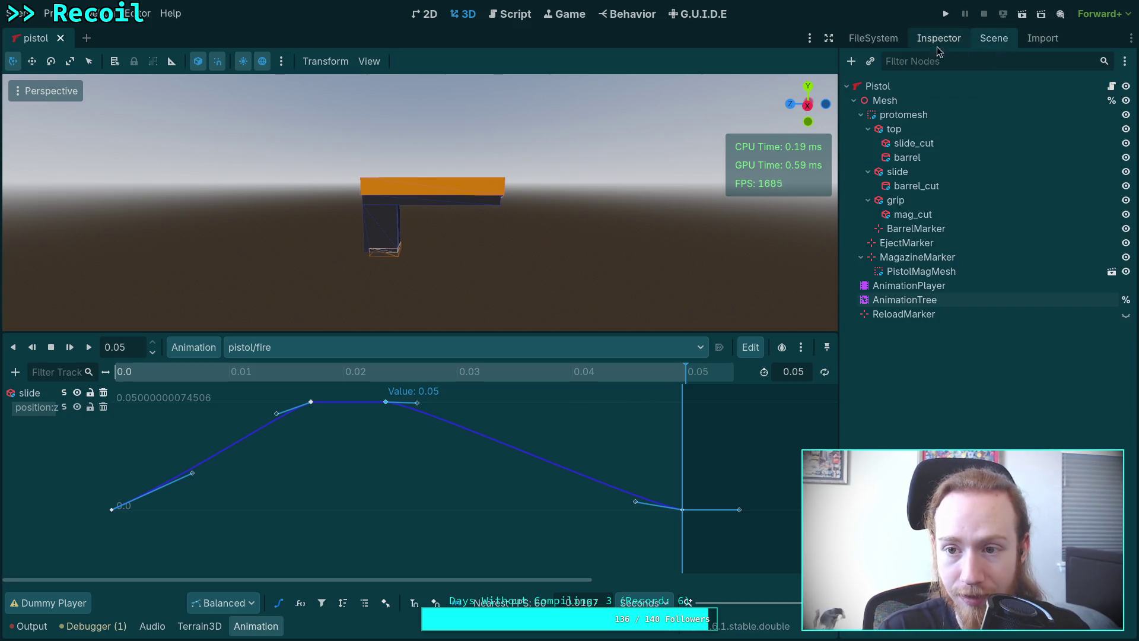
- Open data/weapon/type/pistol/pistol.tres in the Inspector and expand its Mechanism delays
click(873, 38)
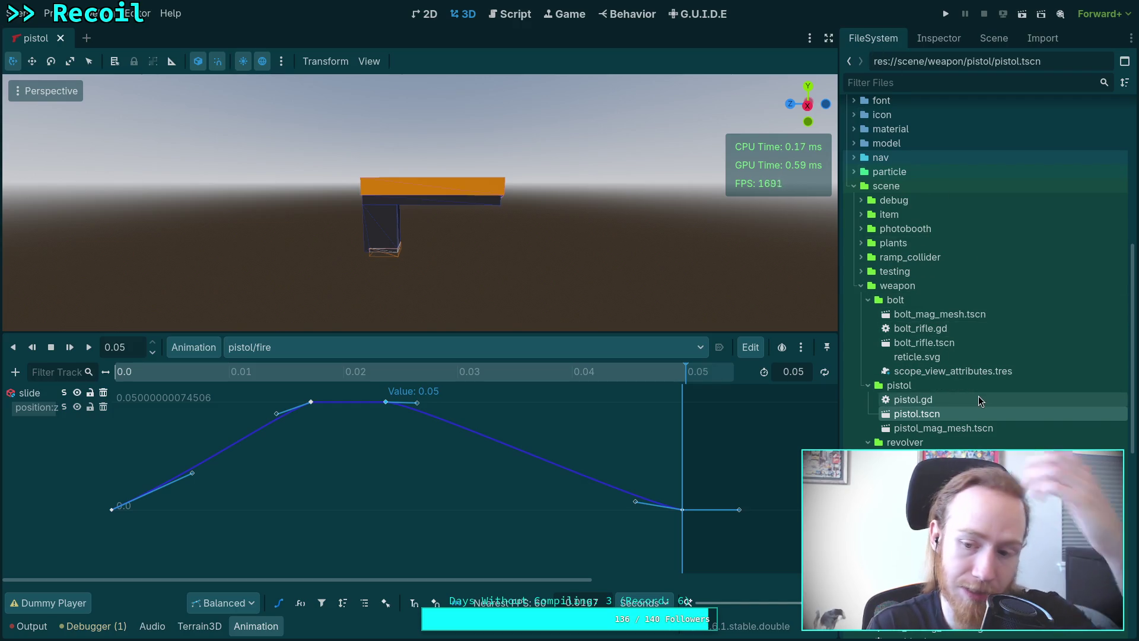
scroll(949, 328, up, 5)
scroll(949, 328, up, 5)
click(868, 364)
click(875, 392)
click(910, 421)
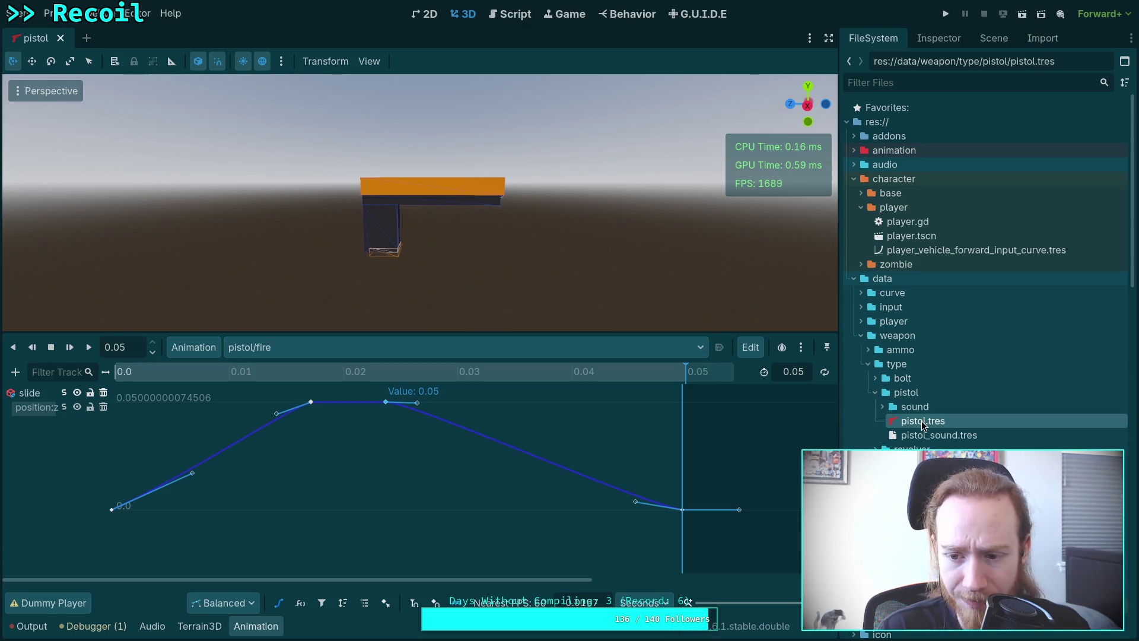
click(949, 39)
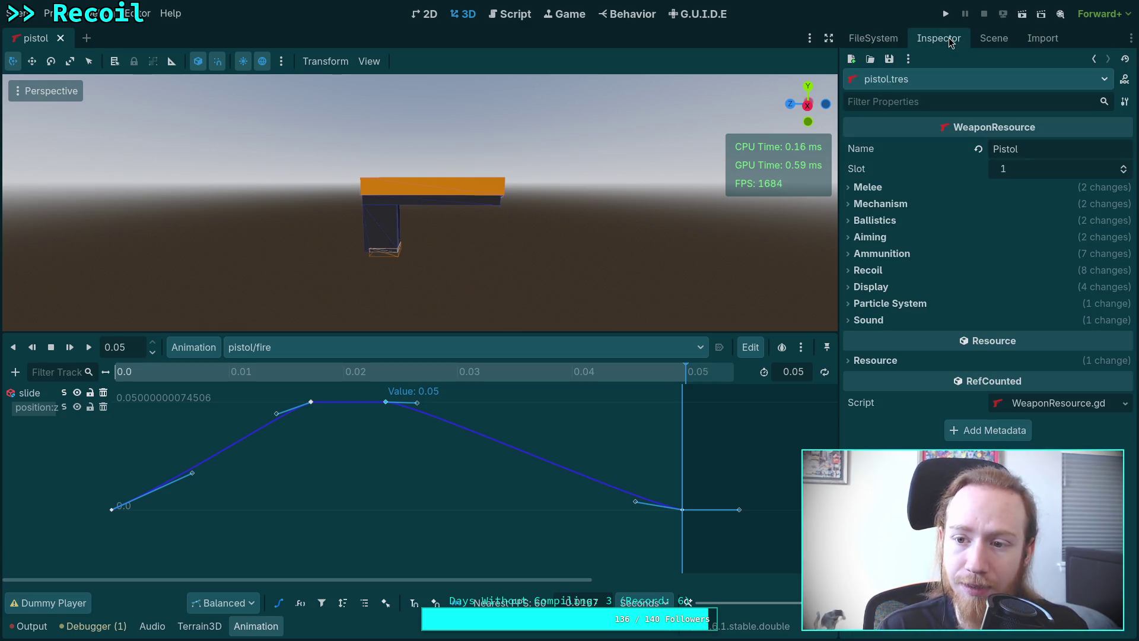
click(880, 204)
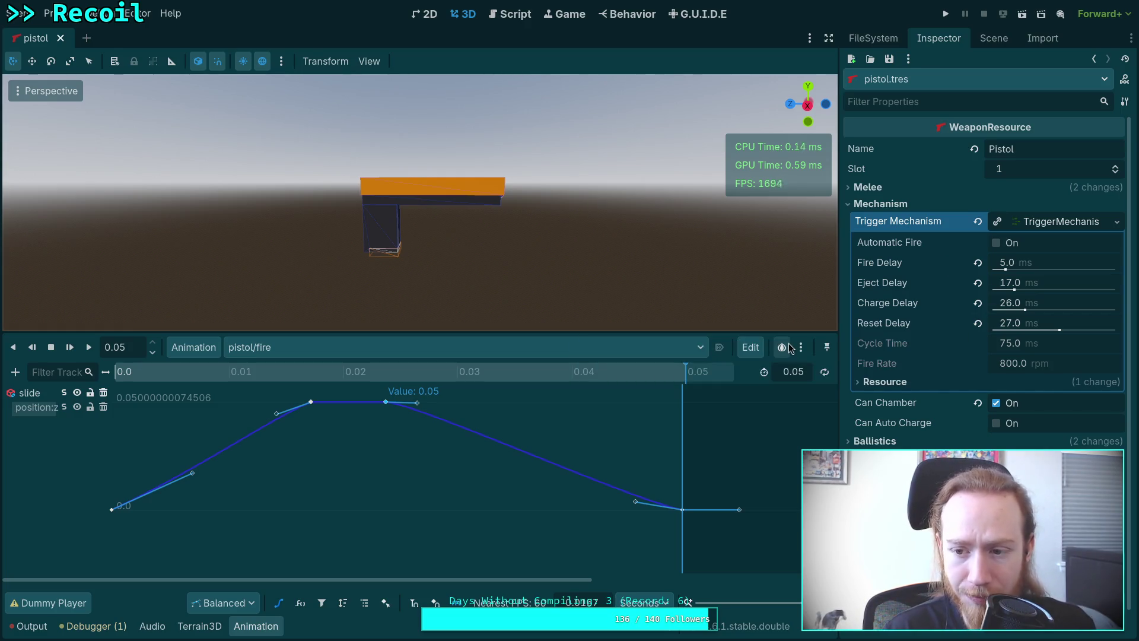
mouse_move(283, 376)
mouse_down()
mouse_move(324, 378)
mouse_move(315, 374)
mouse_up()
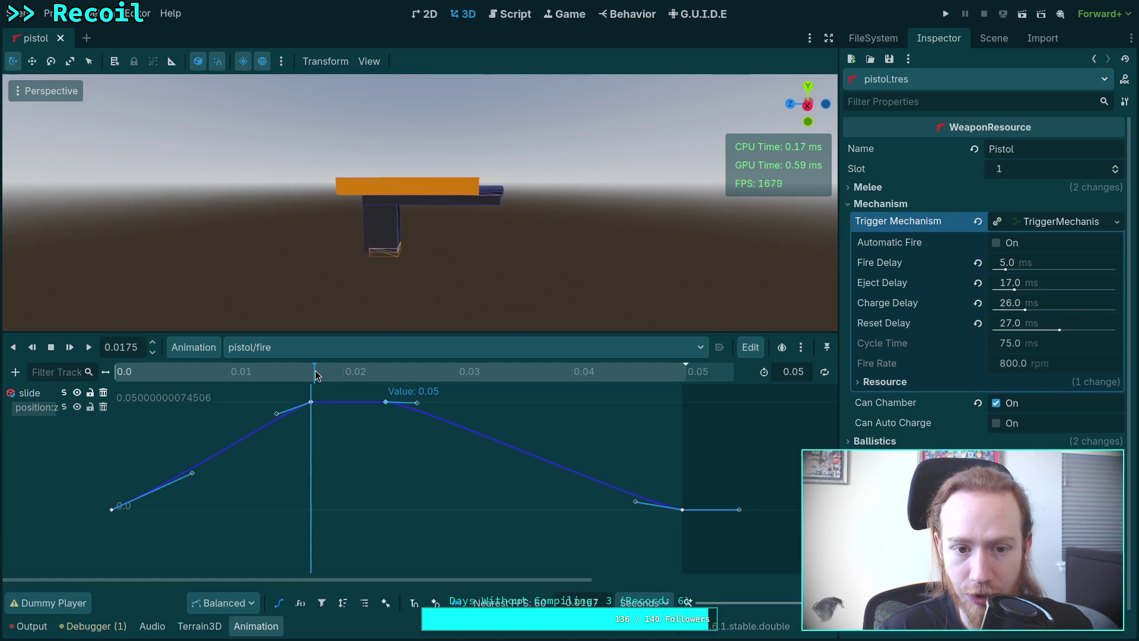
- Scrub the fire animation to find where the slide reaches full 0.05 travel, about 0.0175 s
mouse_move(315, 370)
mouse_down()
mouse_move(389, 366)
mouse_move(315, 378)
mouse_up()
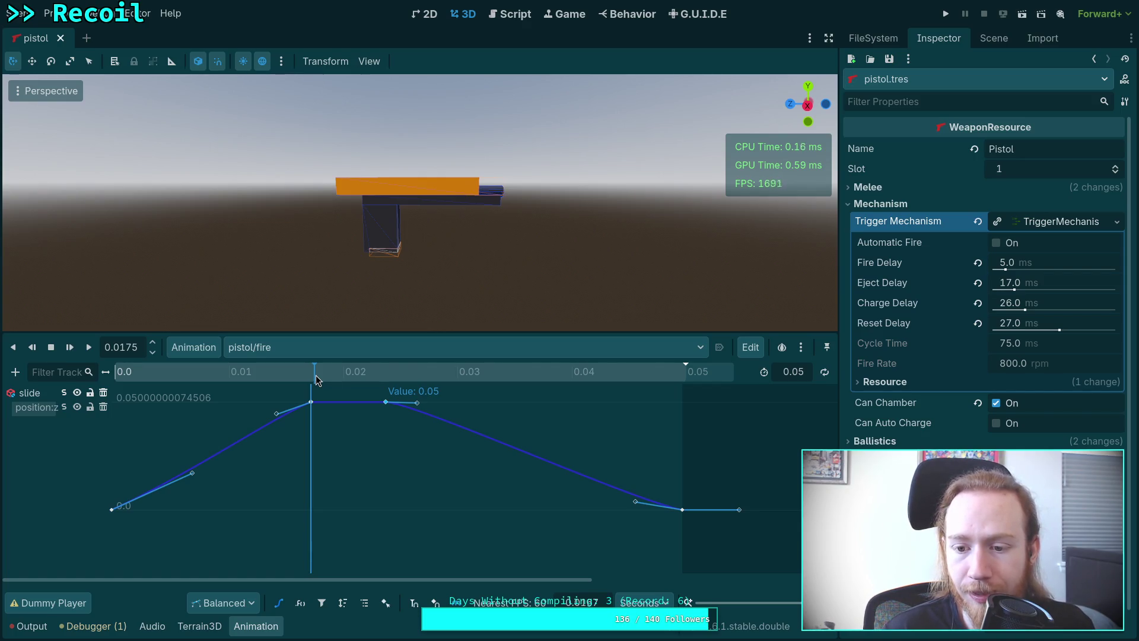
mouse_move(316, 378)
mouse_down()
mouse_move(384, 380)
mouse_move(79, 380)
mouse_move(602, 386)
mouse_move(695, 401)
mouse_move(314, 378)
mouse_up()
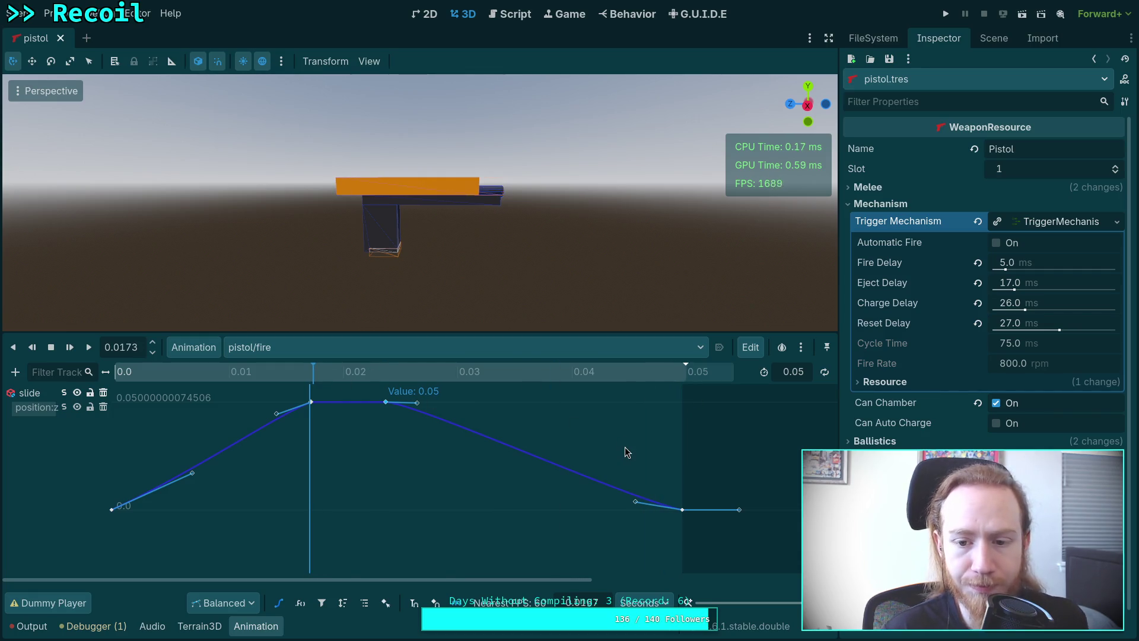
key(super+4)
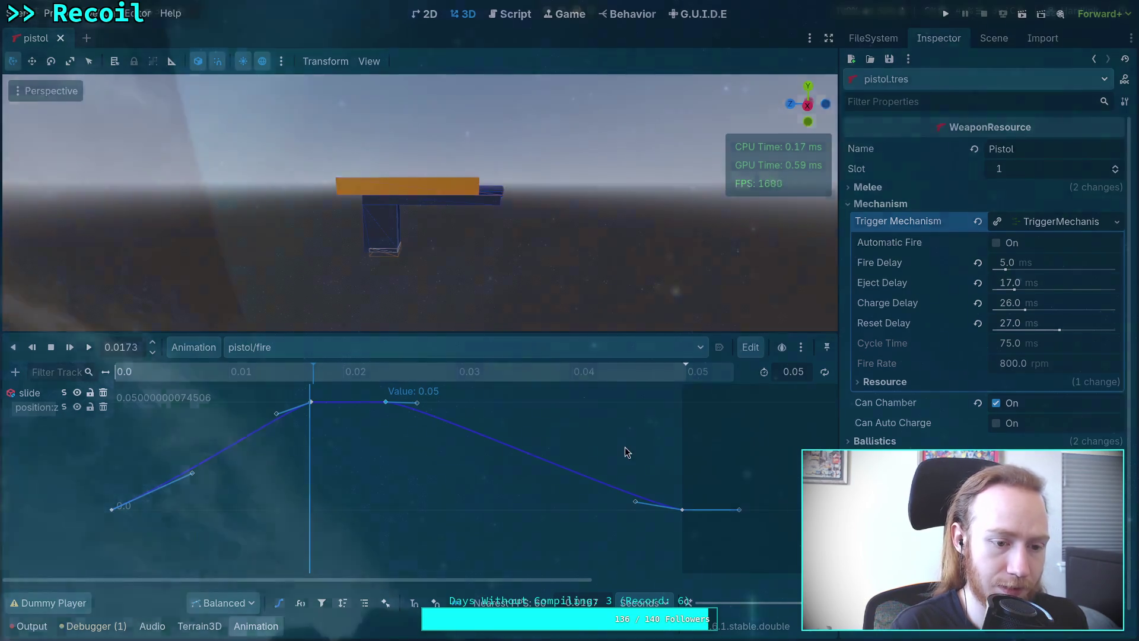
- Compute .05-.0175 = 0.0325 in the Python REPL, then return to Godot
text(05-.0175)
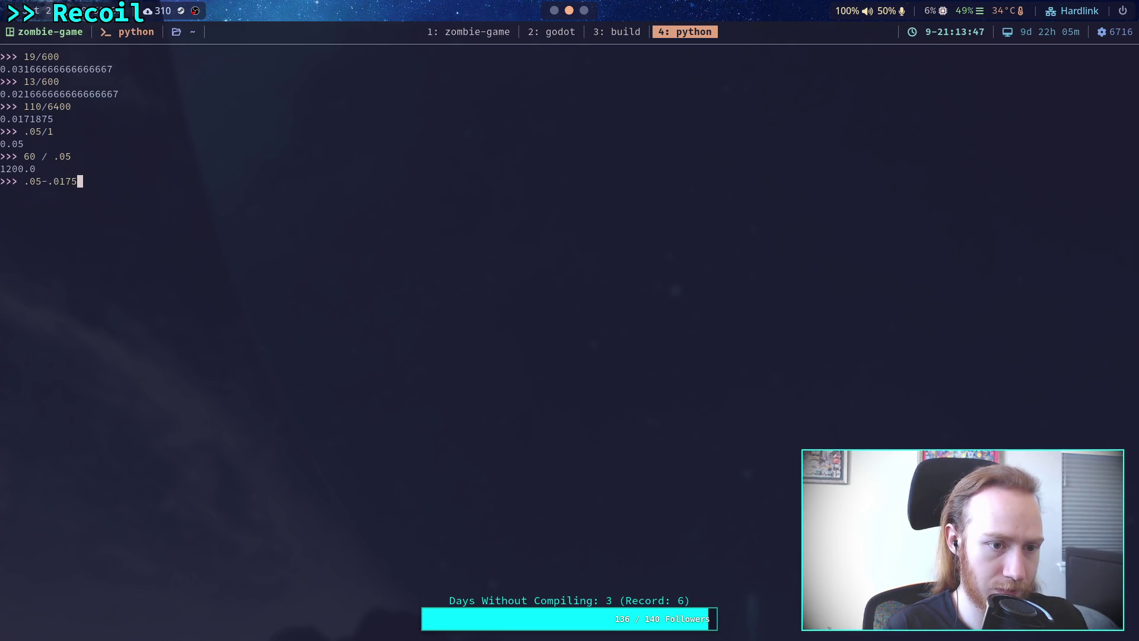
key(Return)
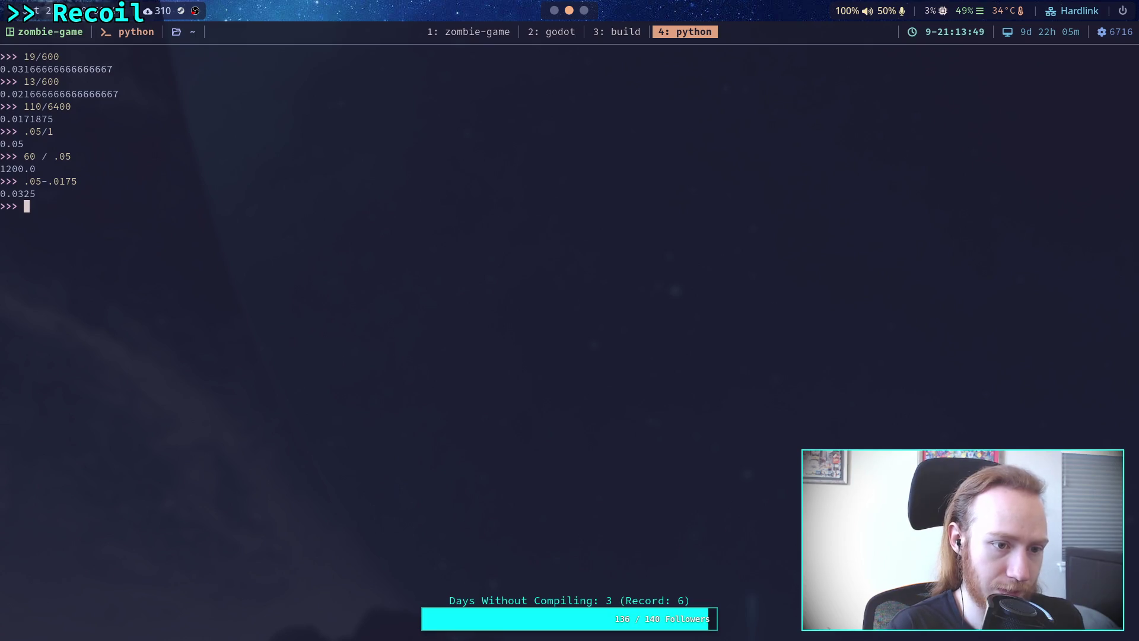
key(super+2)
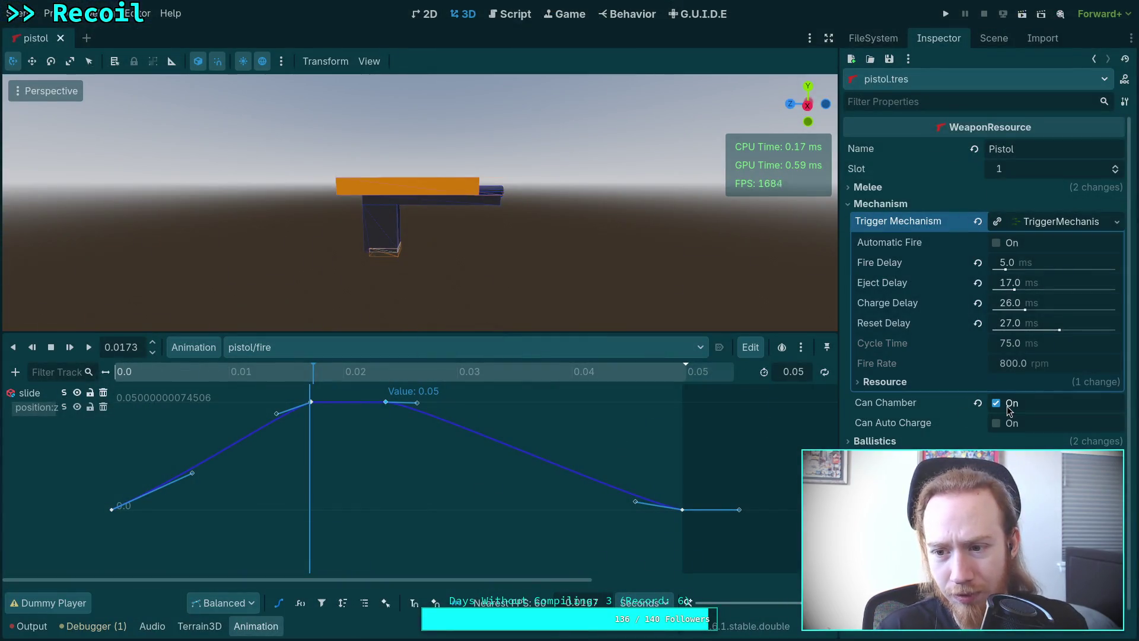
- Set pistol.tres Charge Delay to 32.5 ms
click(1001, 300)
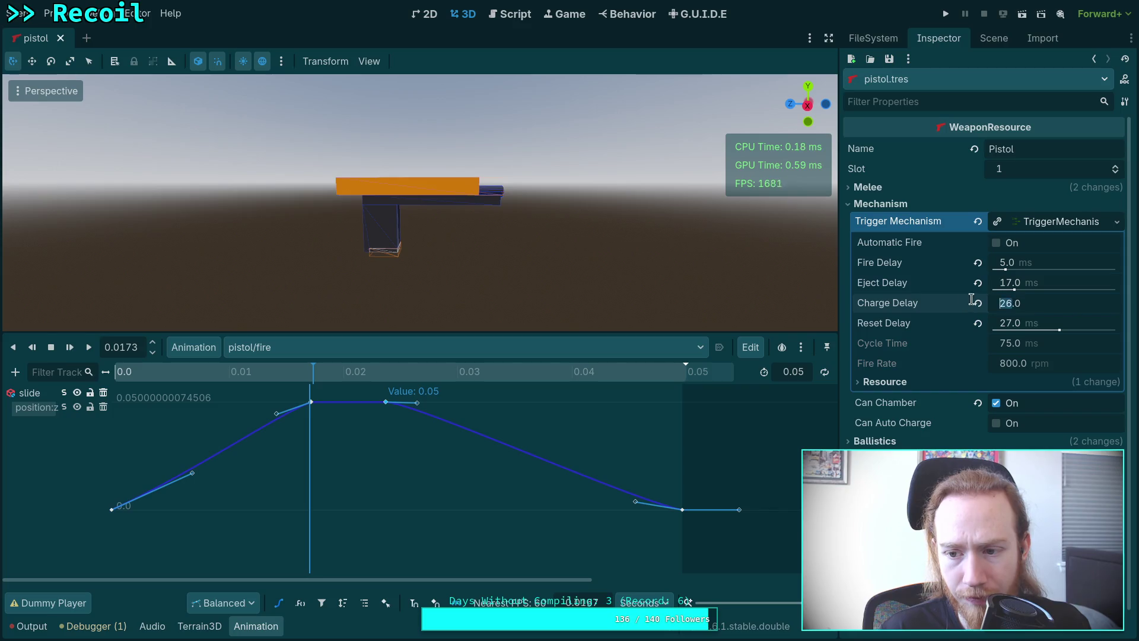
text(4)
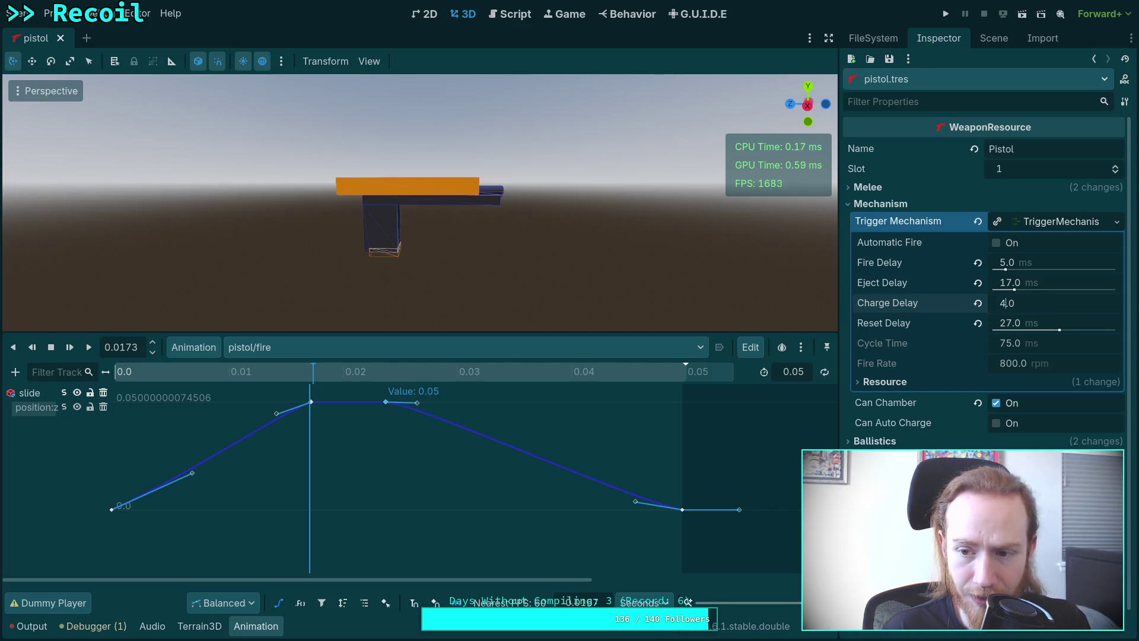
text(32.5)
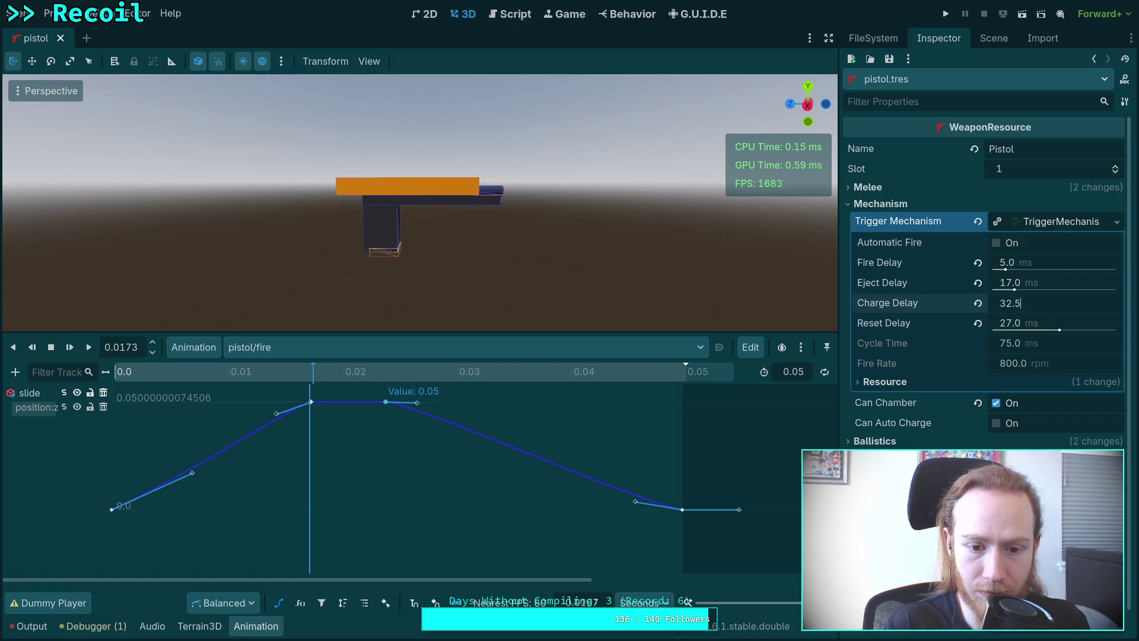
key(Return)
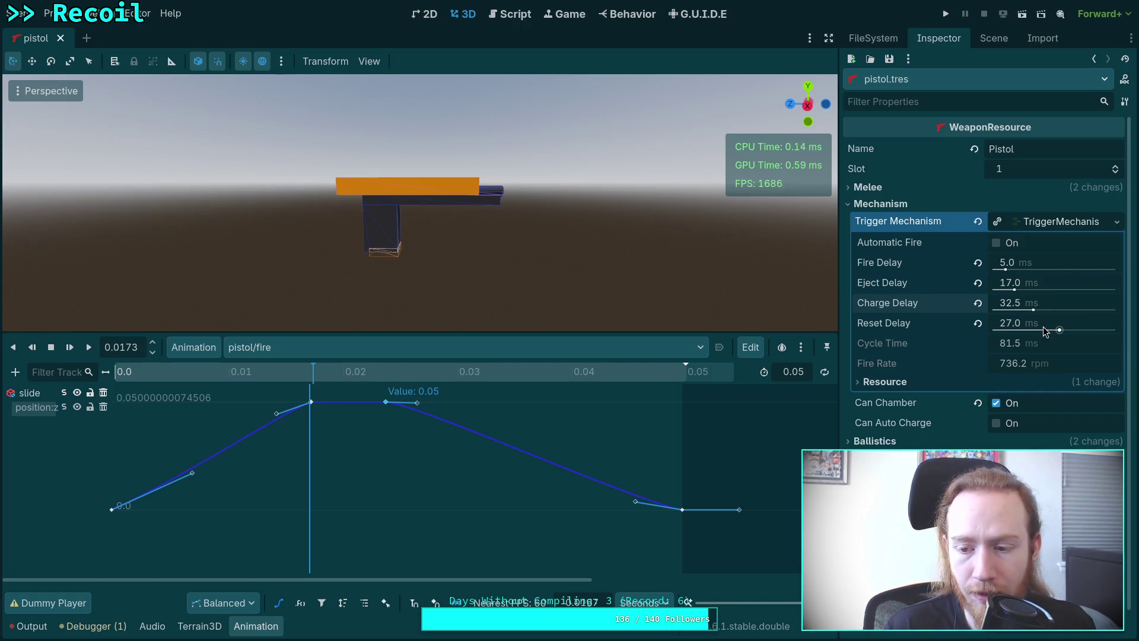
- Lower Reset Delay to 12.2 ms, giving a 66.7 ms cycle and 899.6 rpm
drag(527, 375, 681, 373)
drag(1060, 331, 1022, 334)
click(1044, 324)
click(1054, 323)
key(Return)
key(Return)
text(12.3)
key(Return)
key(Return)
text(12.2)
key(Return)
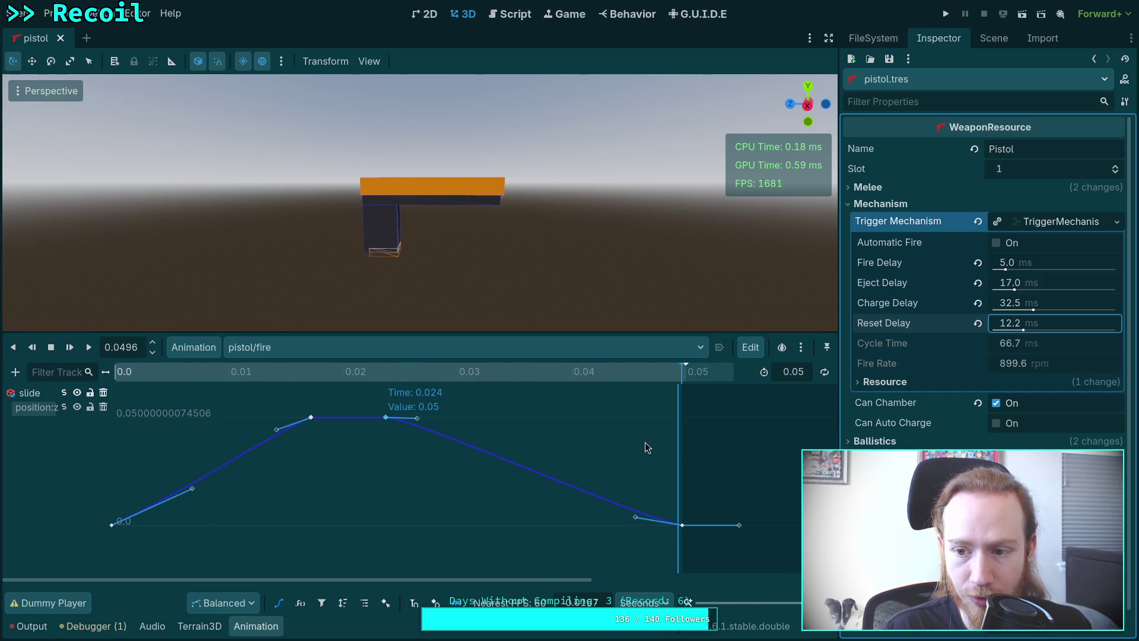
- Drop Reset Delay to 0.1 ms (54.6 ms cycle, 1098.9 rpm) and save pistol.tres
scroll(645, 443, up, 2)
scroll(650, 447, up, 1)
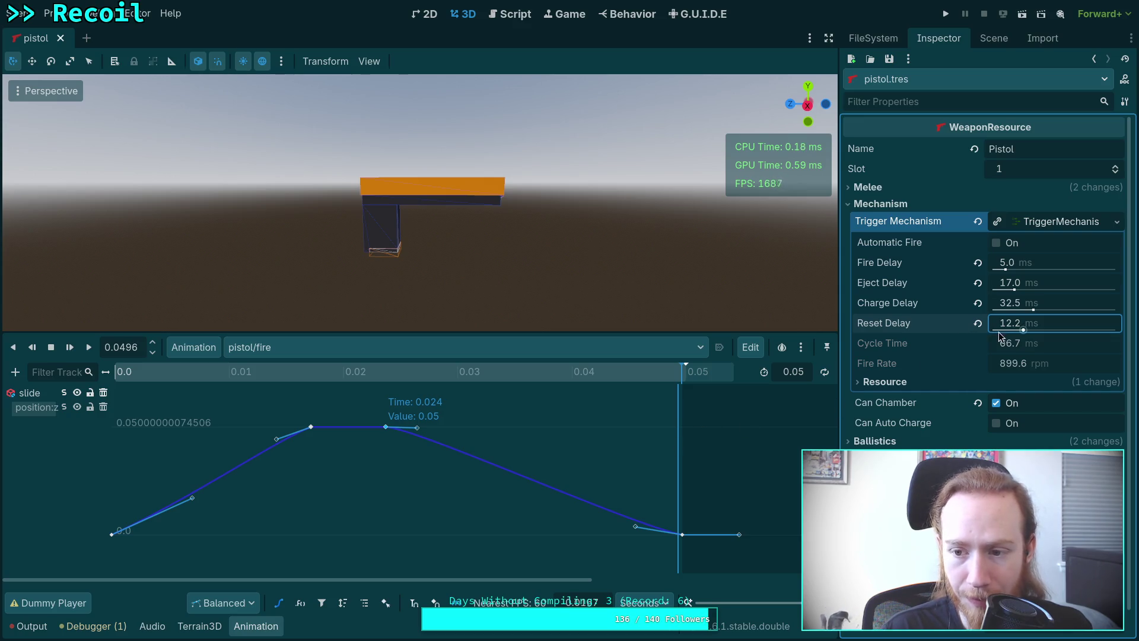
drag(1000, 336, 993, 332)
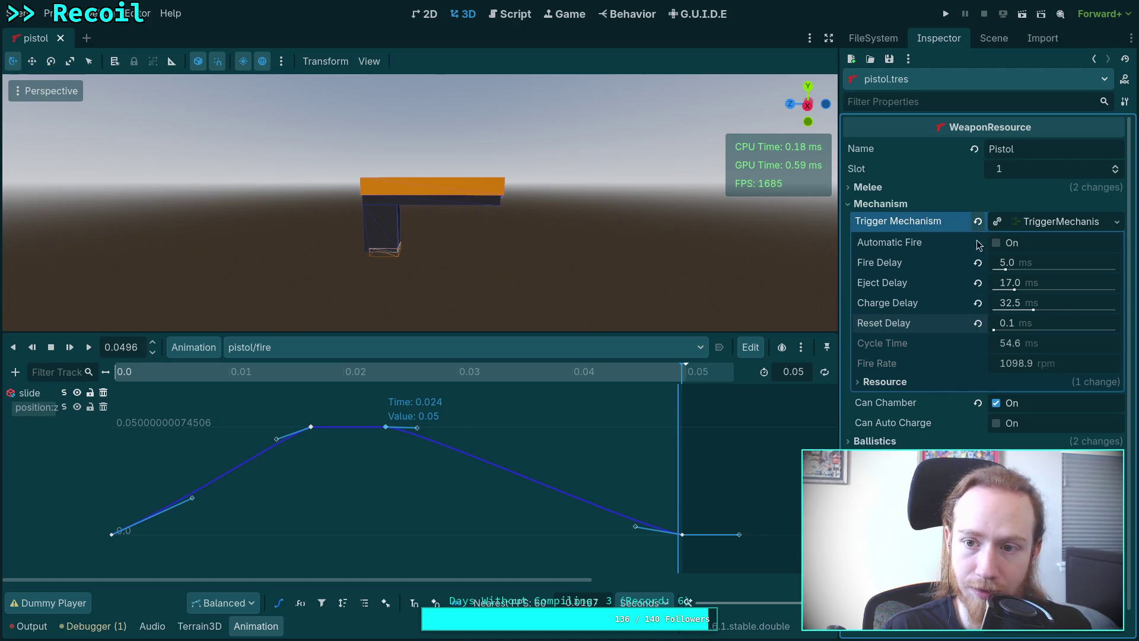
click(894, 64)
click(903, 76)
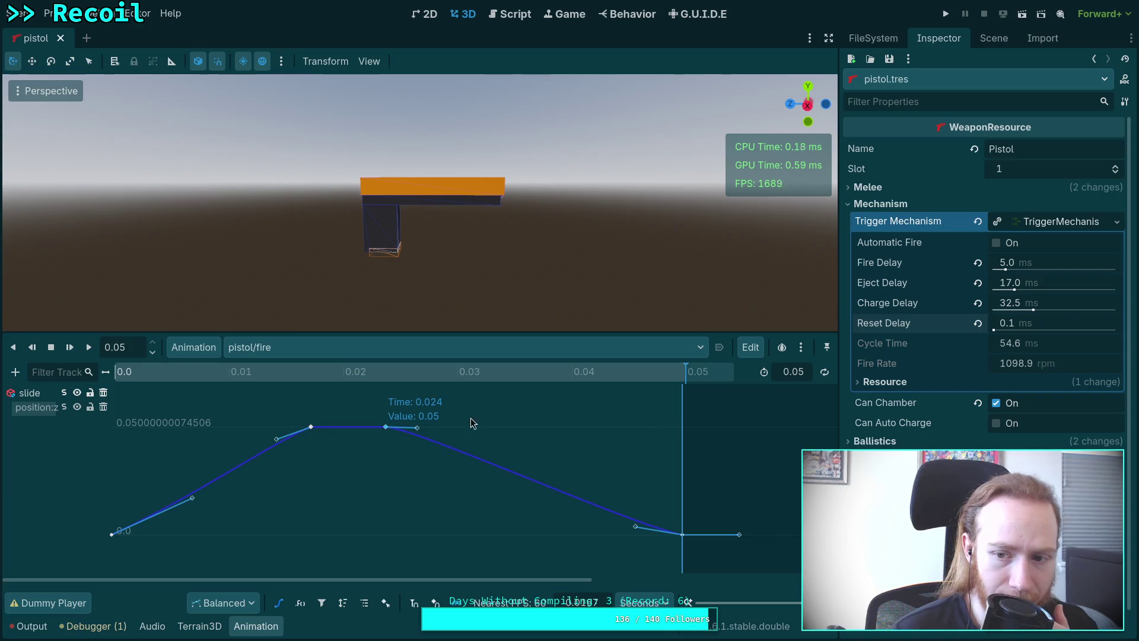
- Rewind the fire animation to the start, keeping pistol/fire as the selected animation
drag(162, 379, 80, 376)
click(321, 350)
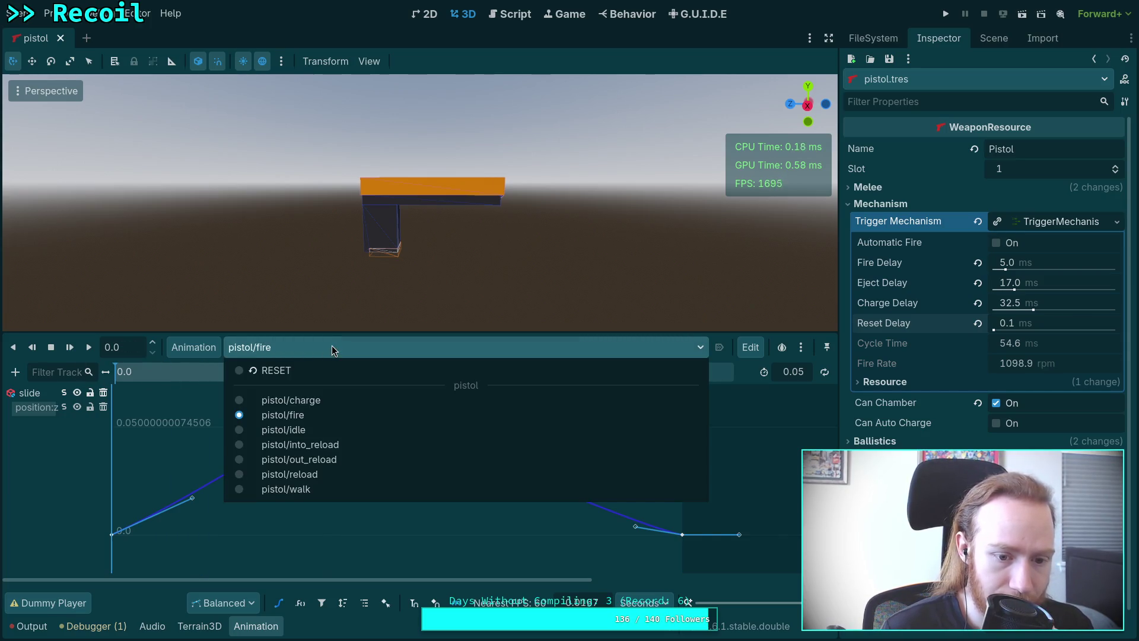
click(332, 347)
click(332, 349)
click(333, 349)
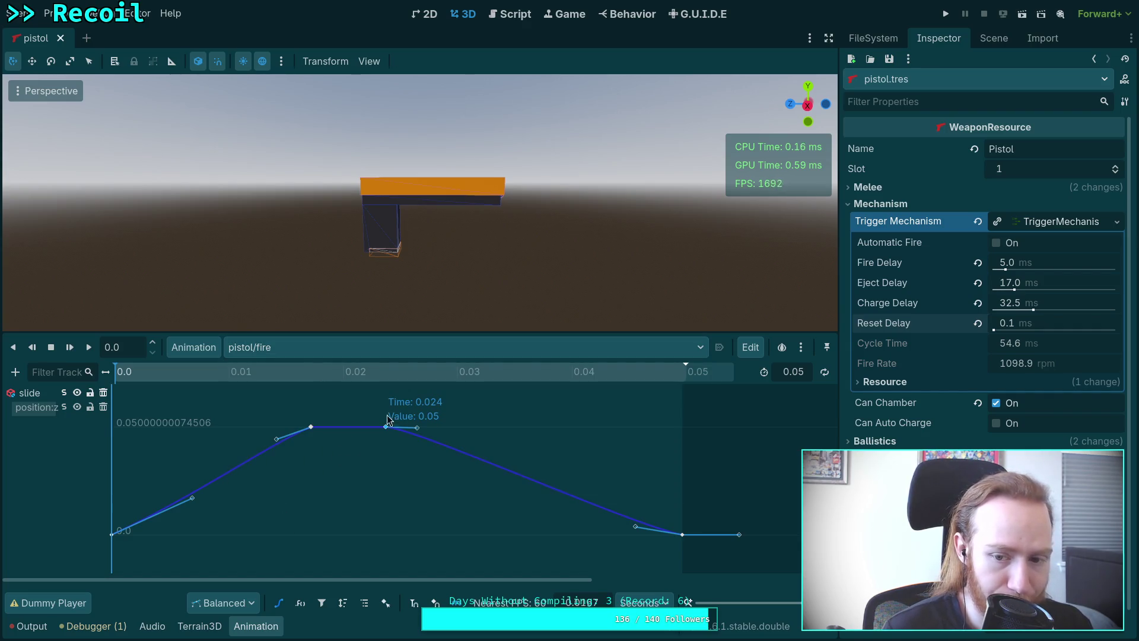
- Review save options for the pistol_fire.res and pistol_animation.res libraries, then run the game with F5
click(197, 350)
click(202, 390)
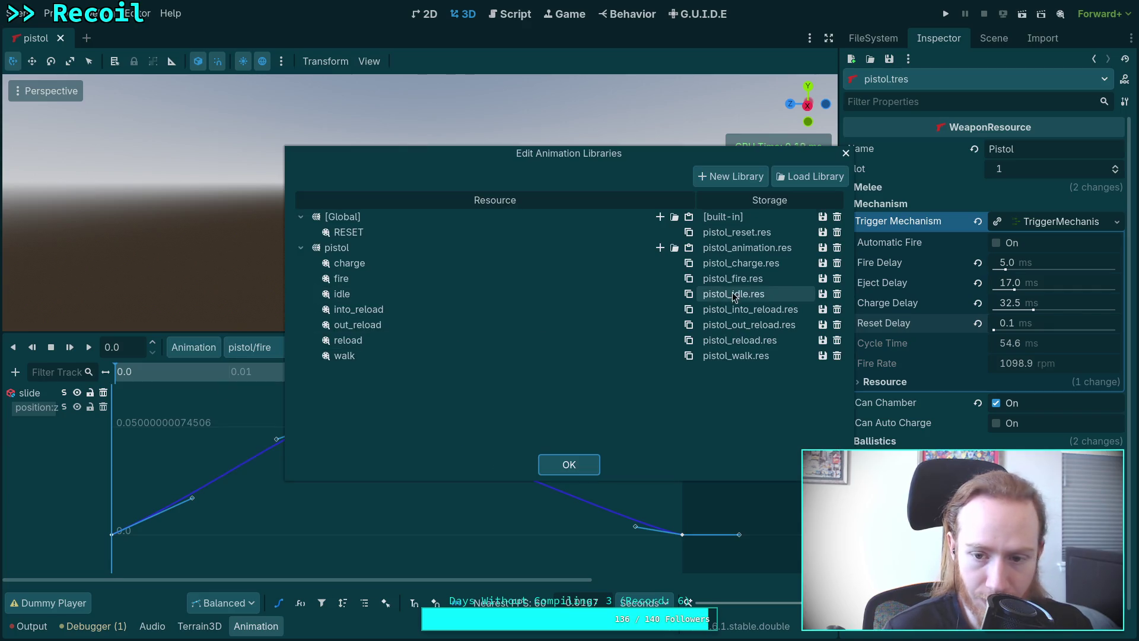
click(822, 278)
click(842, 293)
click(822, 248)
click(837, 268)
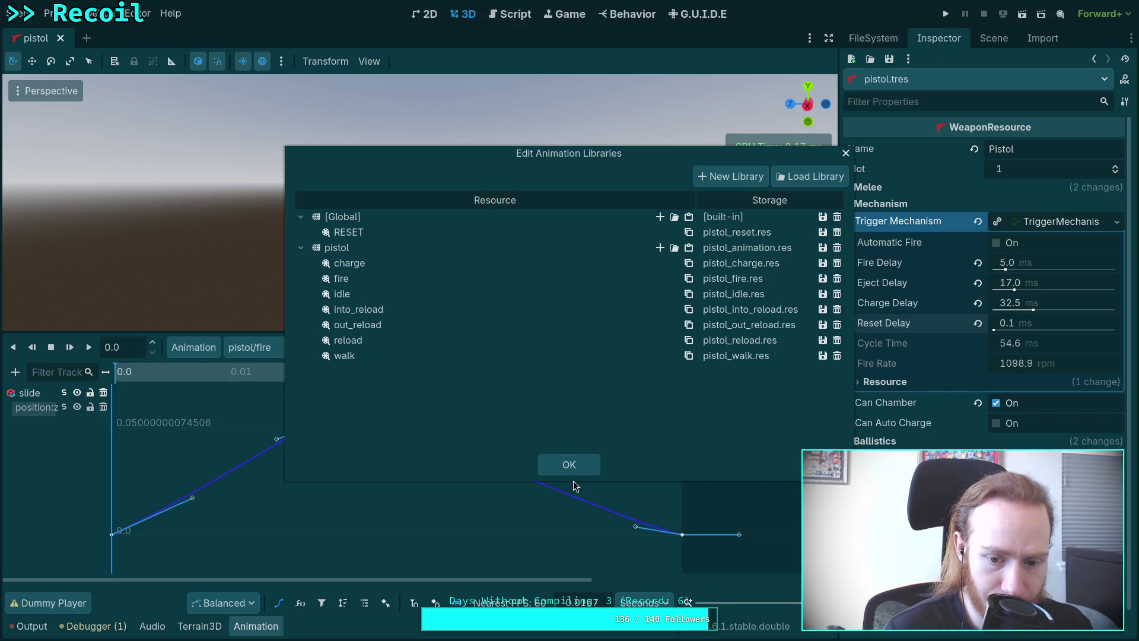
click(570, 468)
key(F5)
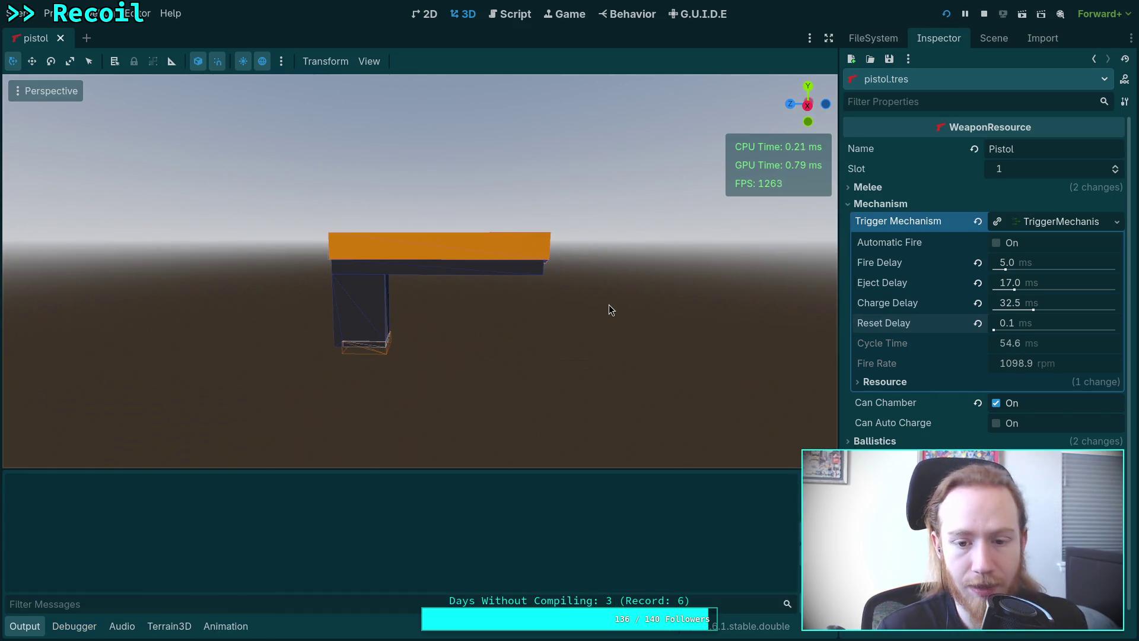
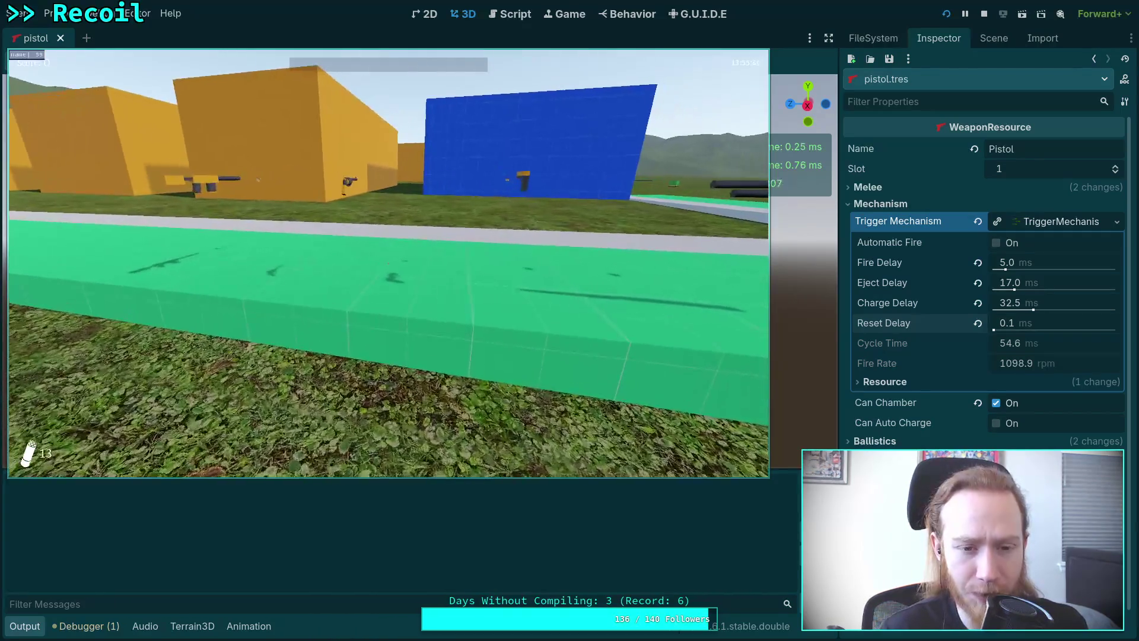
- Walk to the pistol, pick it up, and fire a few shots along the road
key(w)
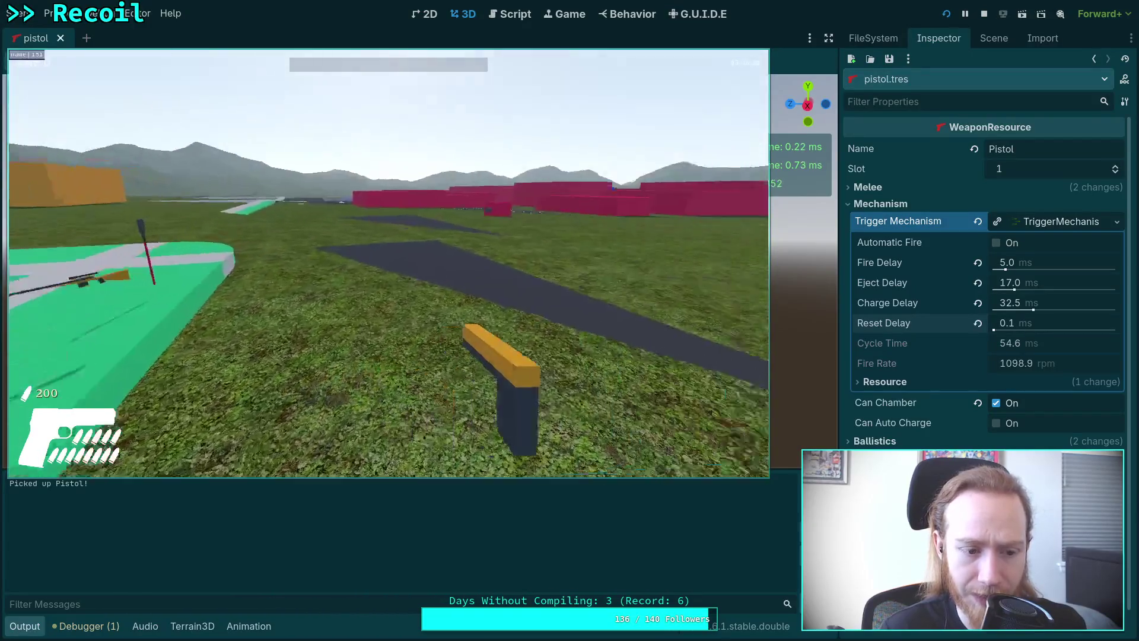
key(w)
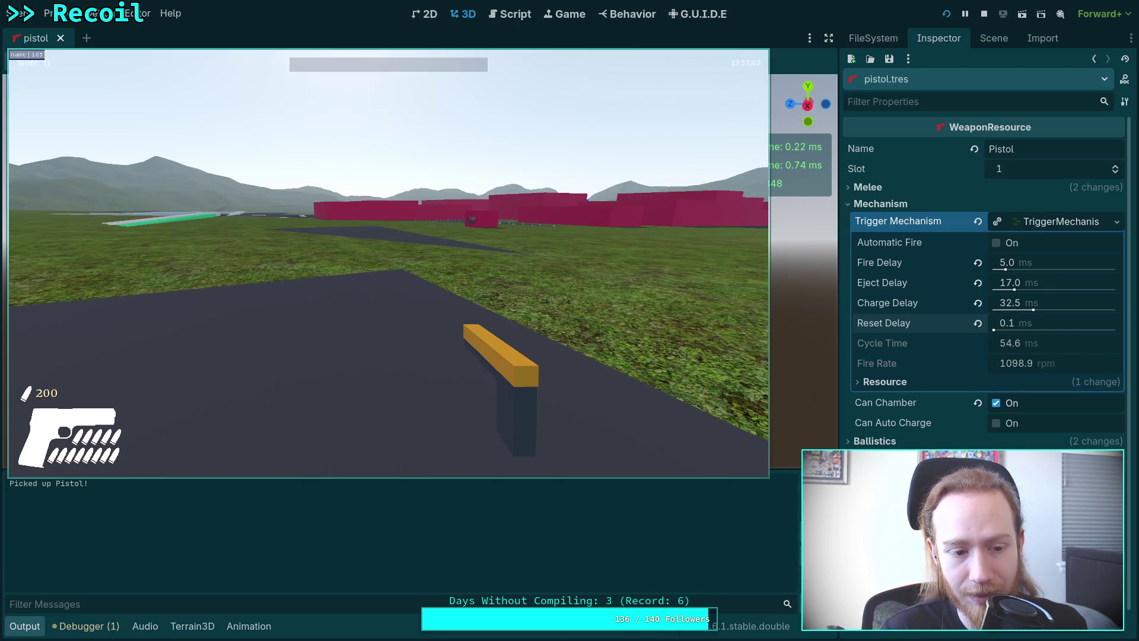
key(w)
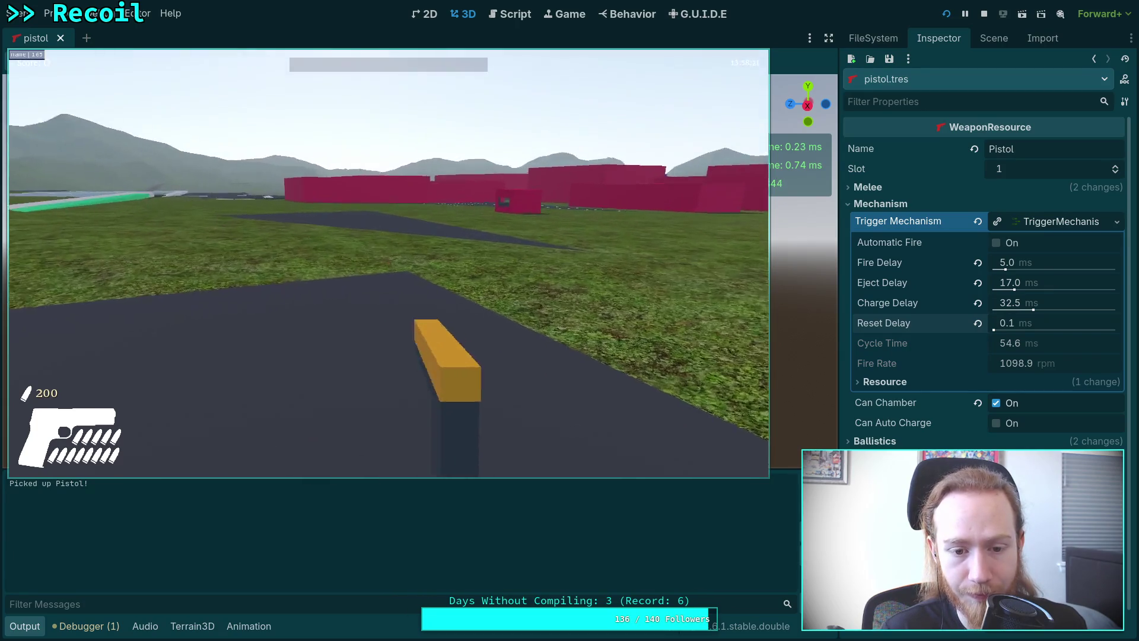
click(388, 264)
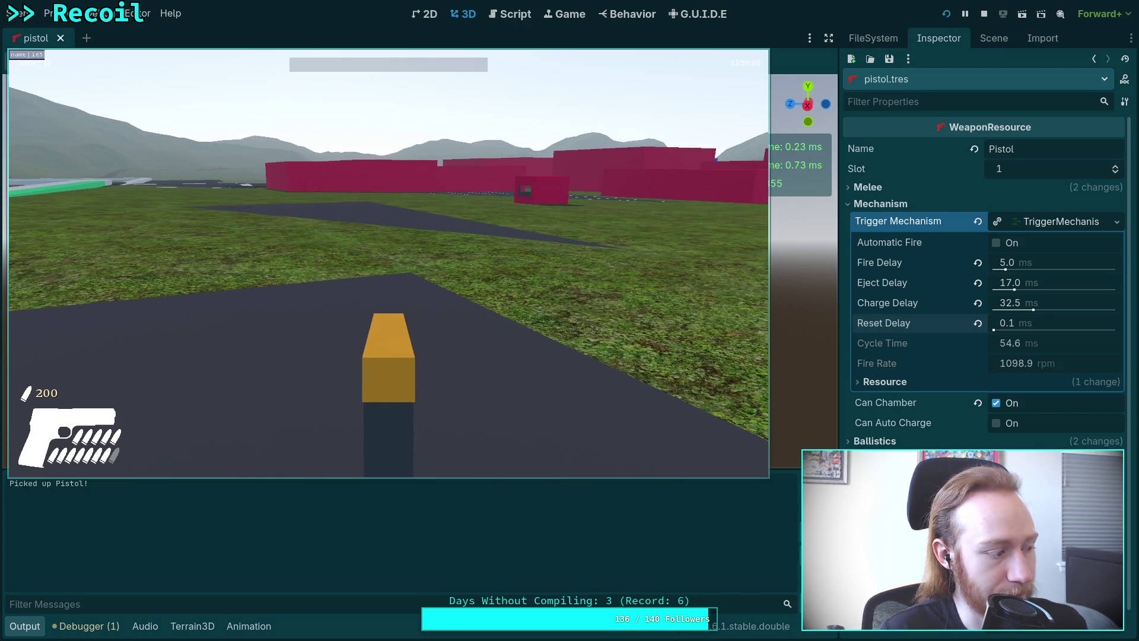
key(shift+w)
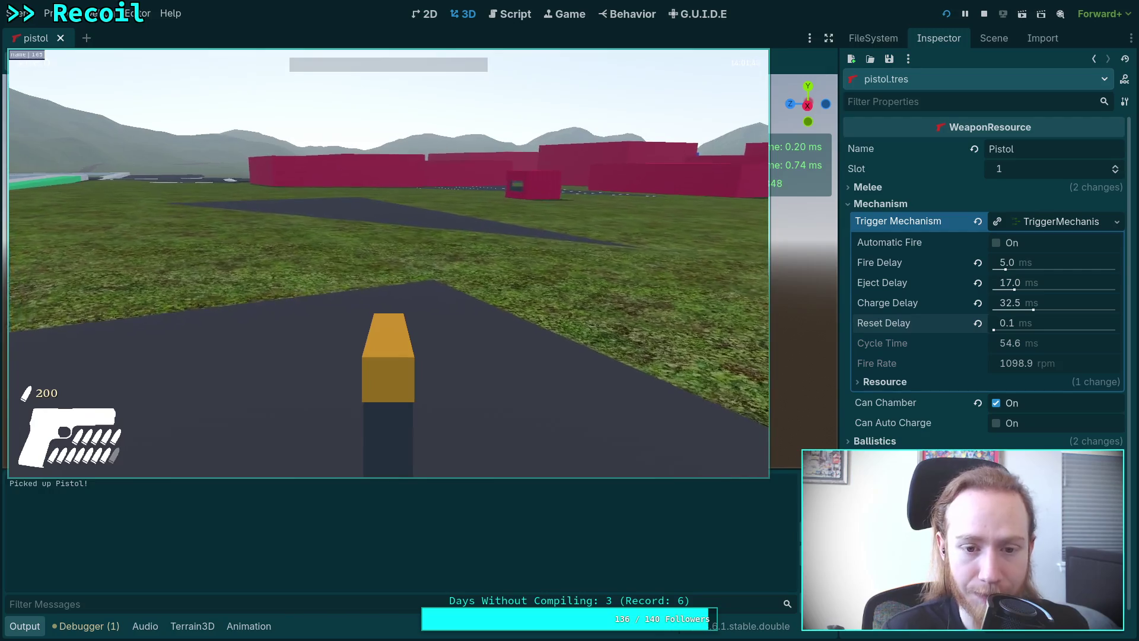
click(389, 263)
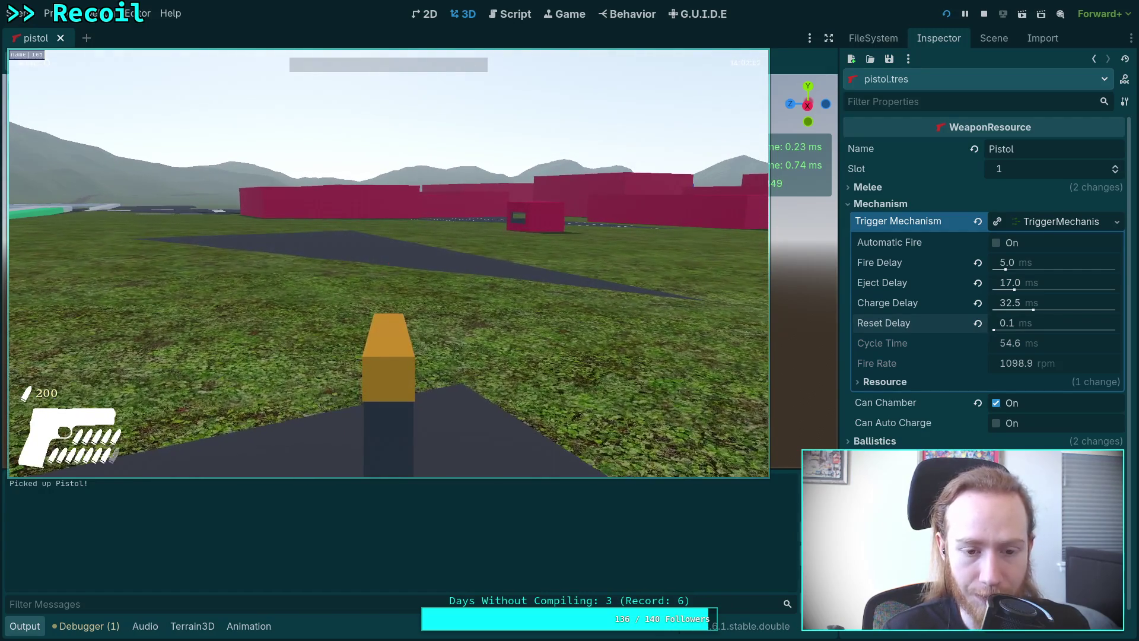
click(388, 263)
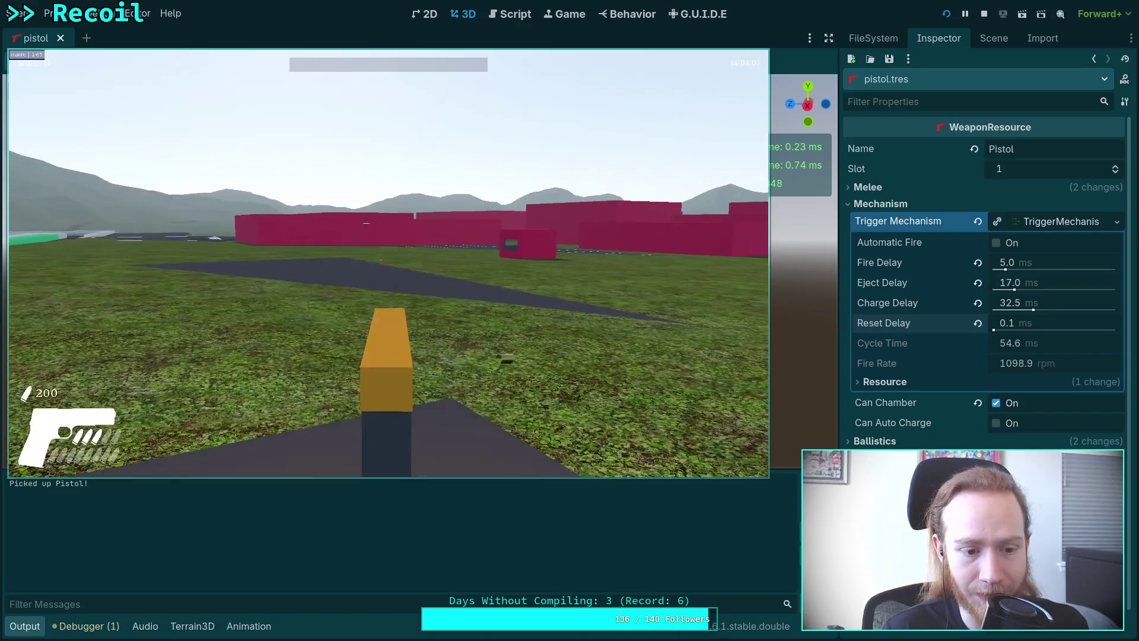
- Reload the pistol with R, empty the magazine, then exit the game to the editor
key(r)
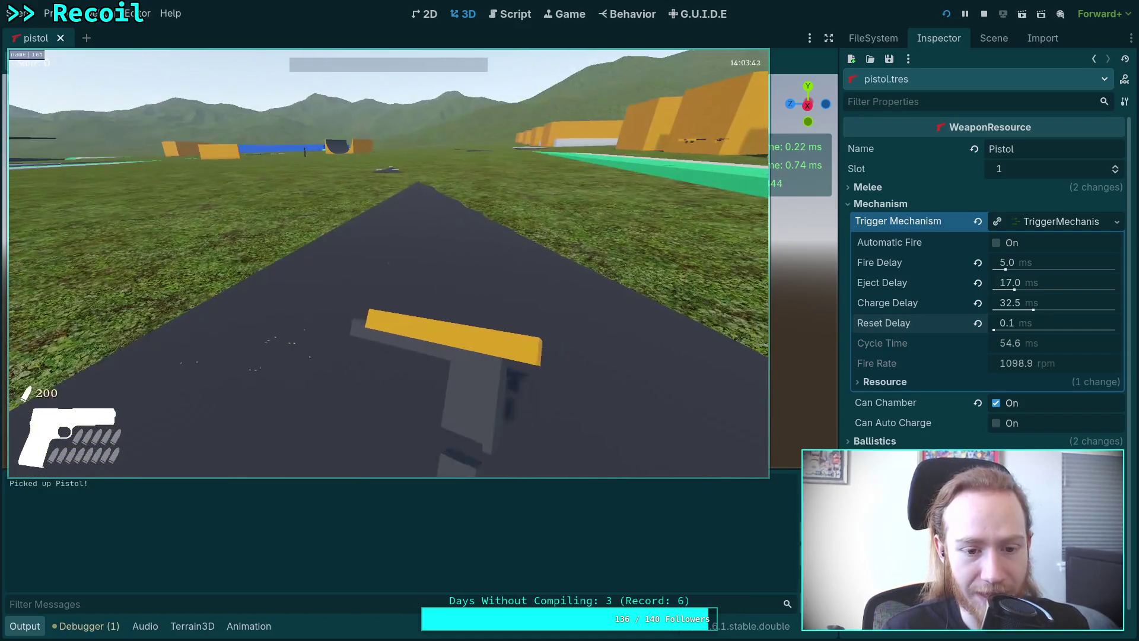
click(389, 263)
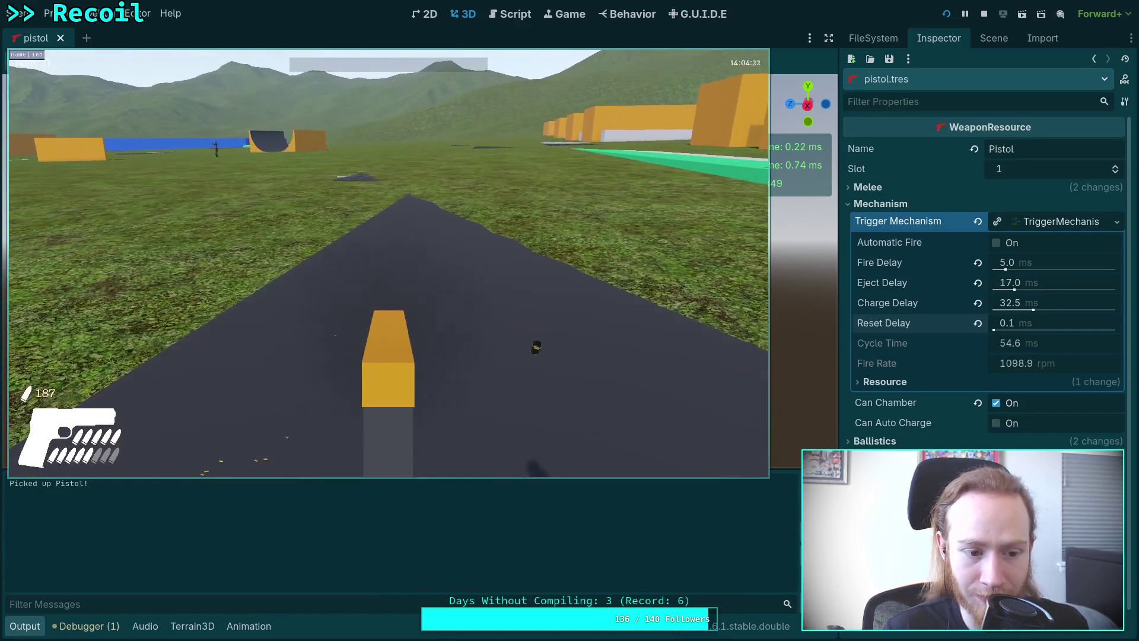
click(389, 262)
click(388, 263)
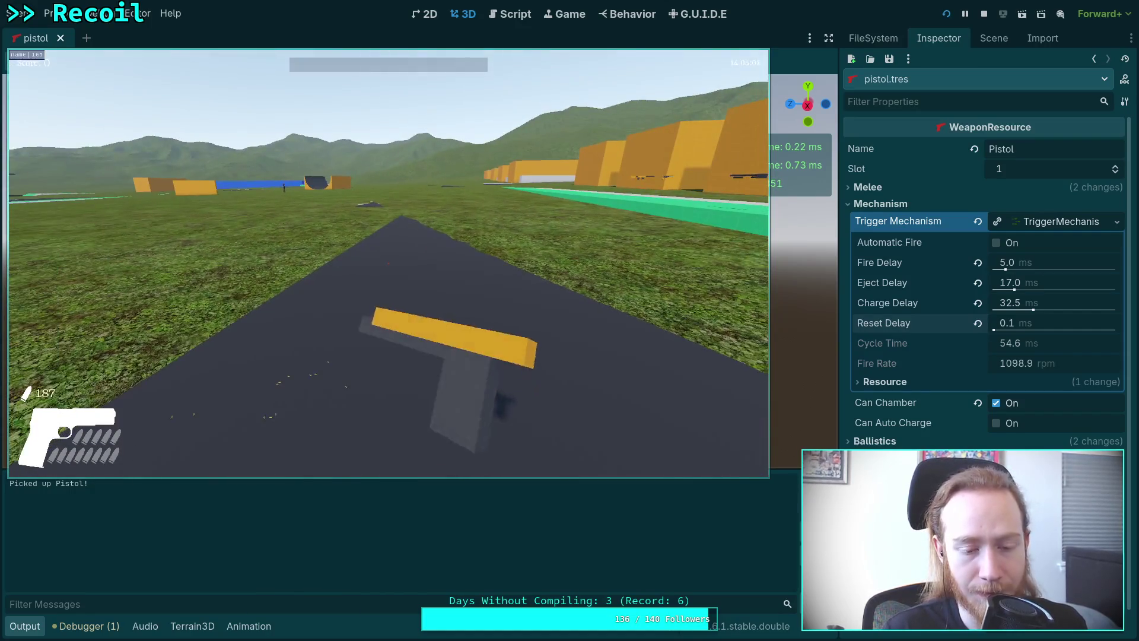
click(388, 264)
click(388, 263)
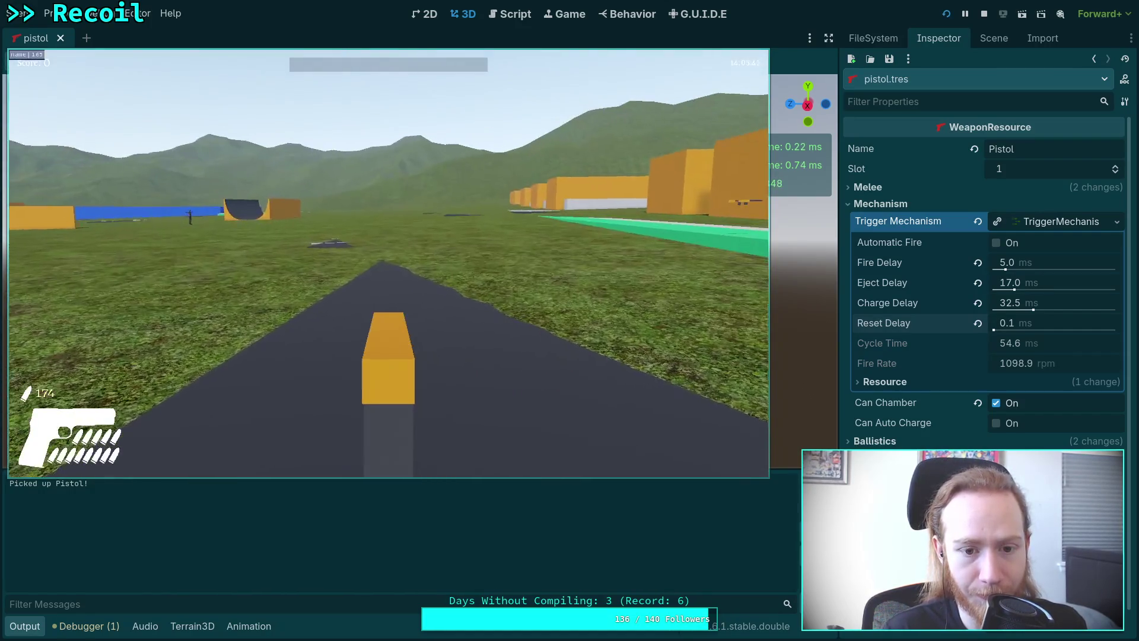
click(388, 263)
click(388, 264)
click(388, 263)
click(388, 264)
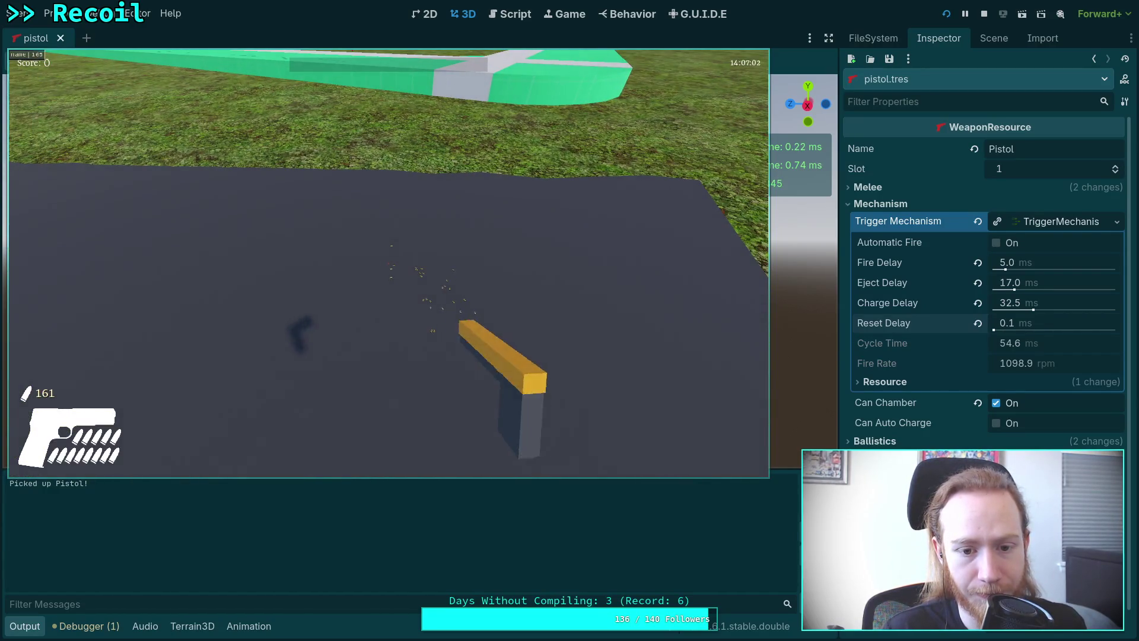
key(Escape)
click(394, 280)
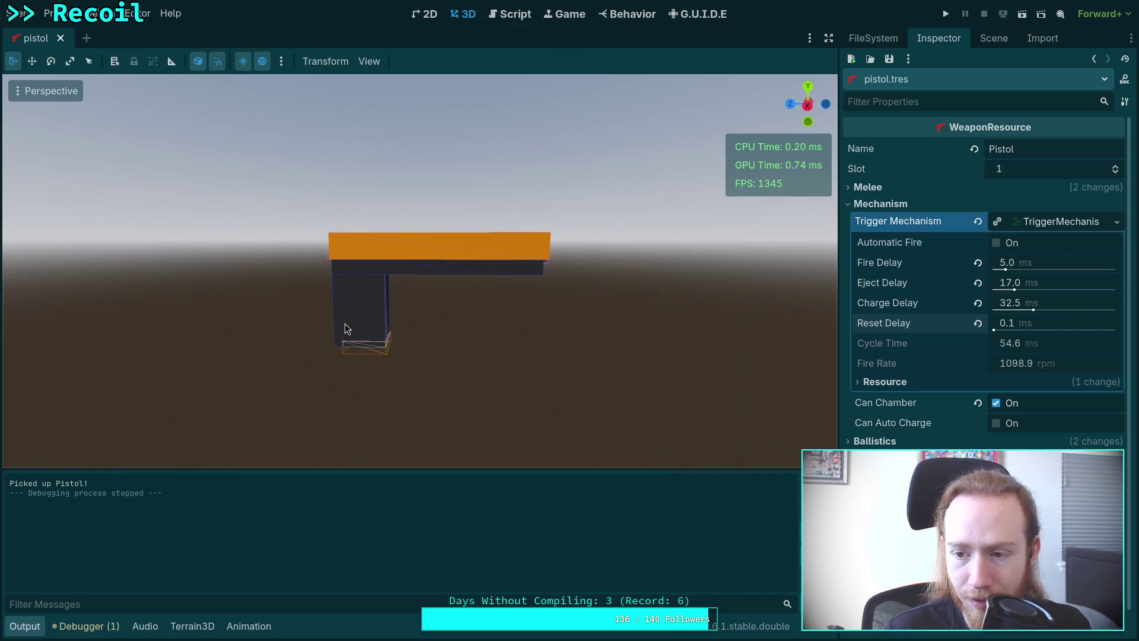
key(F5)
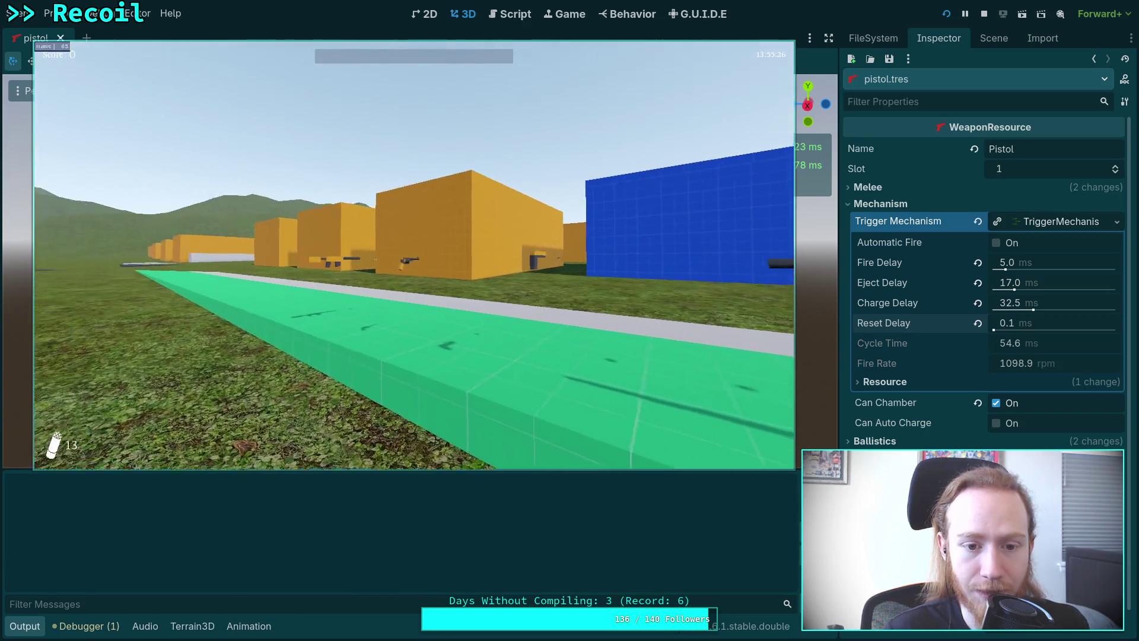
key(w)
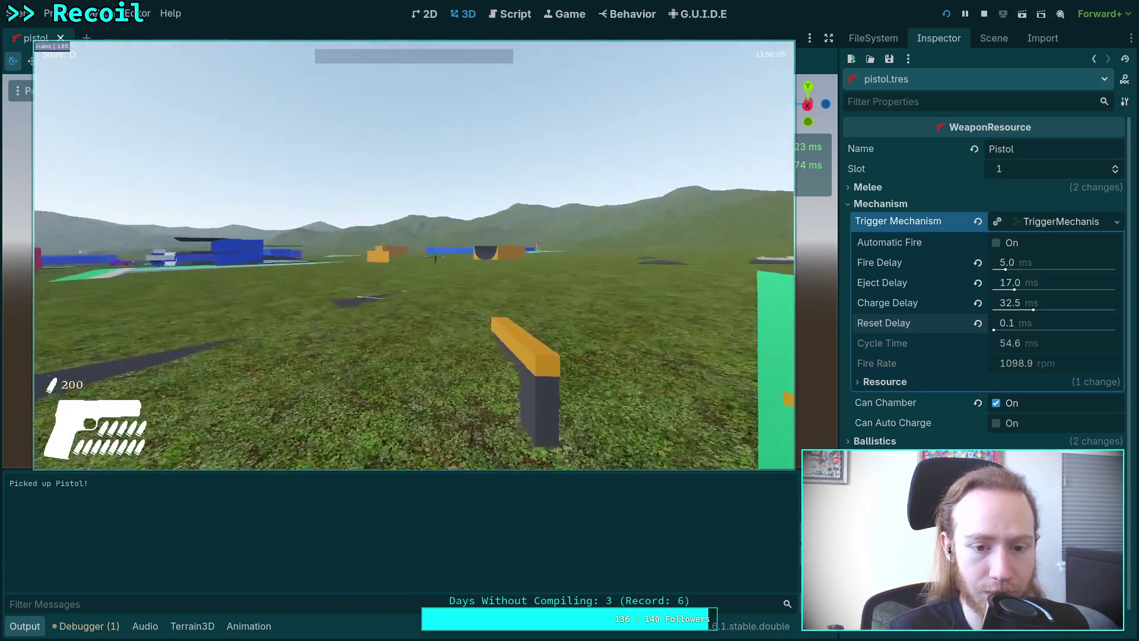
click(414, 255)
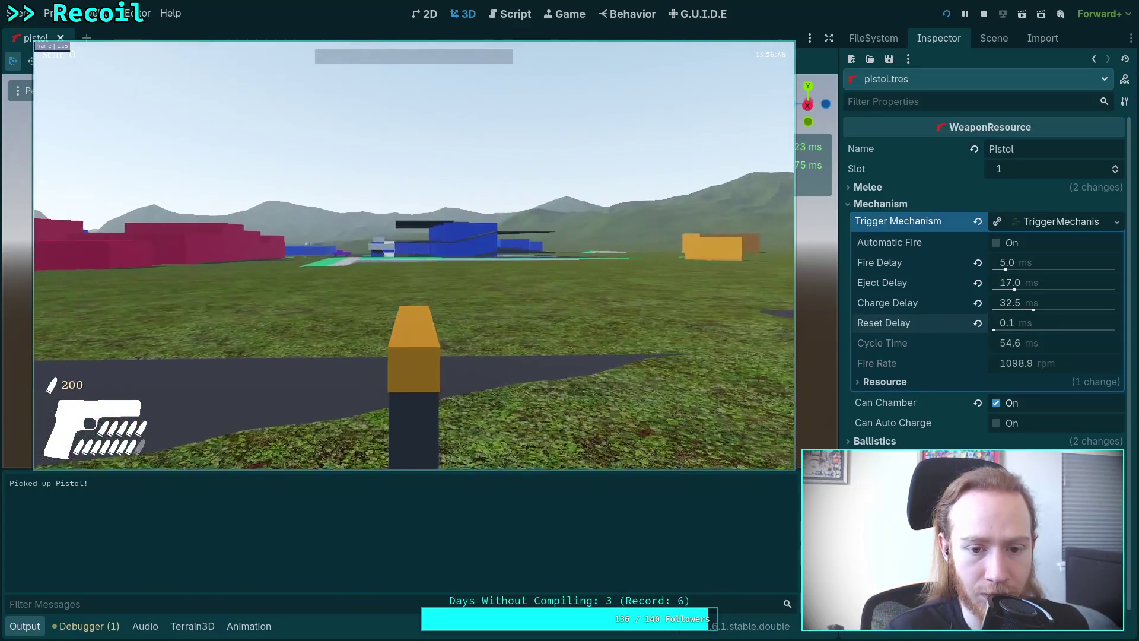
key(w)
click(414, 255)
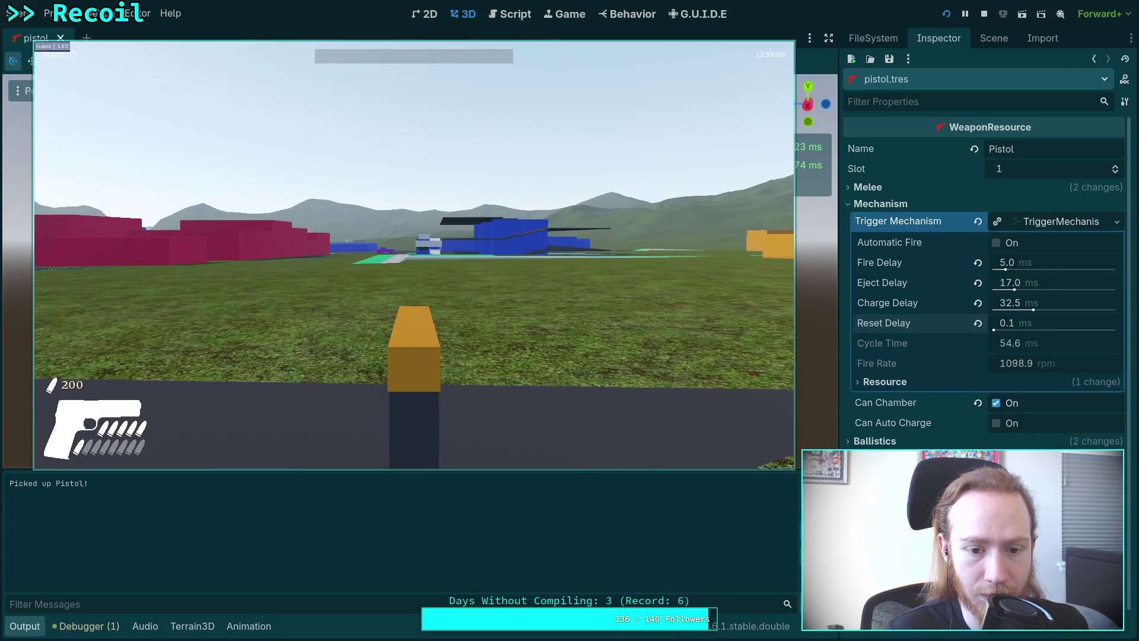
key(w)
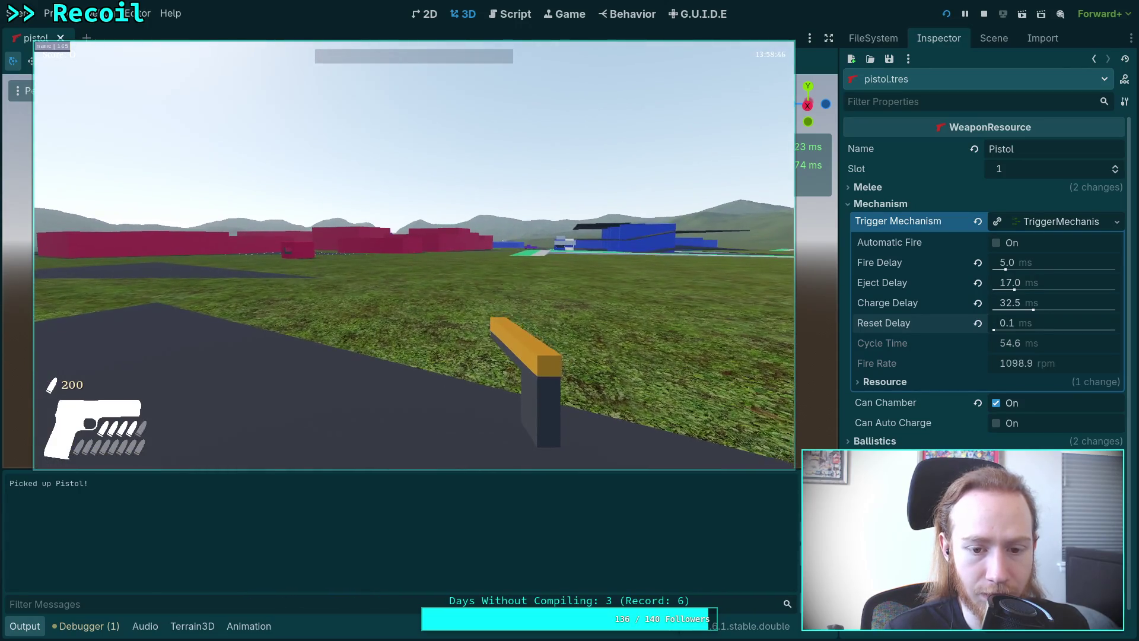
click(414, 255)
key(Escape)
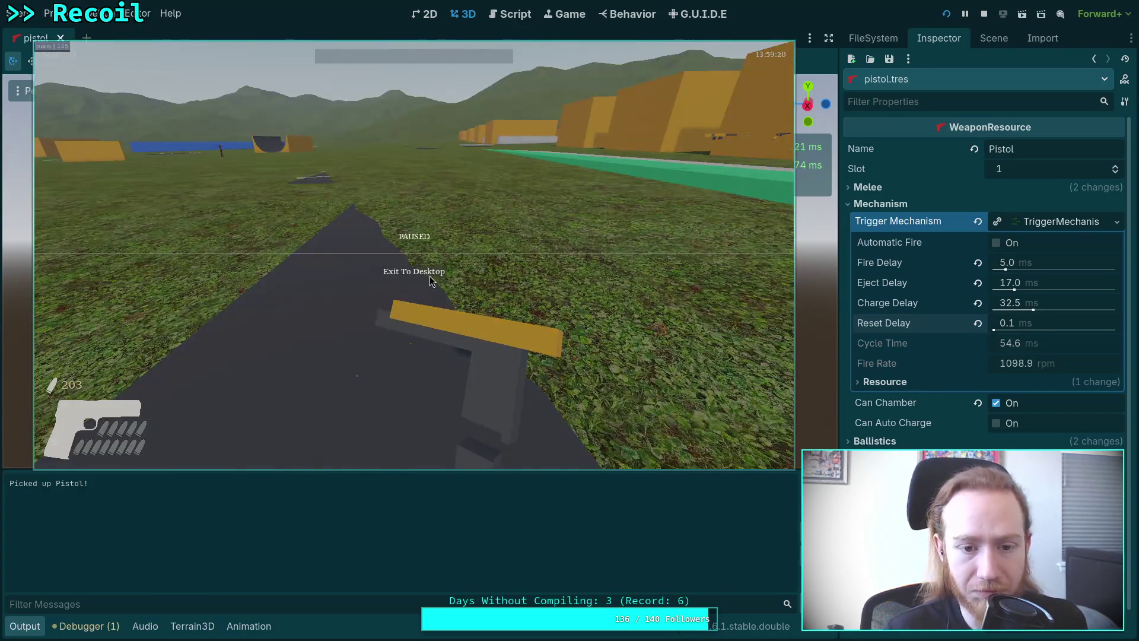
click(429, 276)
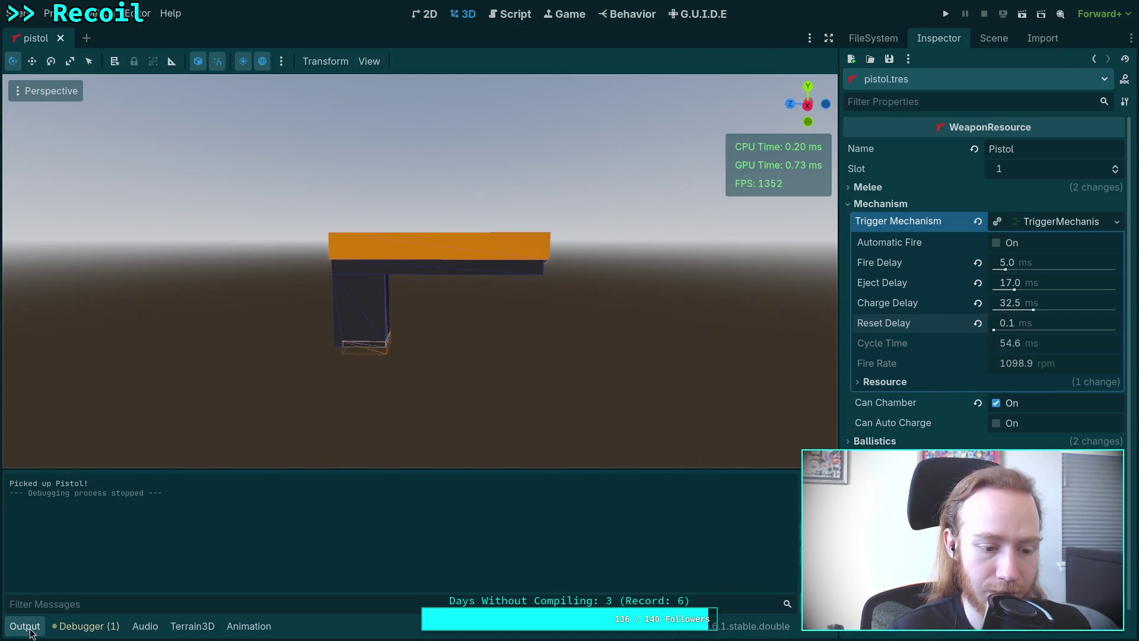
click(24, 627)
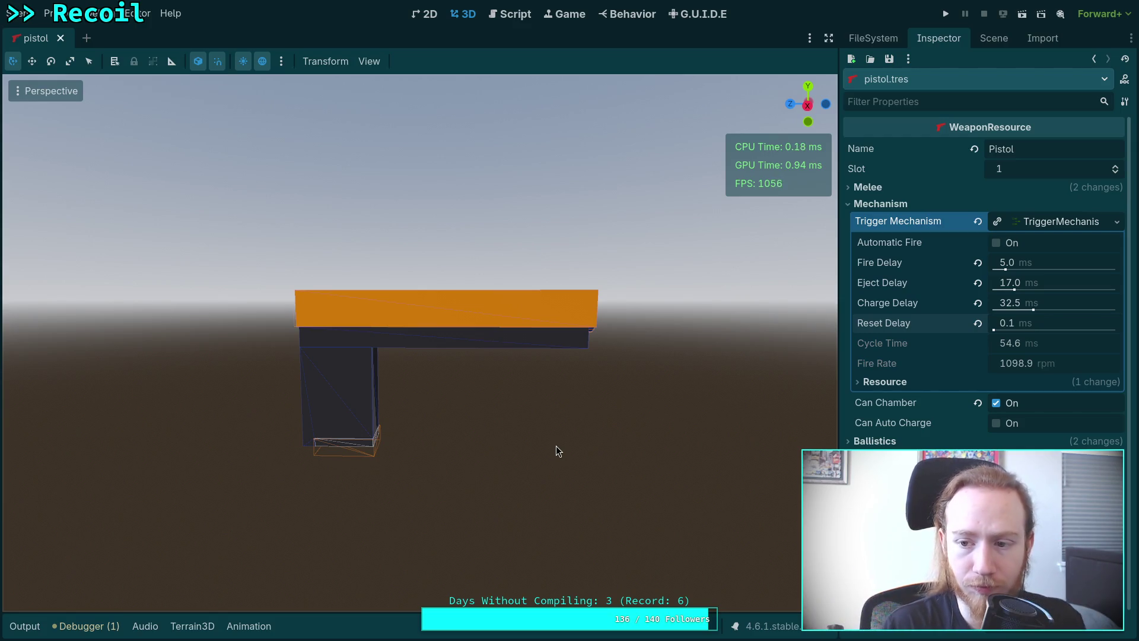
- Collapse the Mechanism properties, then expand the revolver folder in FileSystem
click(1072, 222)
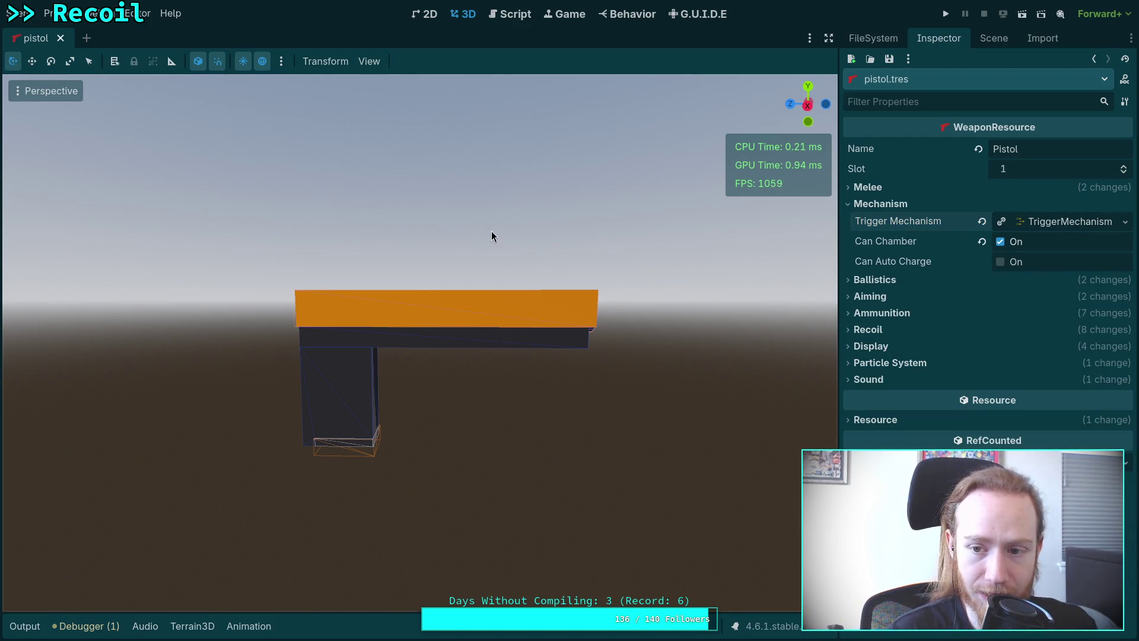
click(885, 201)
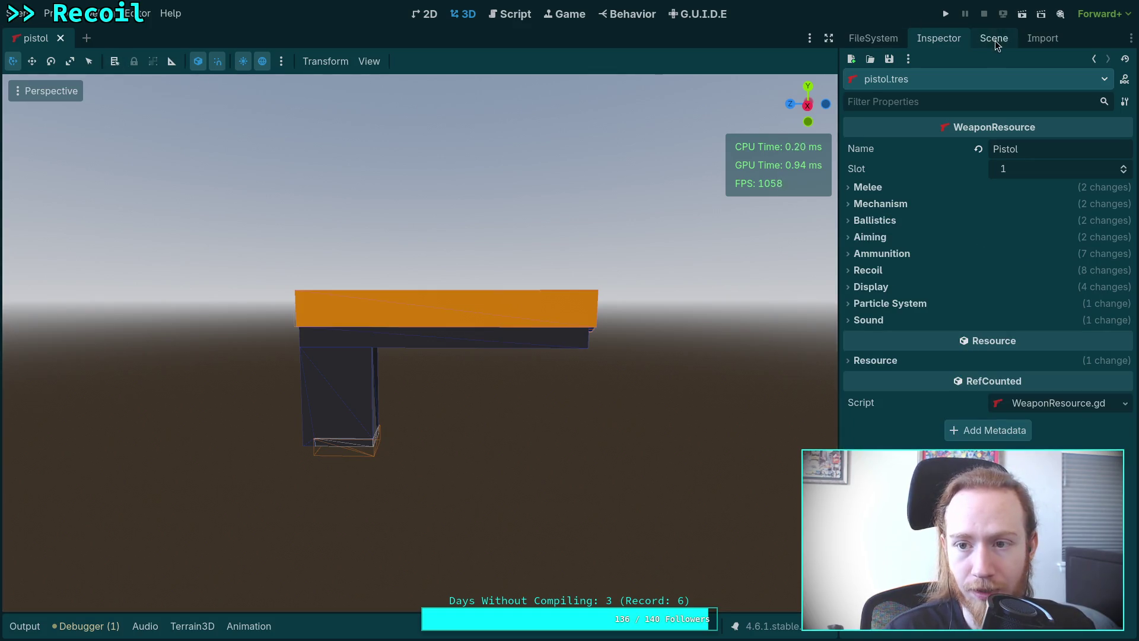
click(875, 39)
click(875, 392)
click(874, 407)
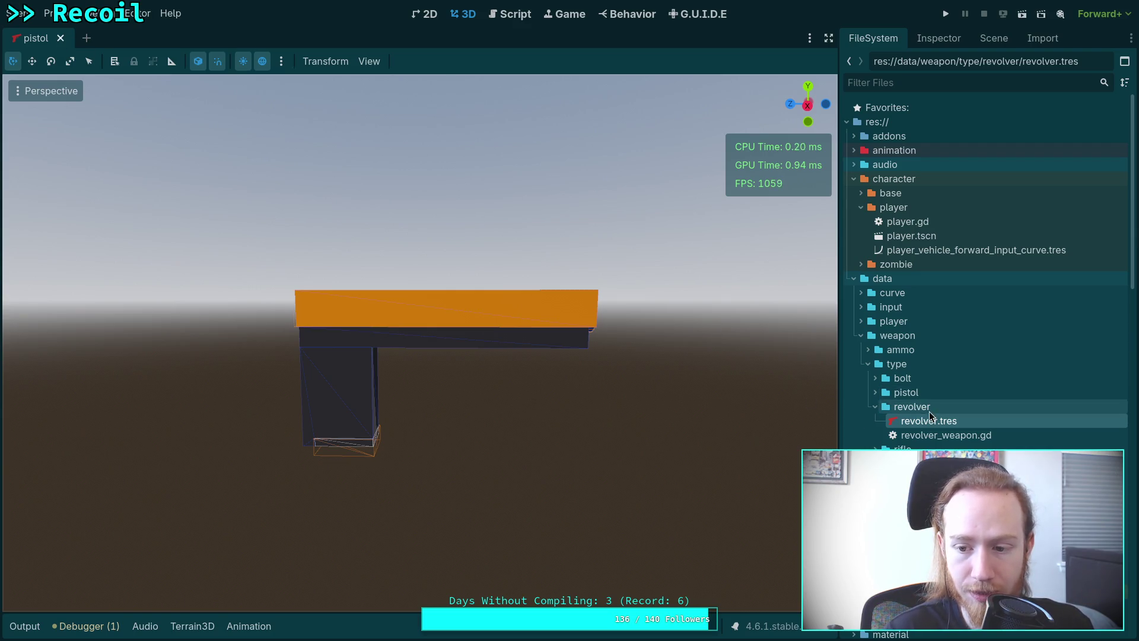
- Open scene/weapon/revolver/revolver.tscn and close the pistol scene tab
scroll(939, 444, down, 10)
scroll(939, 444, down, 5)
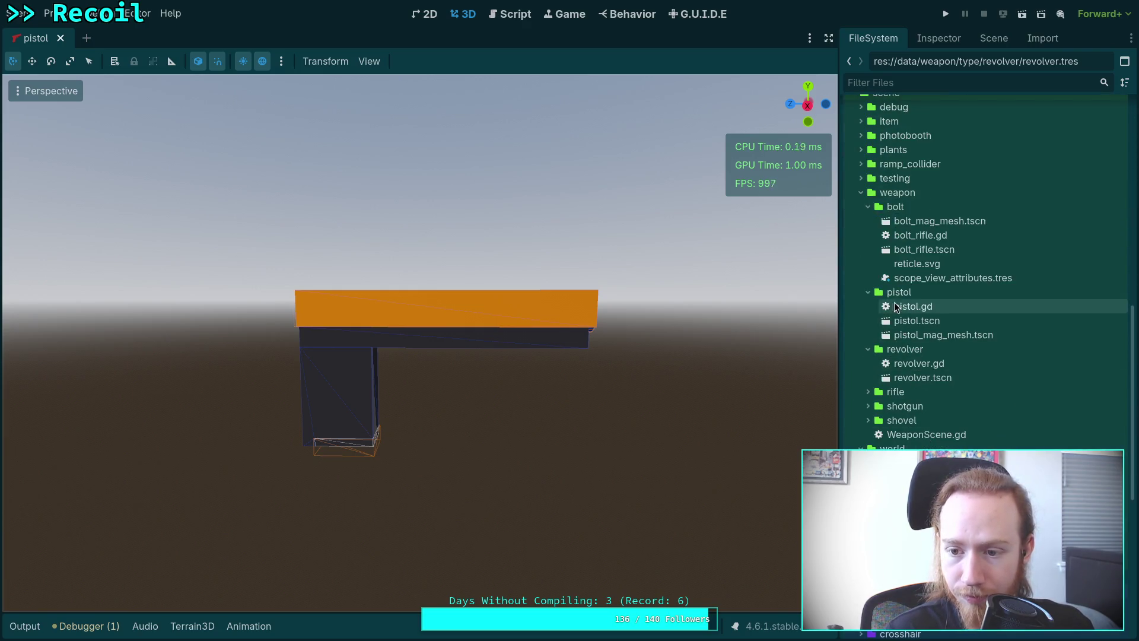
click(868, 206)
click(867, 220)
double_click(899, 261)
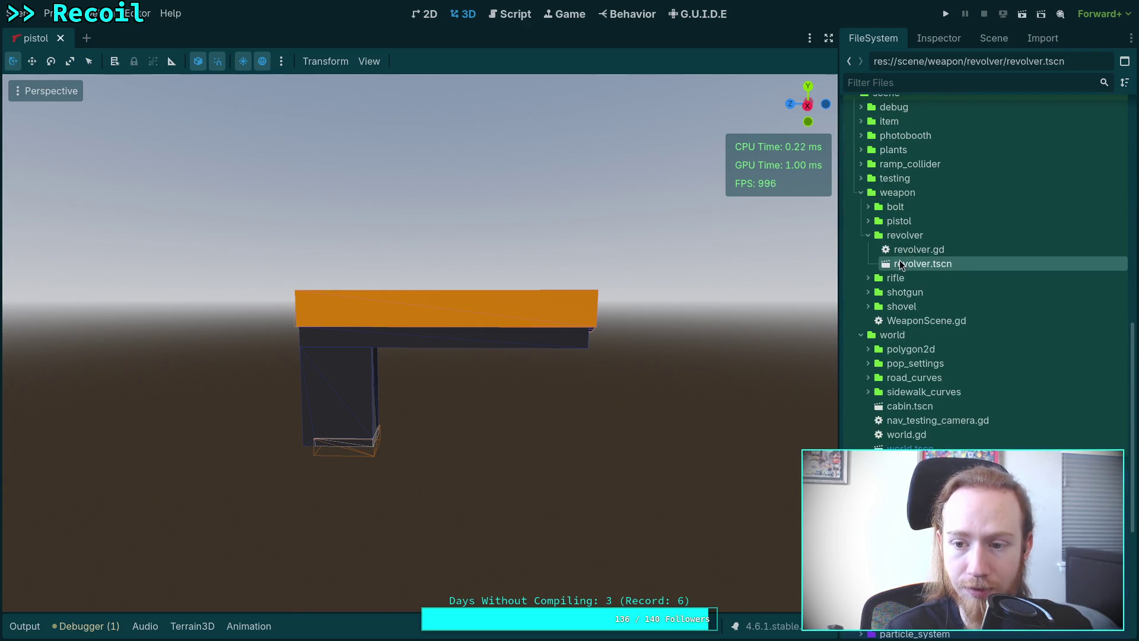
click(36, 38)
click(61, 38)
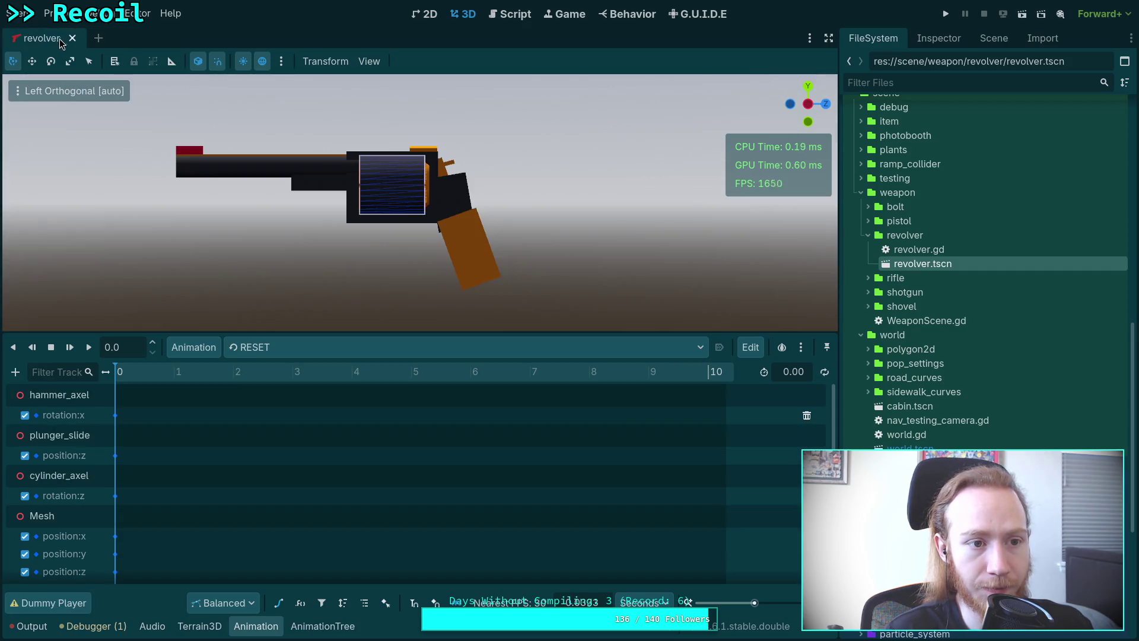
- Preview the fire_double animation, then load and play fire_fan
click(284, 347)
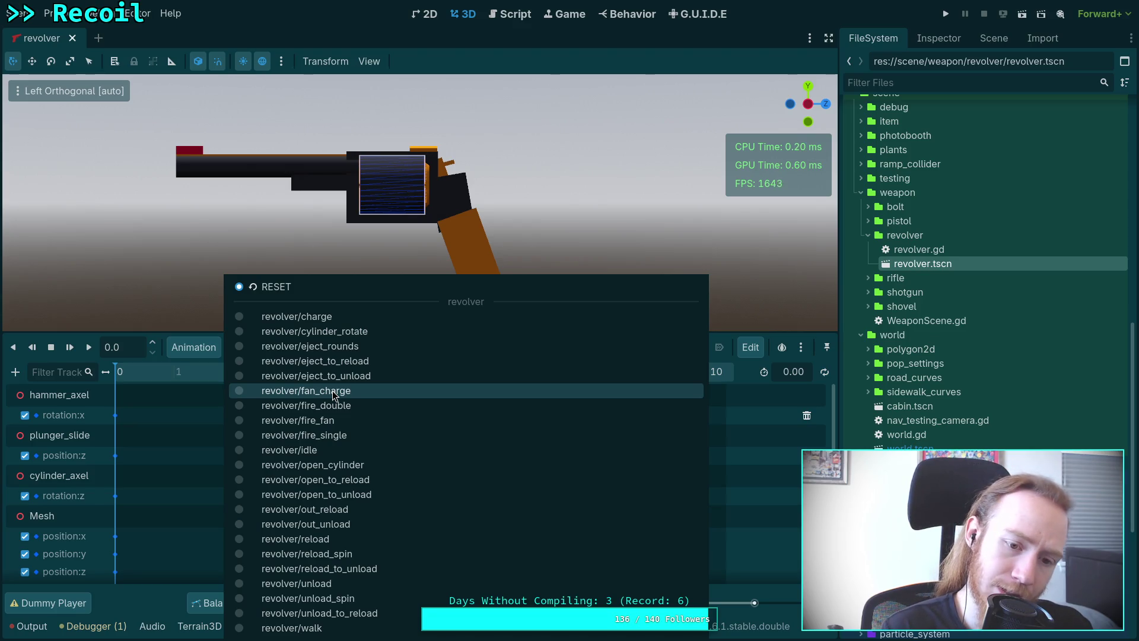
click(367, 404)
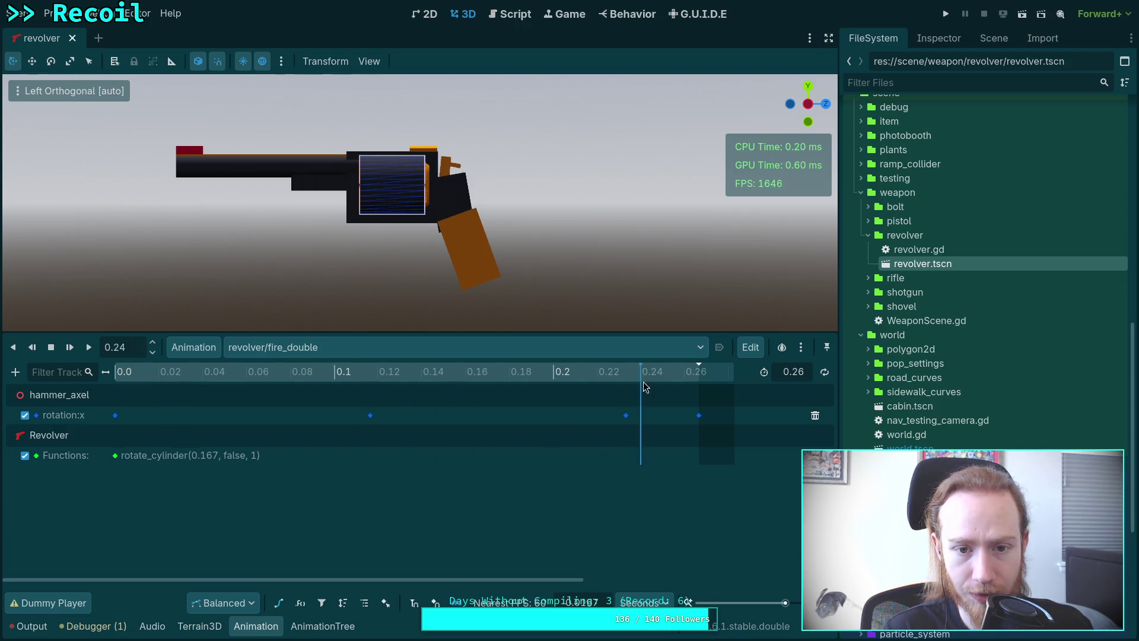
click(298, 350)
click(268, 416)
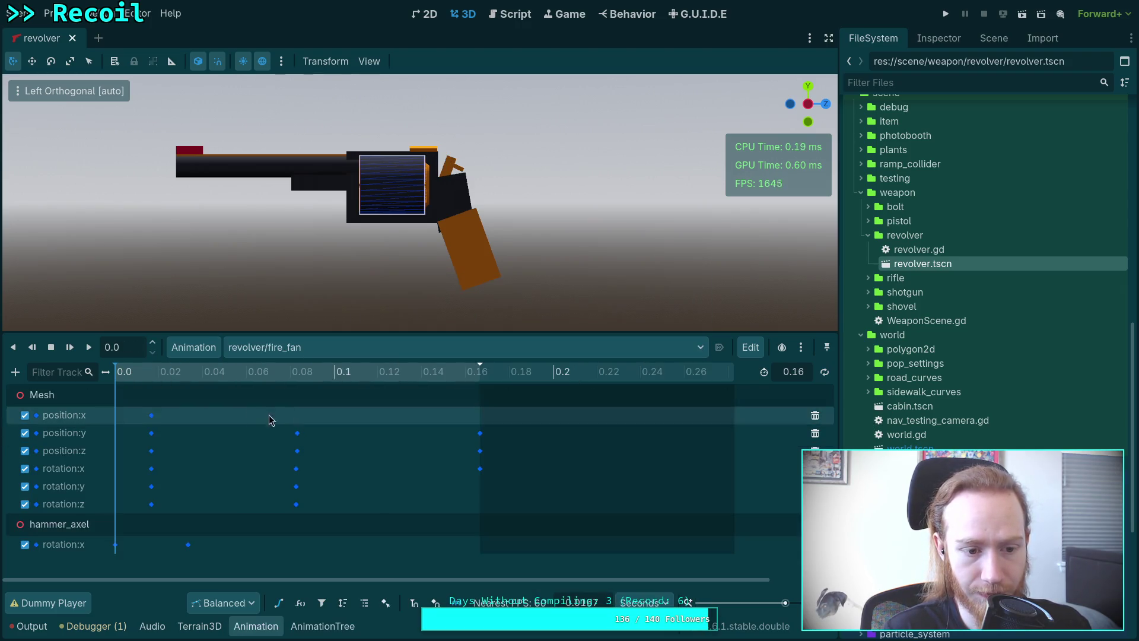
key(shift+d)
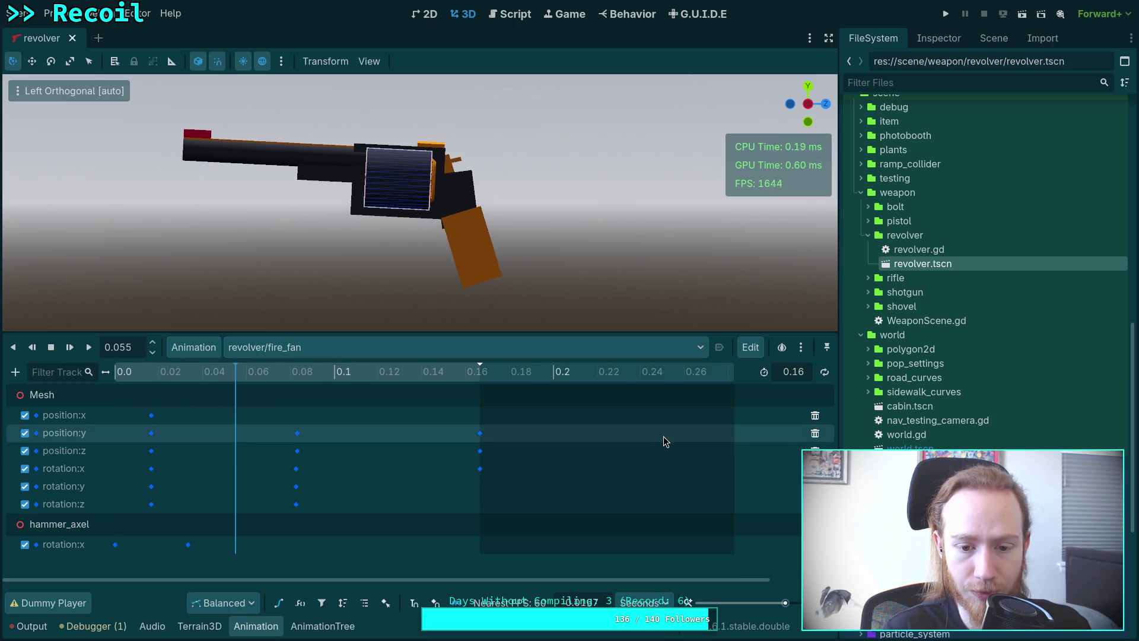
- Delete fire_fan's Mesh position and rotation tracks, then undo twice to compare
click(815, 415)
click(815, 415)
click(815, 415)
click(815, 416)
click(815, 415)
click(815, 416)
click(173, 372)
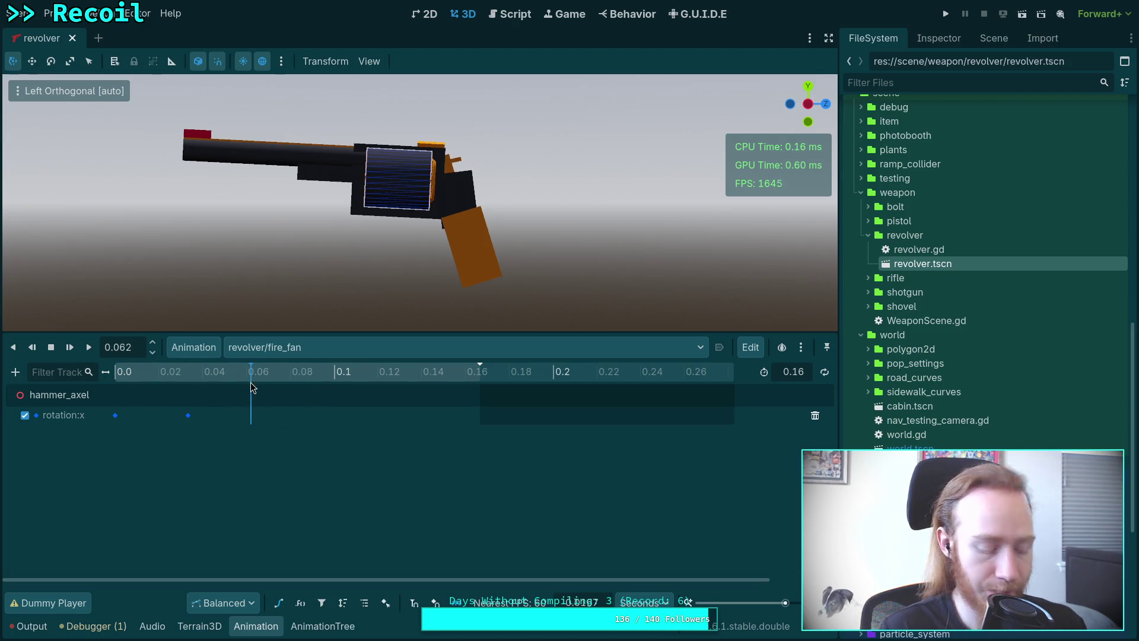
key(ctrl+z)
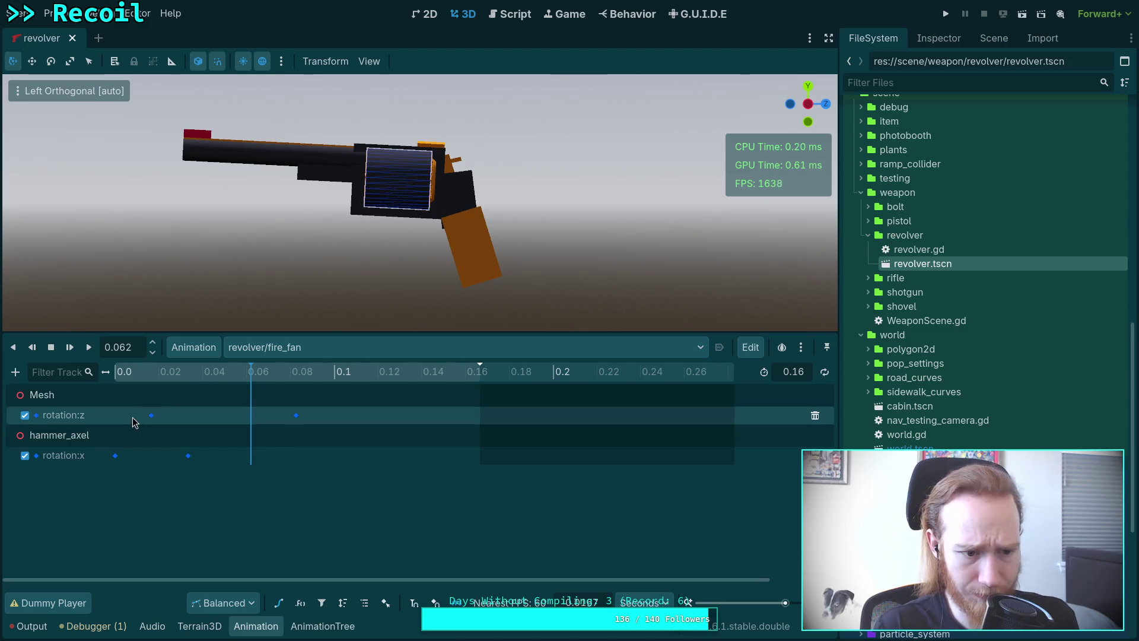
key(ctrl+z)
key(ctrl+z)
key(ctrl+z)
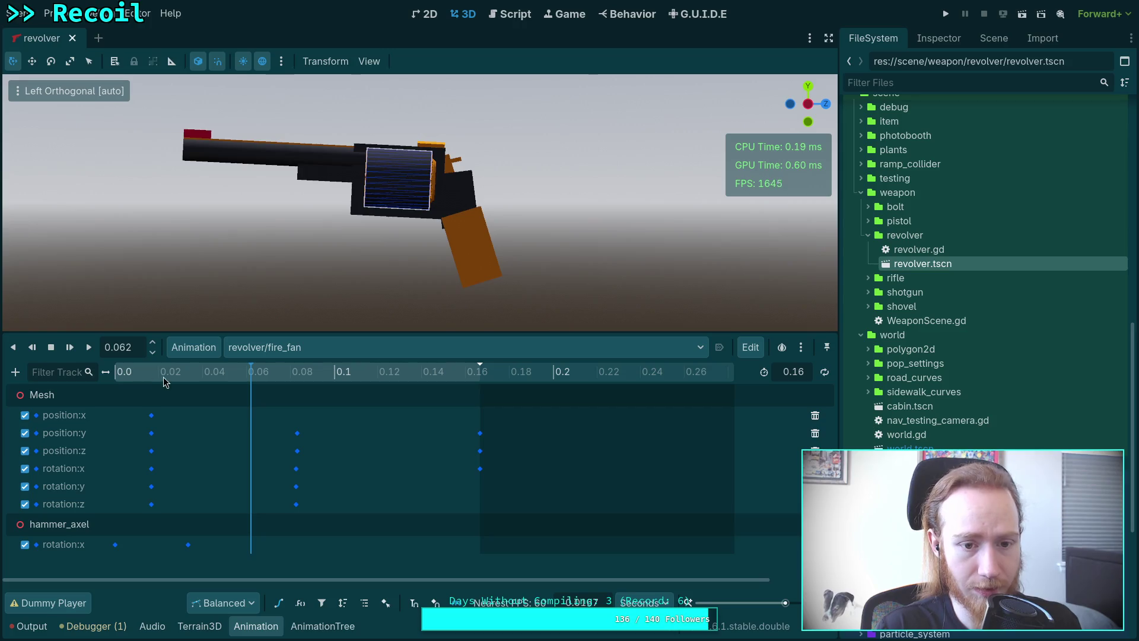
click(112, 371)
- Delete the fire_fan Mesh tracks again, leaving only hammer_axel rotation:x
click(816, 415)
click(816, 414)
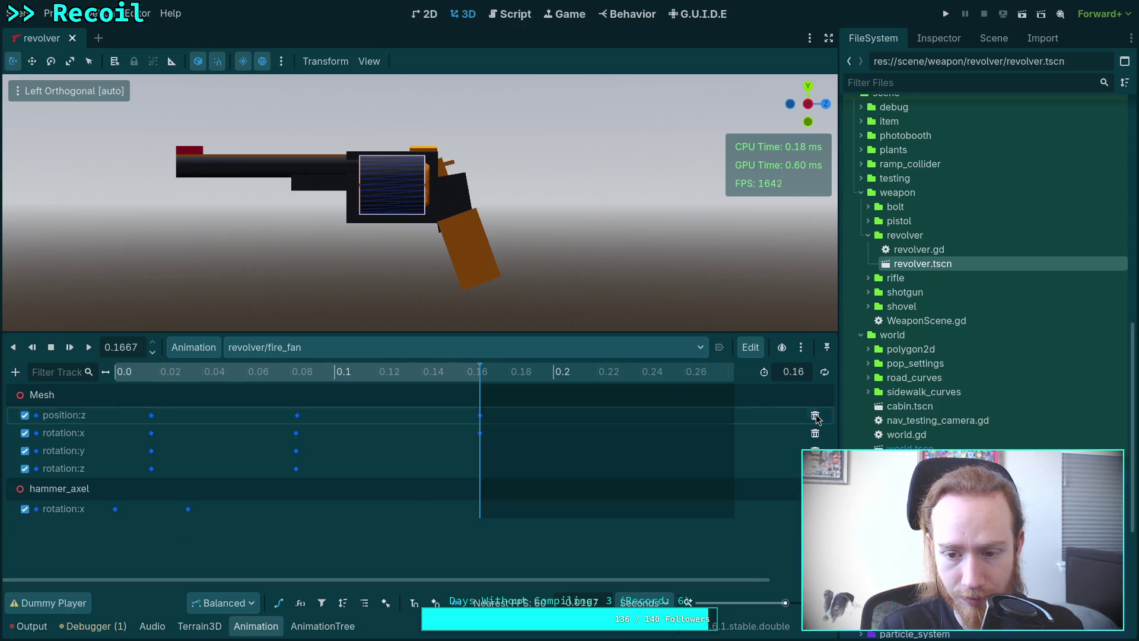
click(816, 415)
click(816, 415)
click(816, 414)
click(816, 414)
click(116, 372)
click(256, 350)
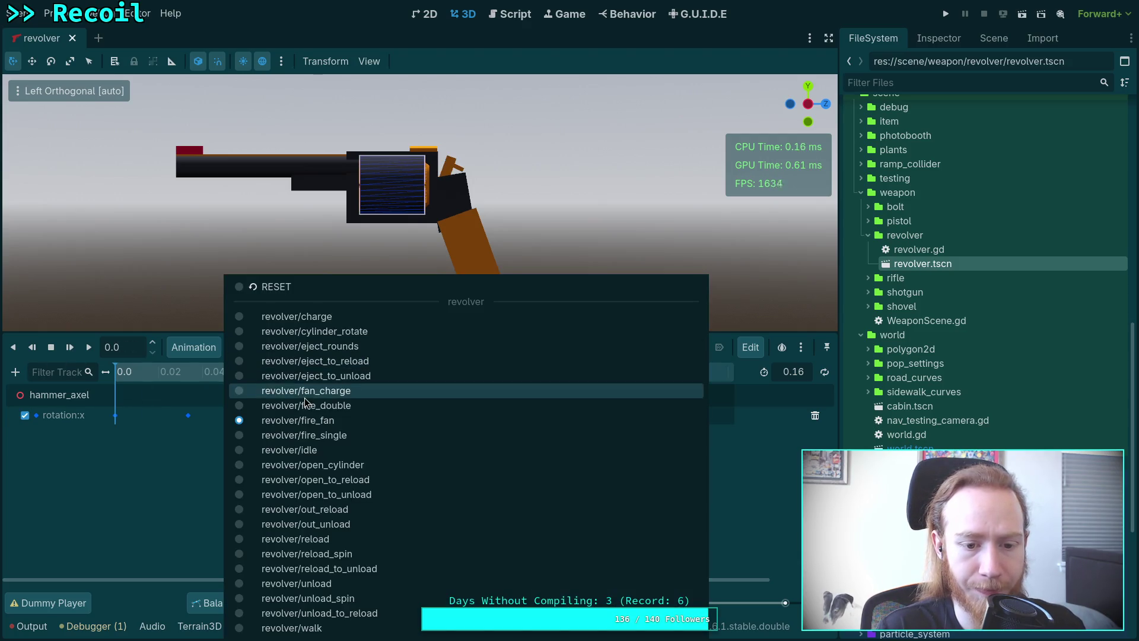
- Scrub through fire_double and fire_single, then return to fire_fan
click(308, 402)
mouse_move(130, 378)
mouse_down()
mouse_move(337, 374)
mouse_move(328, 374)
mouse_up()
click(296, 350)
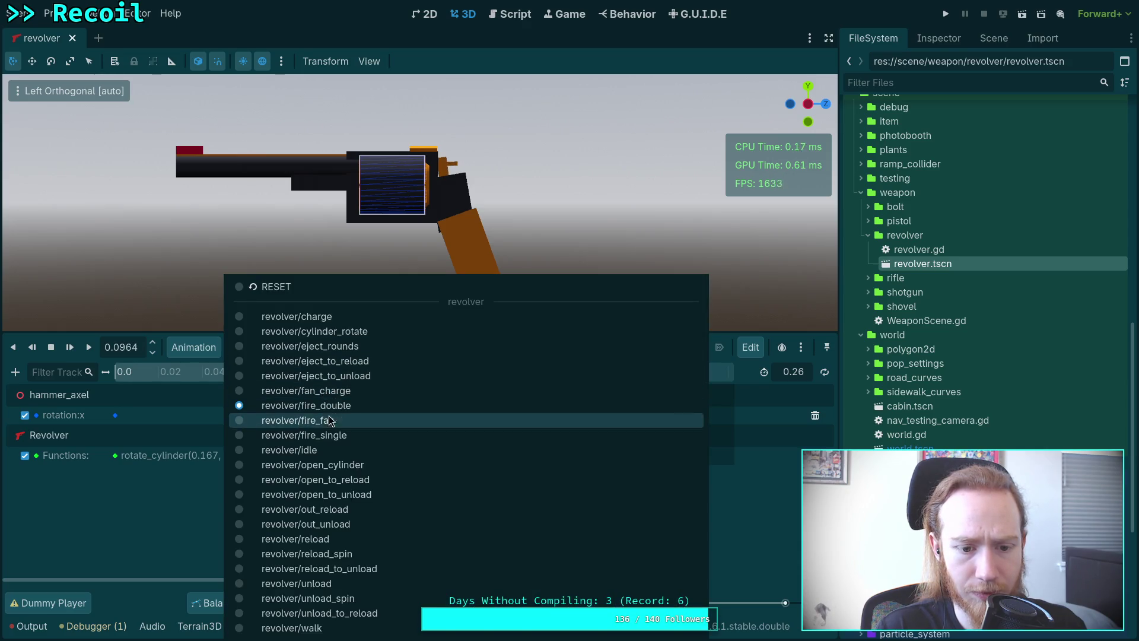
click(303, 434)
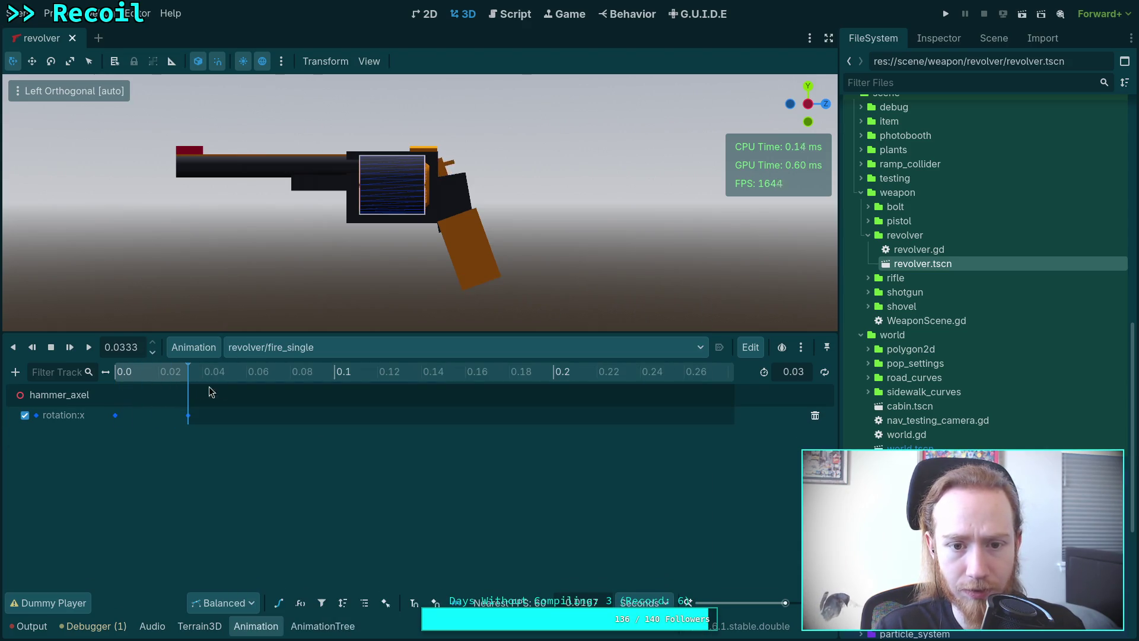
click(369, 347)
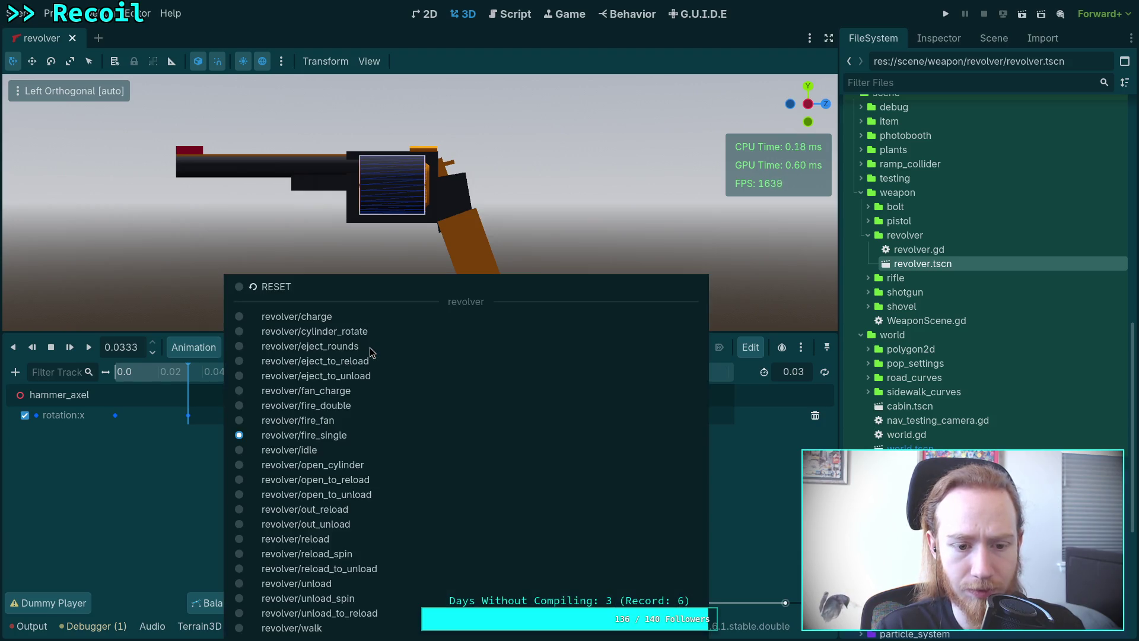
click(332, 420)
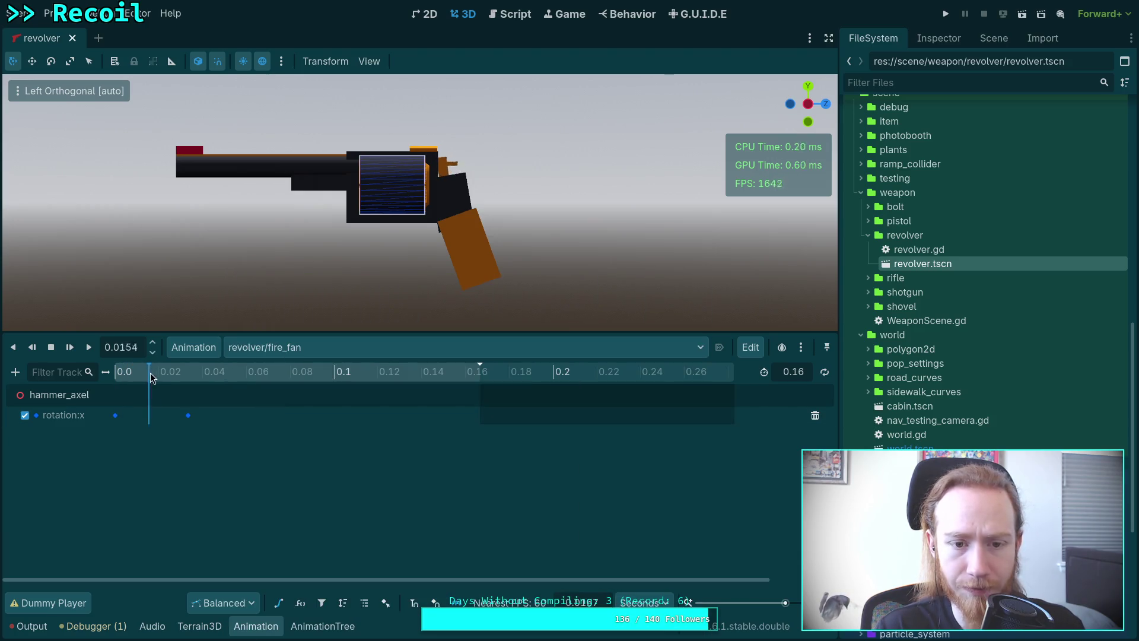
click(316, 350)
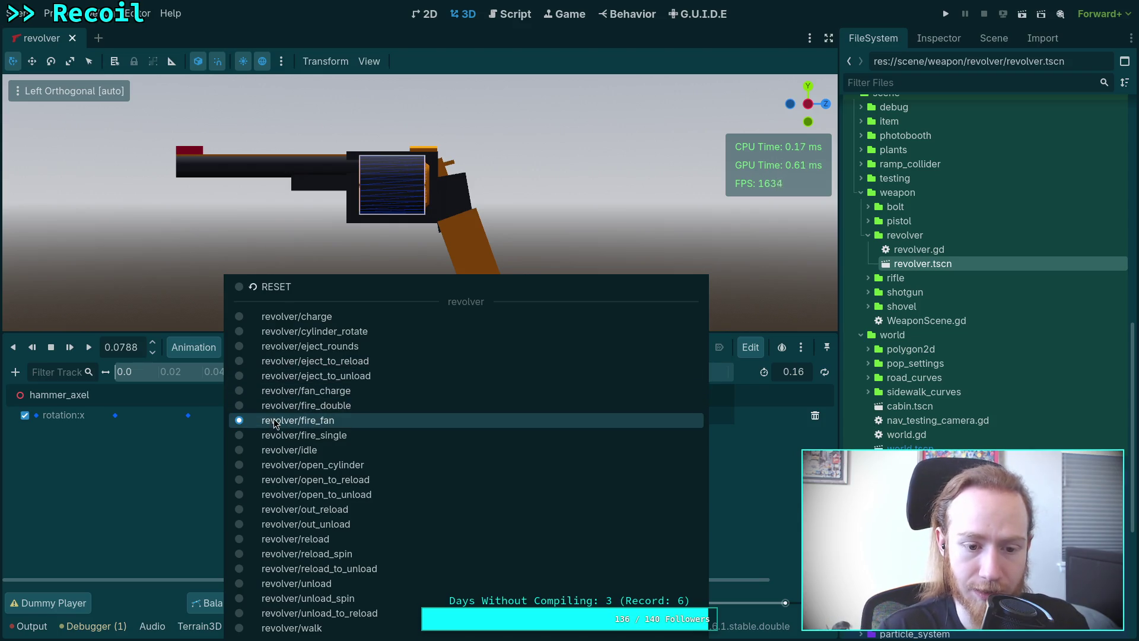
click(275, 421)
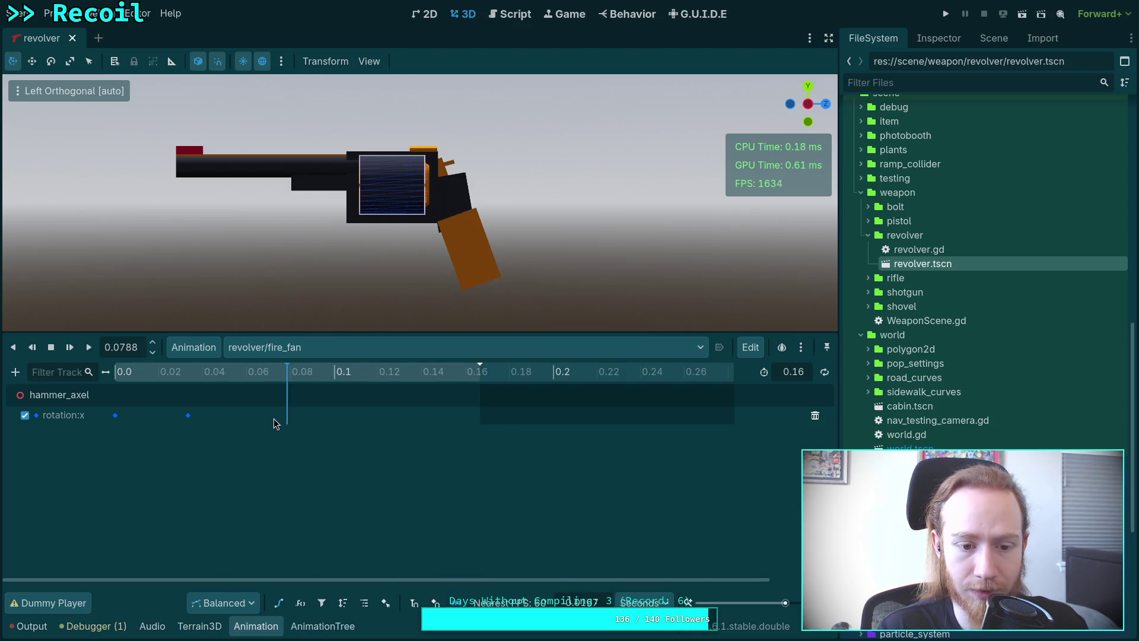
- Delete the fire_fan animation from the revolver library via Manage Animations
click(202, 349)
click(225, 391)
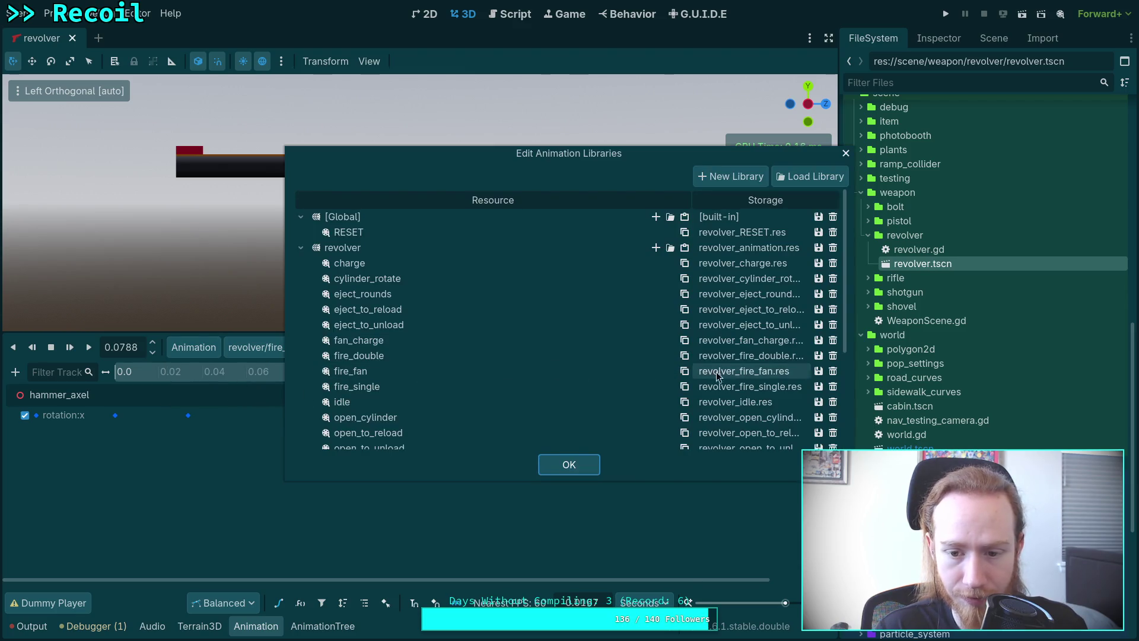
click(833, 371)
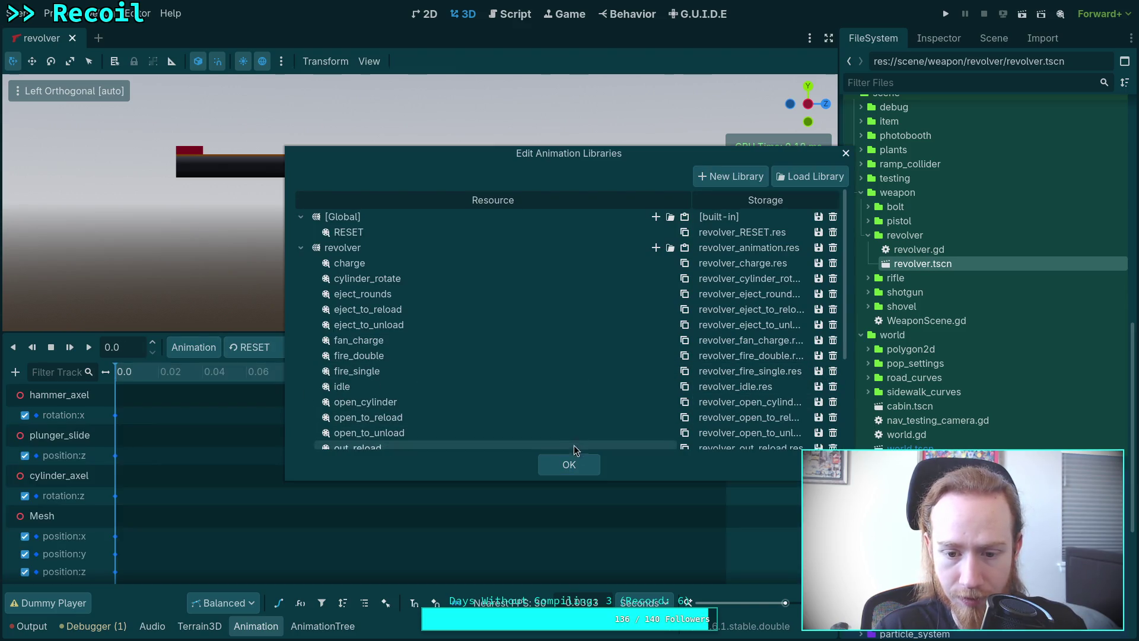
click(570, 464)
- Step through fire_single, fire_double, fan_charge and charge animations
click(270, 348)
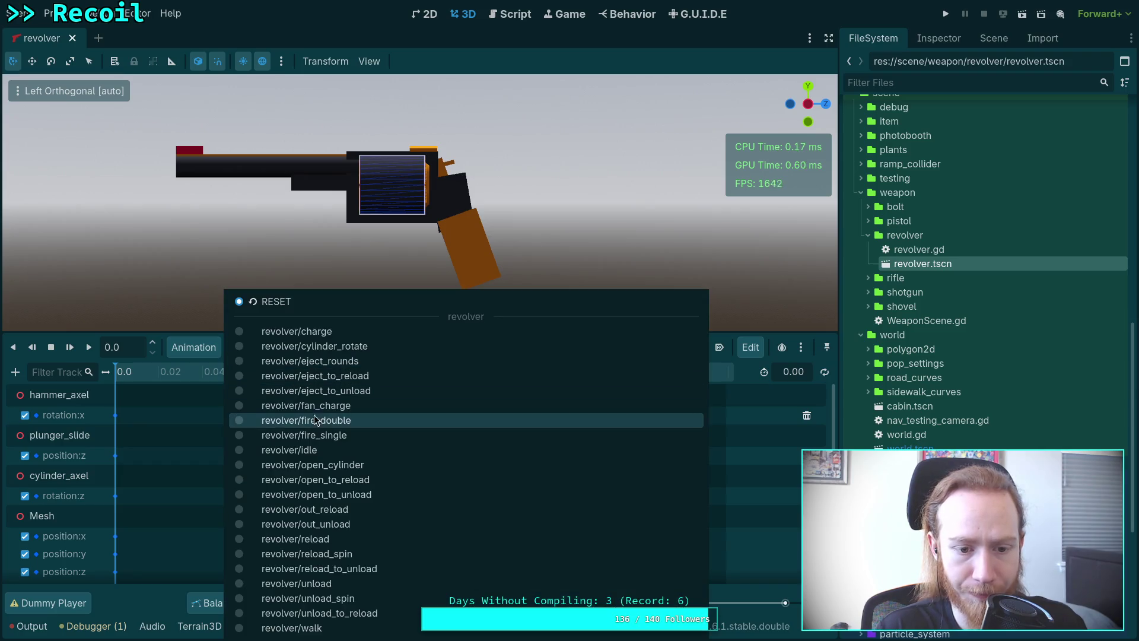
click(325, 433)
click(315, 351)
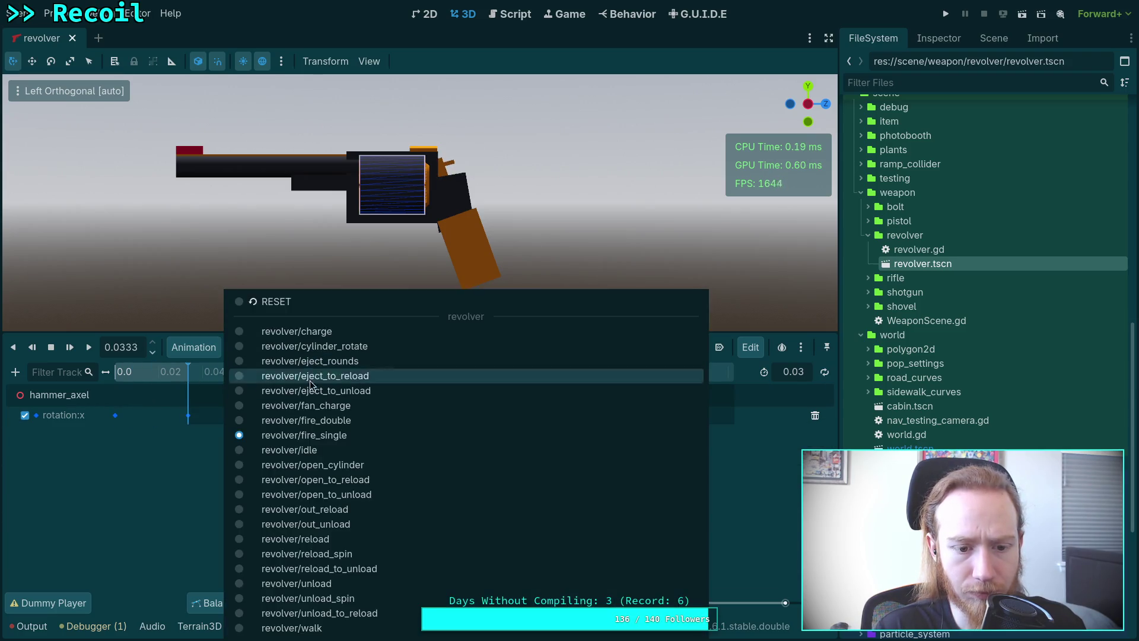
click(343, 420)
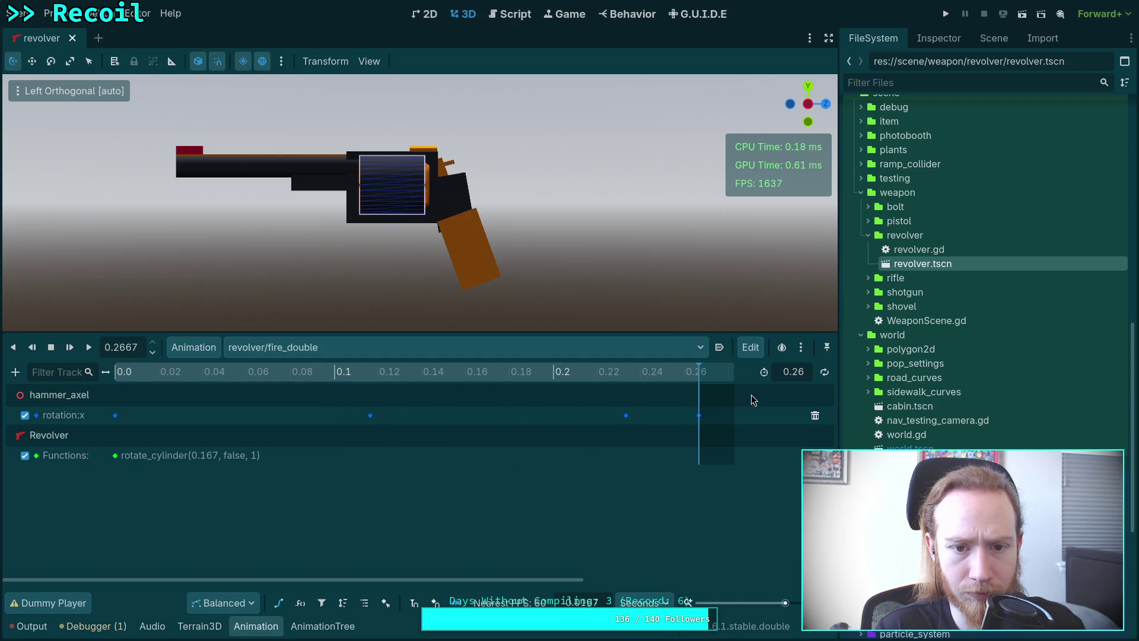
click(330, 349)
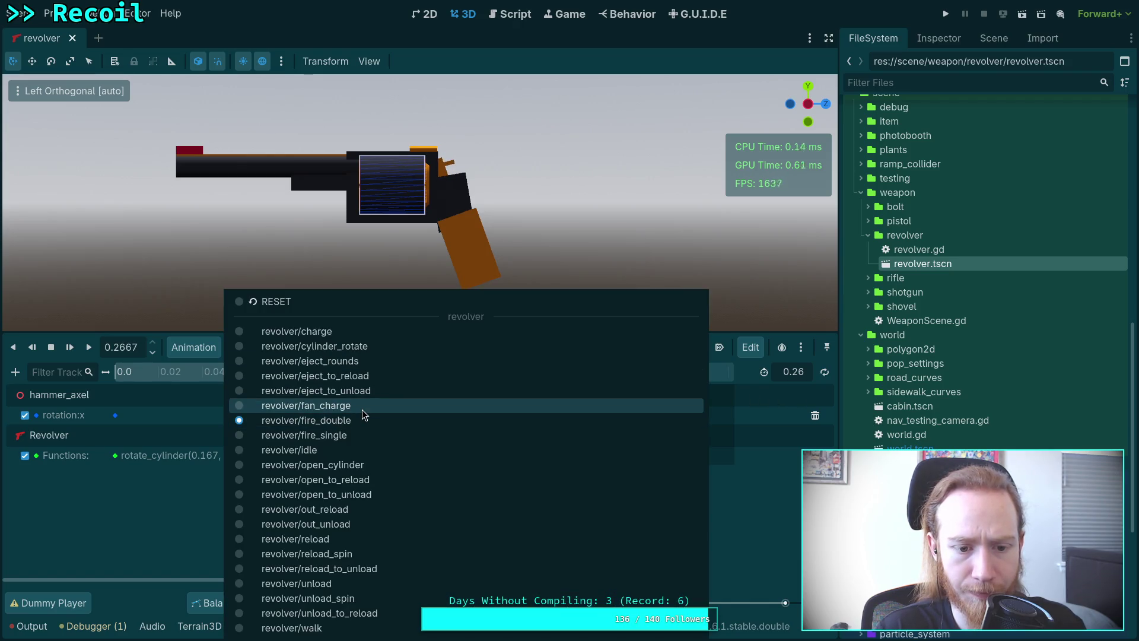
click(362, 409)
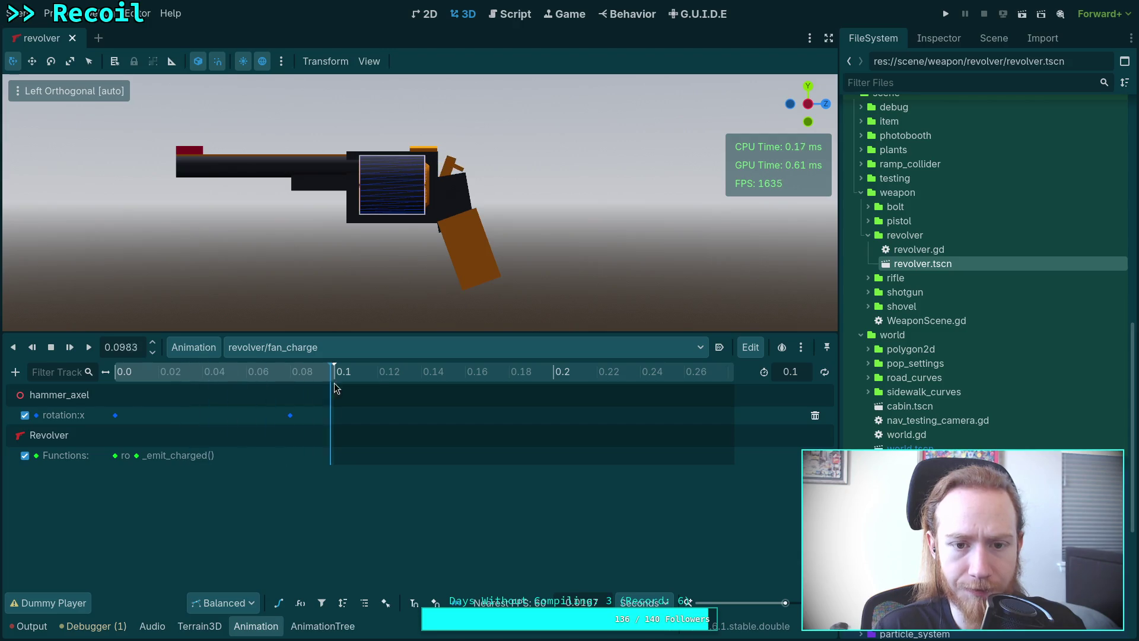
click(341, 347)
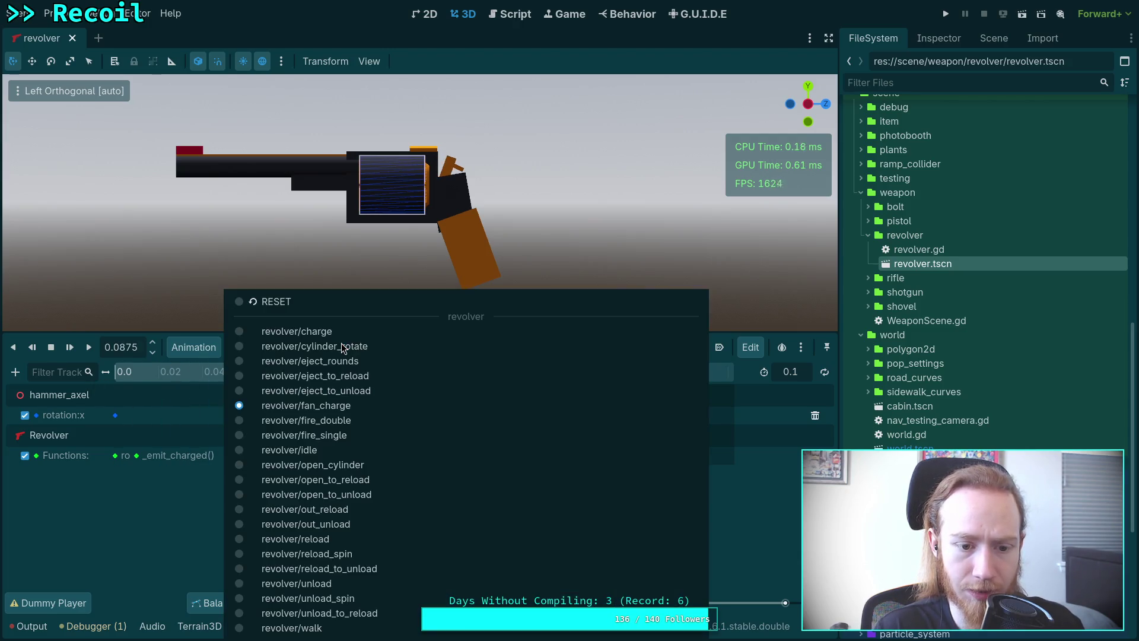
click(308, 331)
- Remove all Mesh position and rotation tracks from the charge animation
mouse_move(172, 372)
mouse_down()
mouse_move(554, 383)
mouse_move(711, 401)
mouse_up()
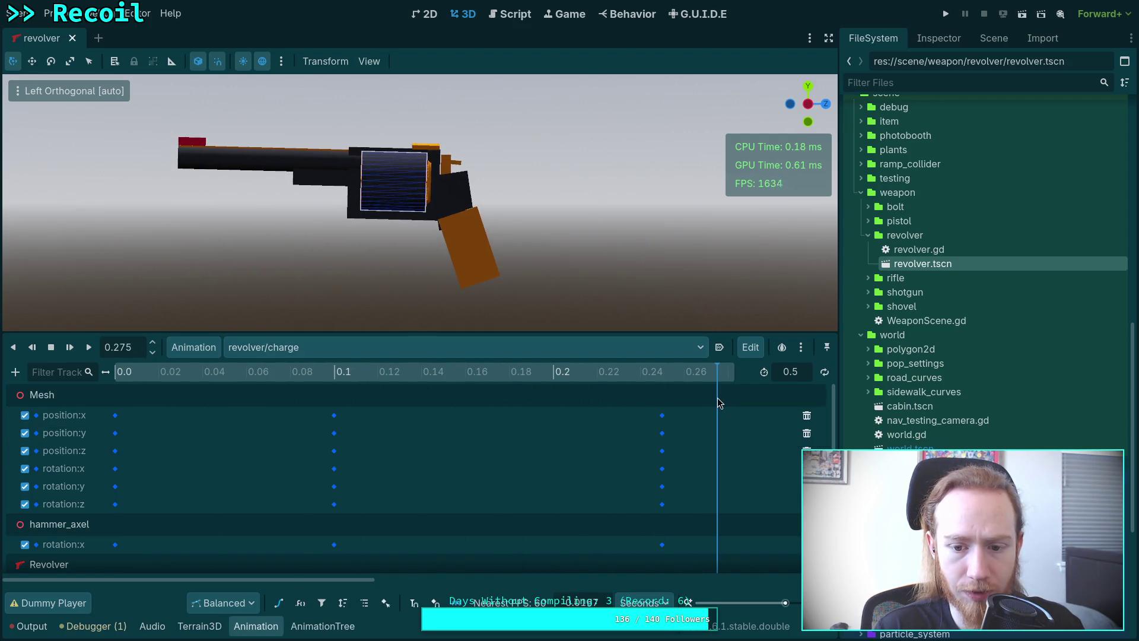
scroll(570, 433, down, 3)
scroll(436, 470, down, 1)
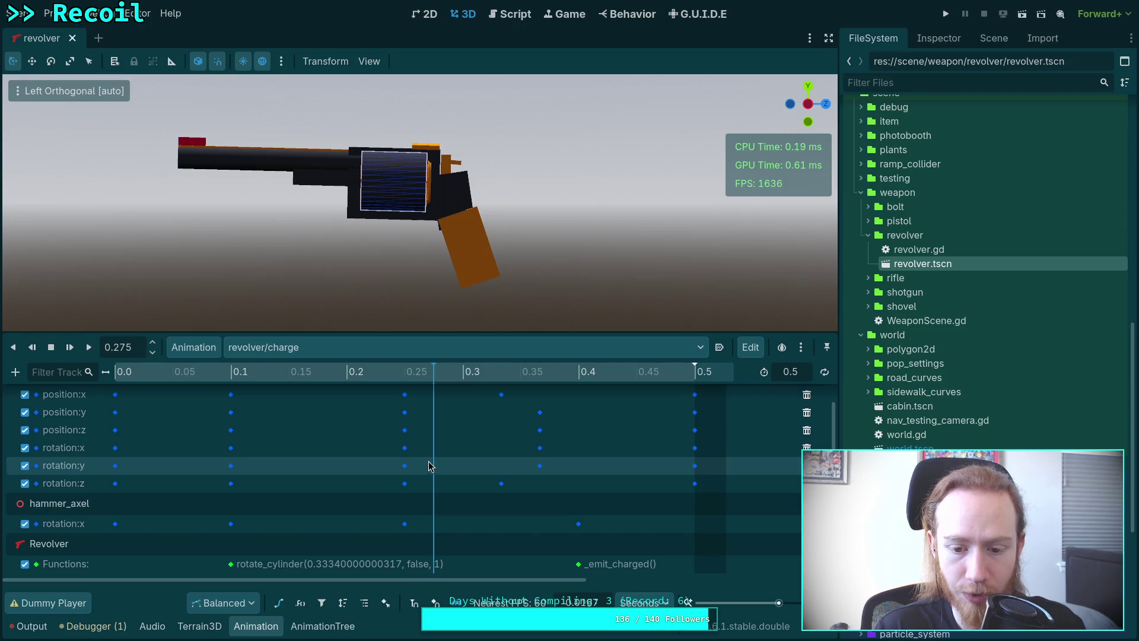
mouse_move(407, 393)
mouse_down()
mouse_move(646, 392)
mouse_move(191, 408)
mouse_move(702, 420)
mouse_move(86, 397)
mouse_move(665, 439)
mouse_move(546, 418)
mouse_move(89, 412)
mouse_move(713, 431)
mouse_move(110, 415)
mouse_up()
scroll(233, 407, up, 1)
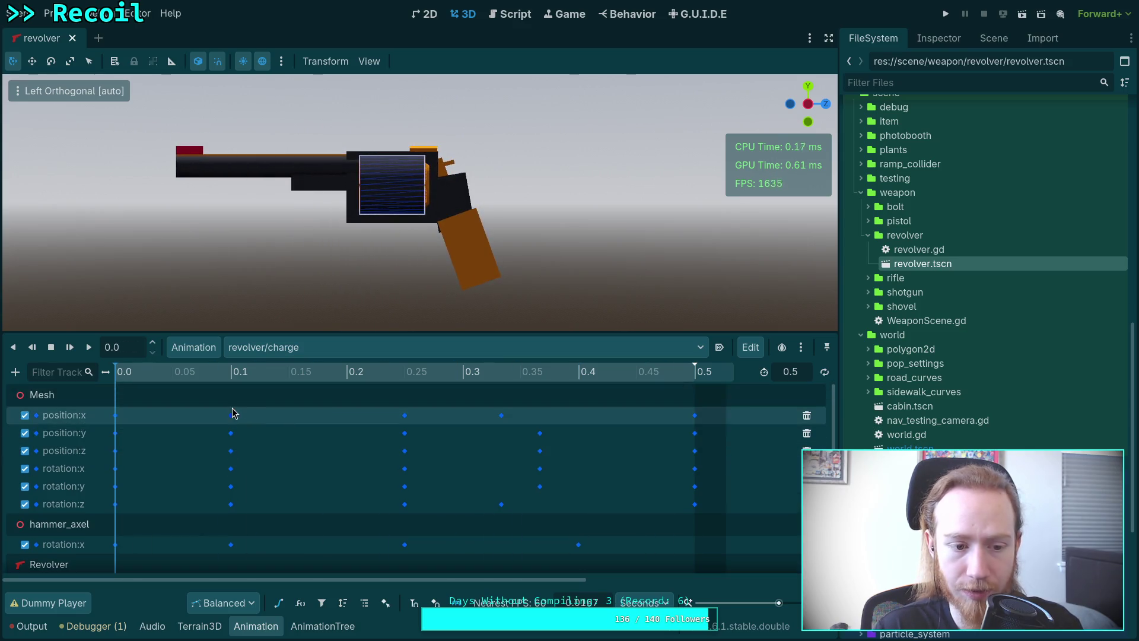
click(808, 416)
click(810, 417)
click(816, 416)
click(817, 415)
click(817, 415)
click(817, 415)
drag(363, 371, 113, 372)
- Compare the hammer motion in fire_double, fan_charge and charge by scrubbing each
click(308, 348)
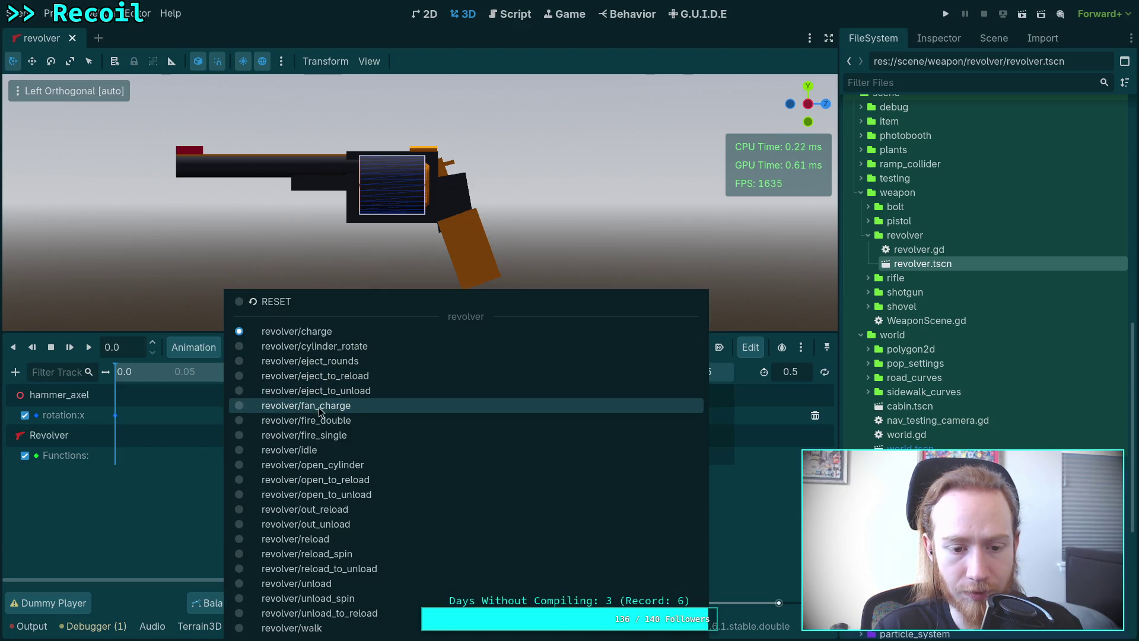
click(348, 424)
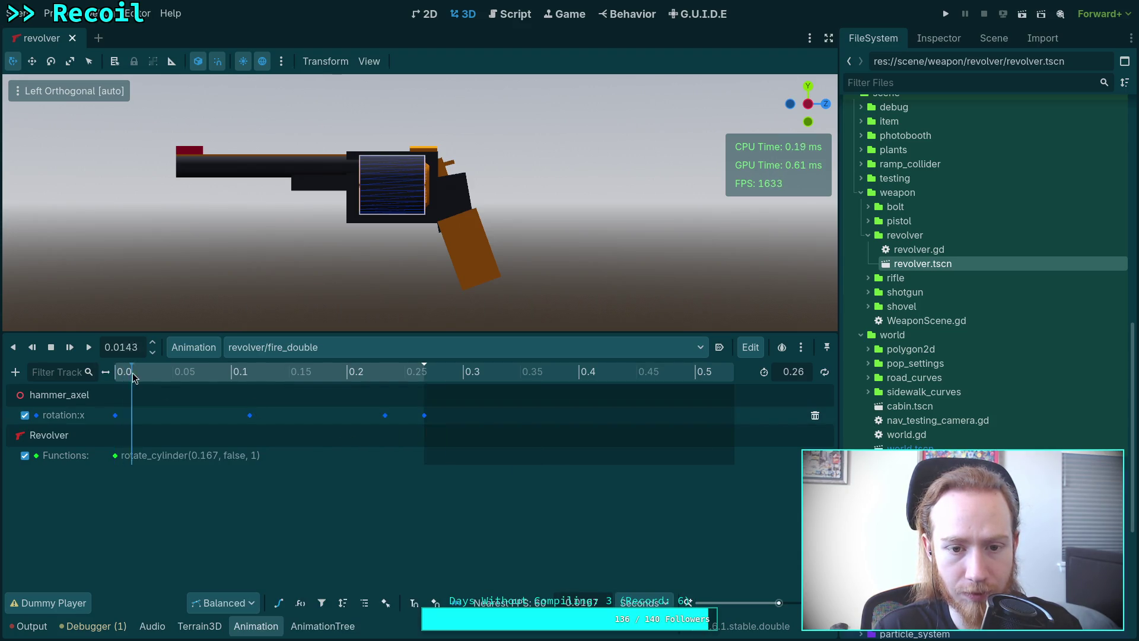
click(403, 347)
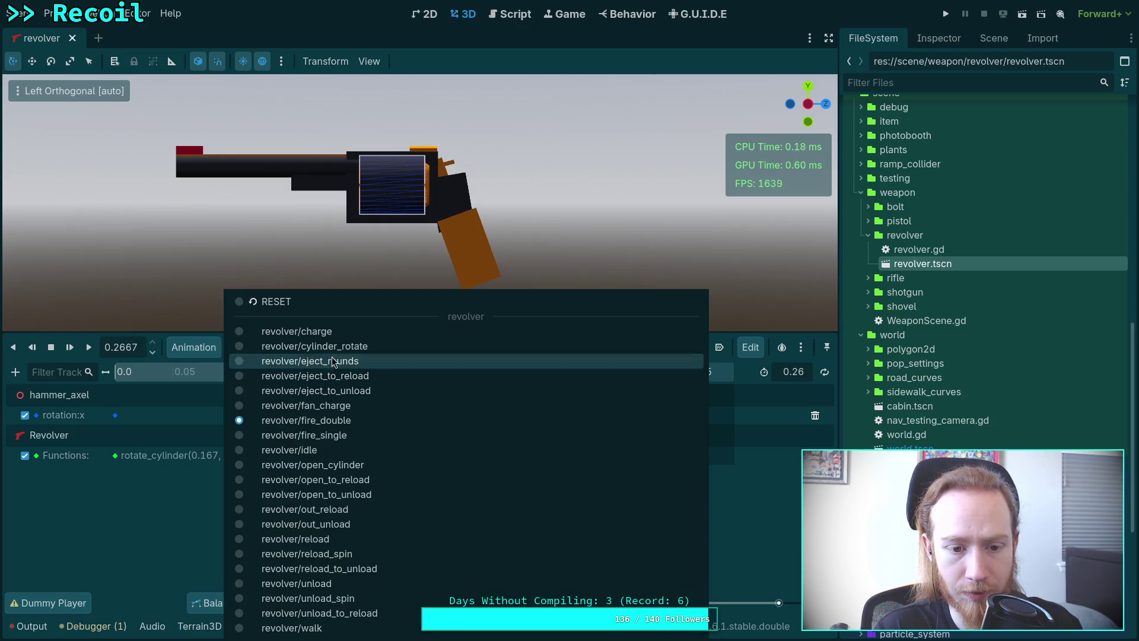
click(295, 402)
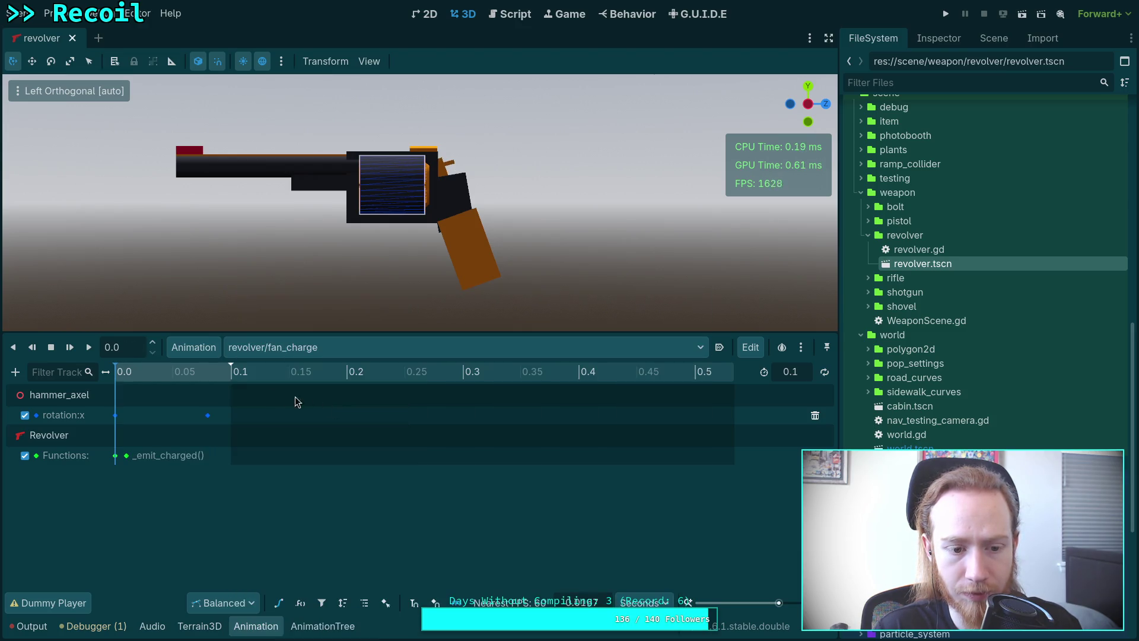
mouse_move(123, 377)
mouse_down()
mouse_move(310, 390)
mouse_move(116, 387)
mouse_move(201, 389)
mouse_up()
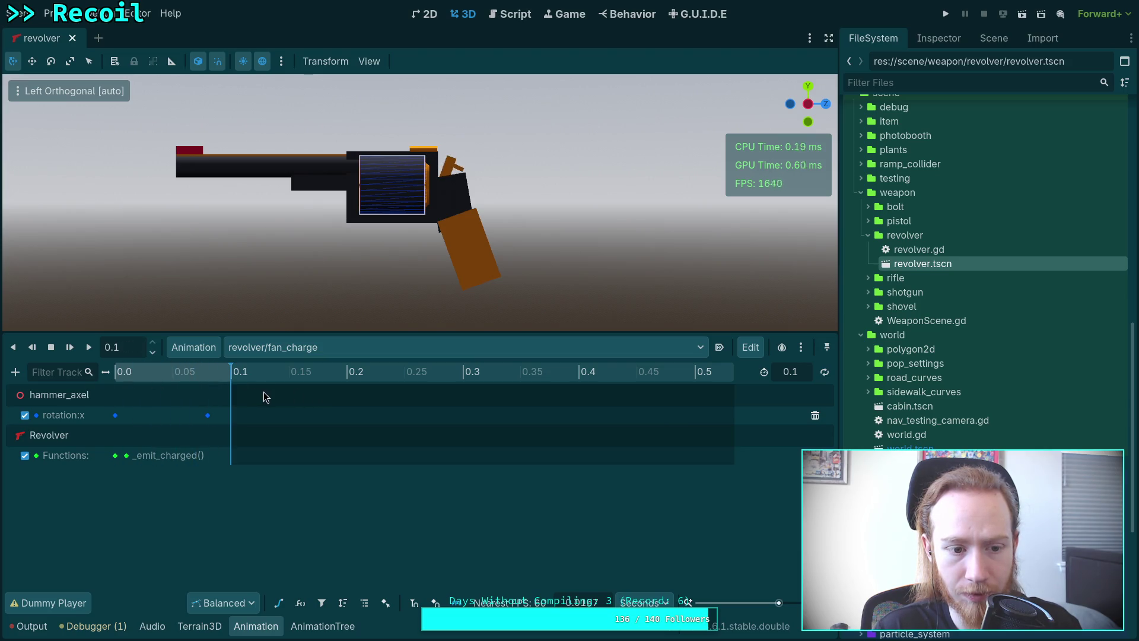
click(352, 345)
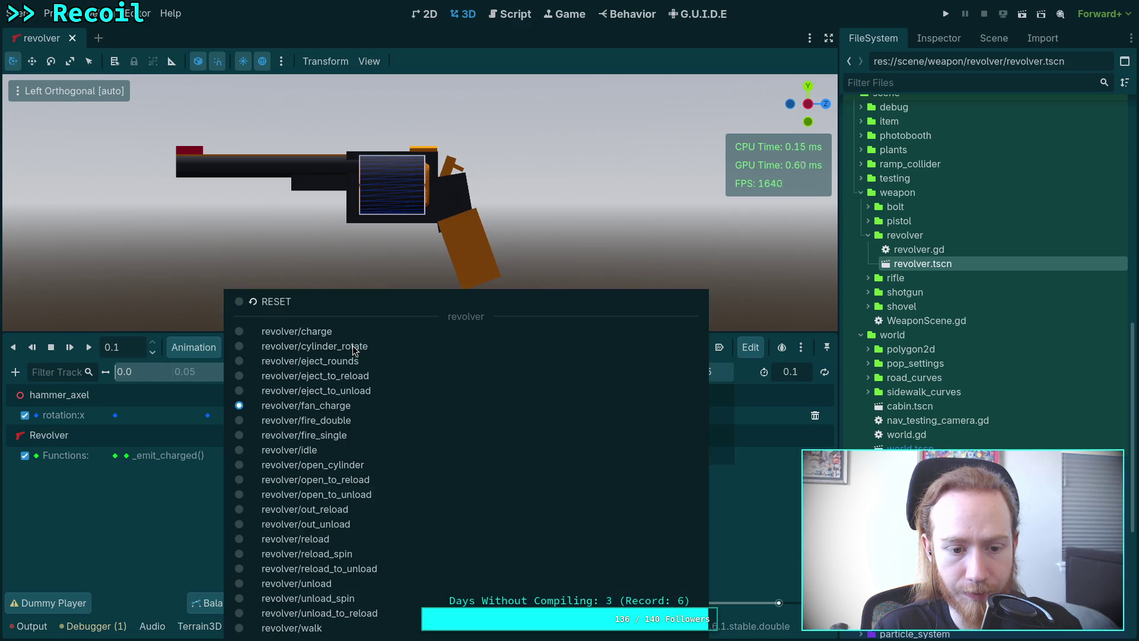
click(356, 332)
drag(125, 375, 152, 377)
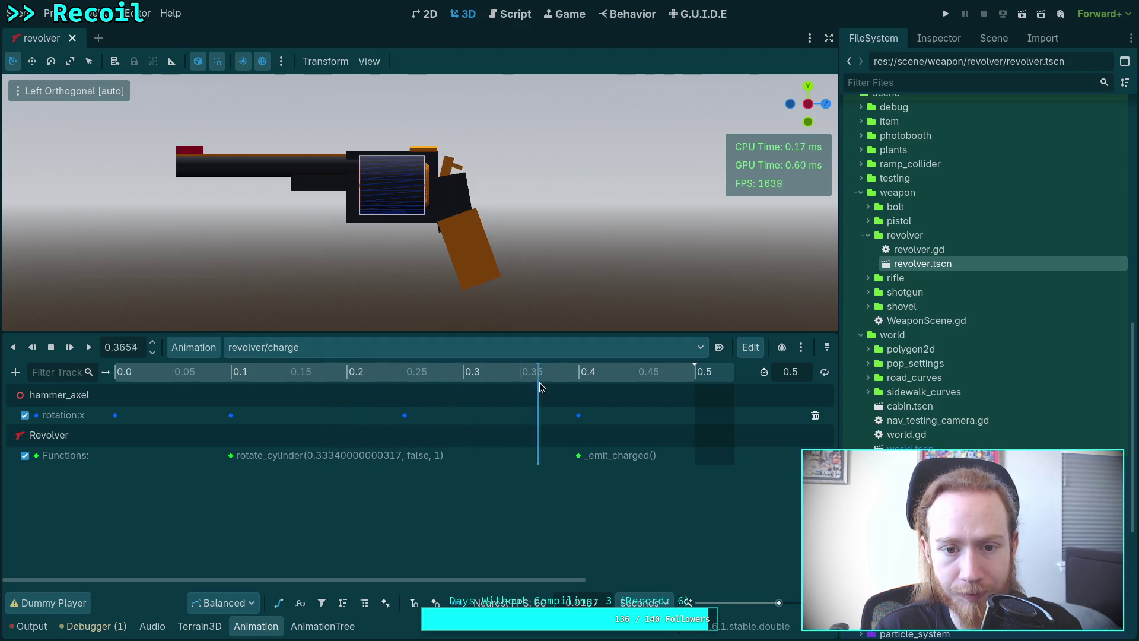
drag(301, 380, 673, 397)
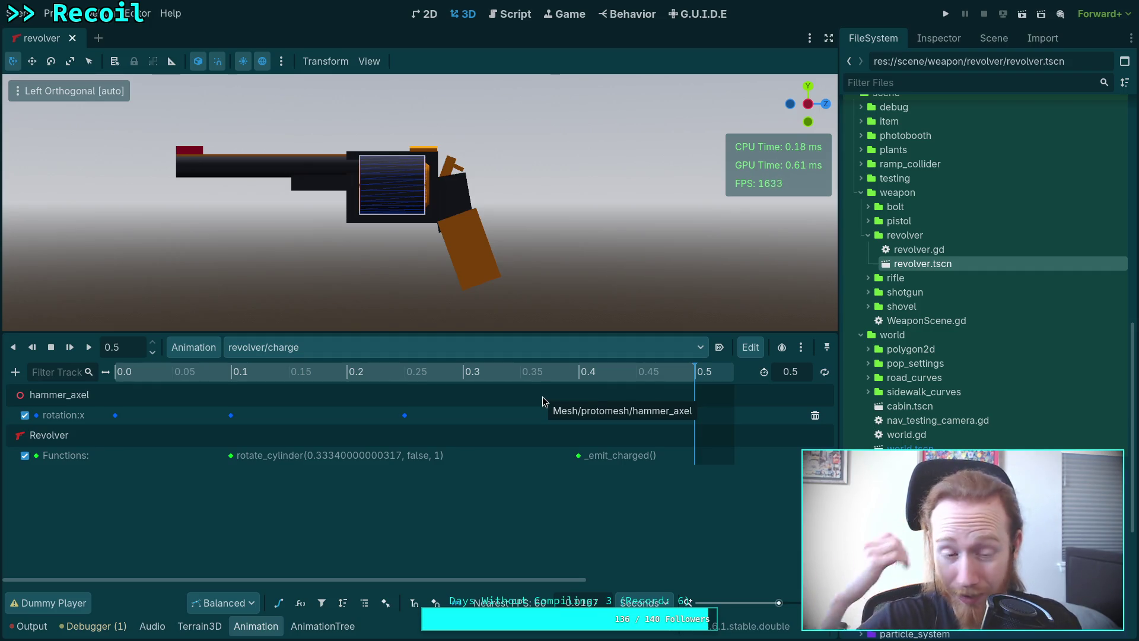
click(194, 347)
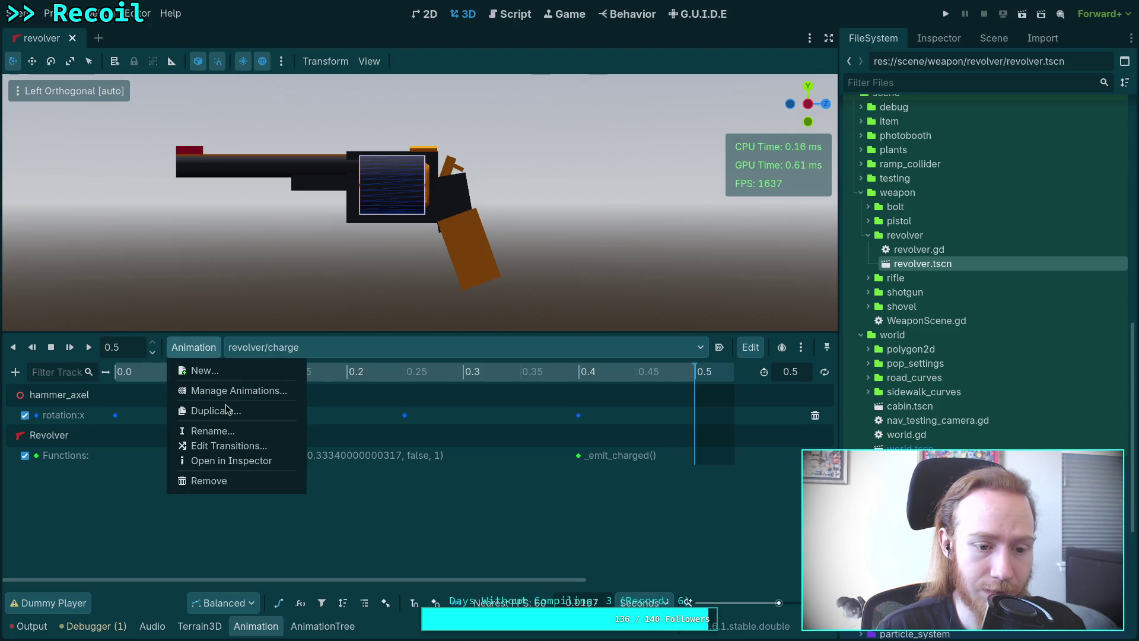
- Inspect the charge animation's save options in the animation library manager
click(227, 390)
click(819, 265)
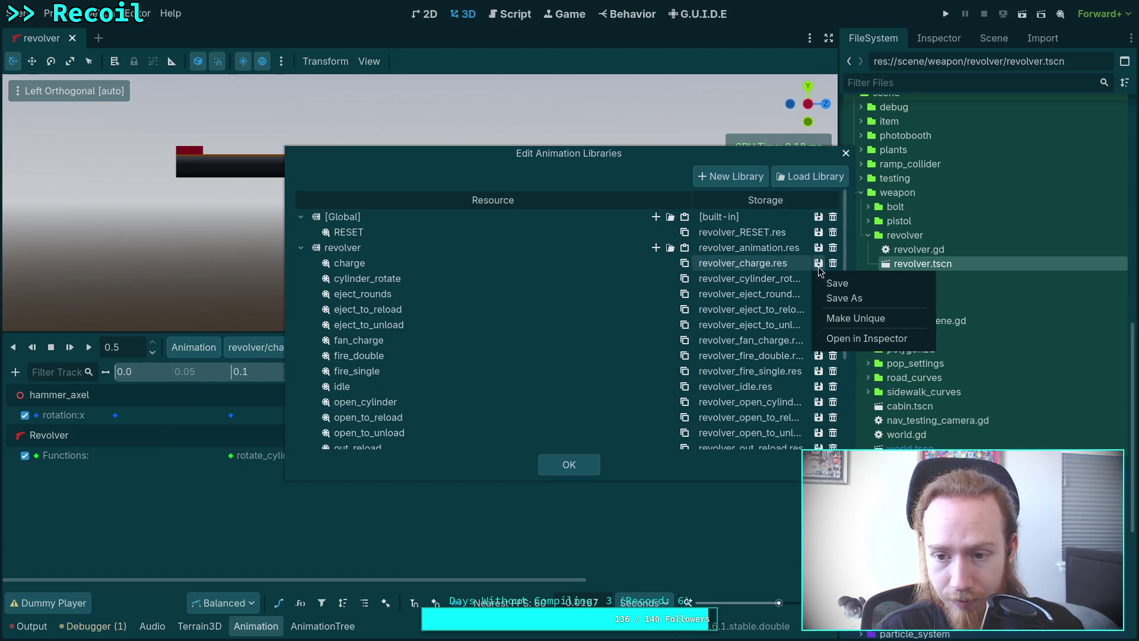
click(837, 283)
click(569, 464)
- Delete the idle animation from the revolver library
click(317, 346)
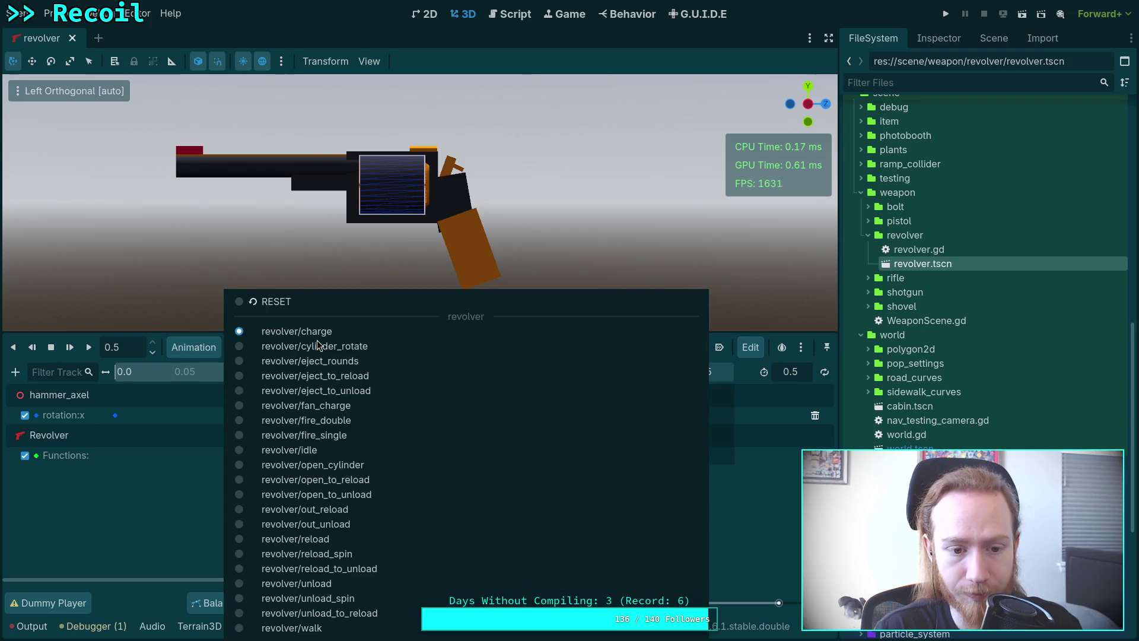
click(339, 435)
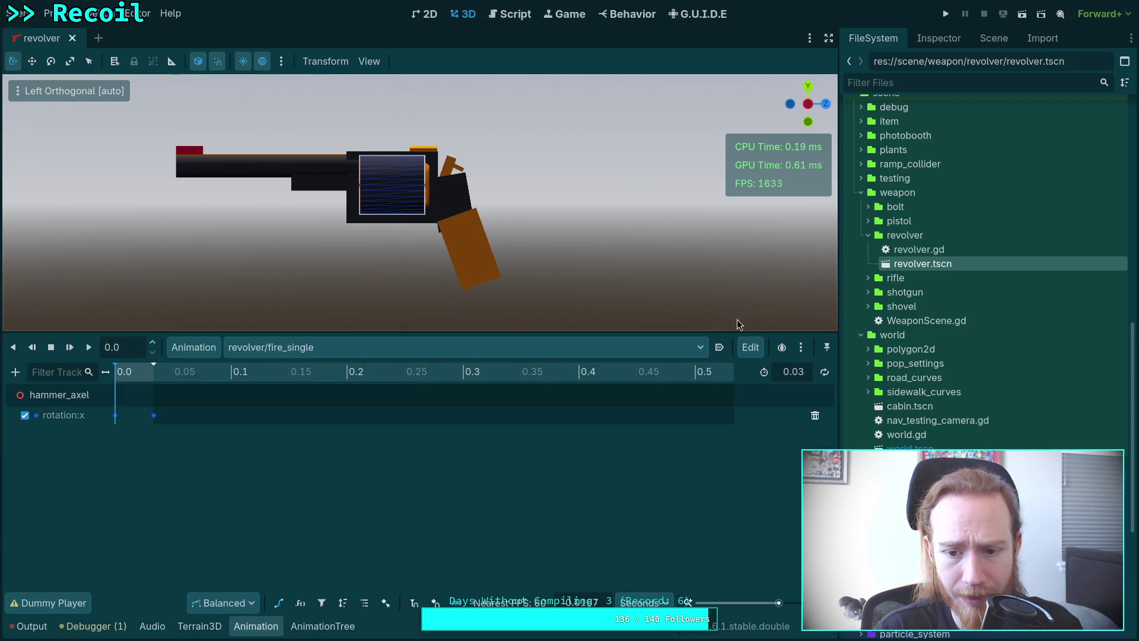
click(372, 354)
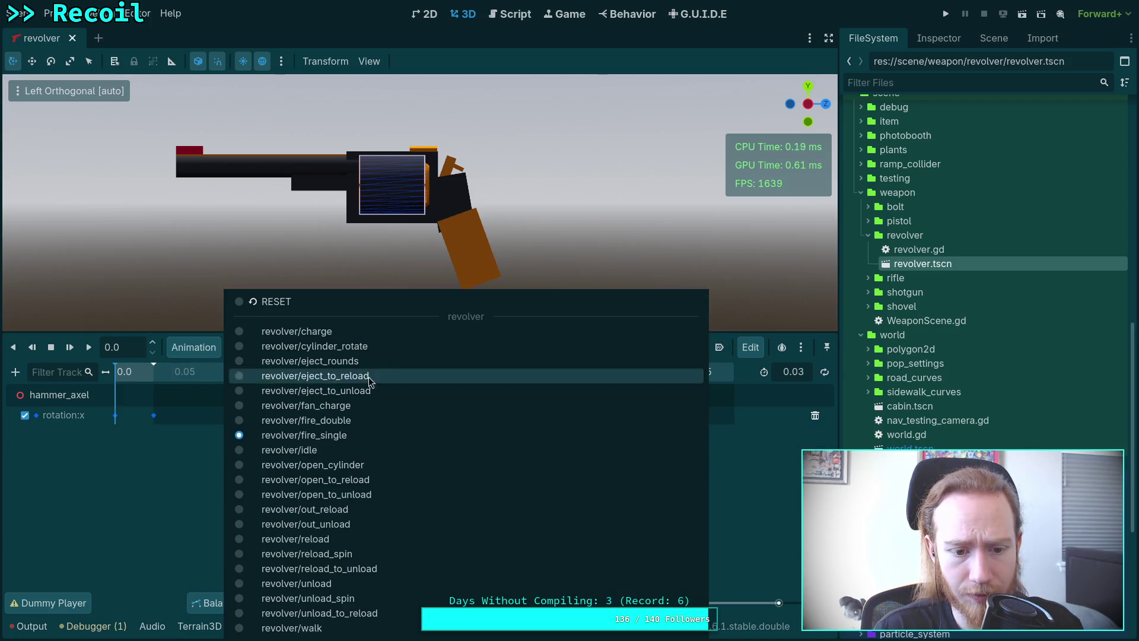
click(344, 450)
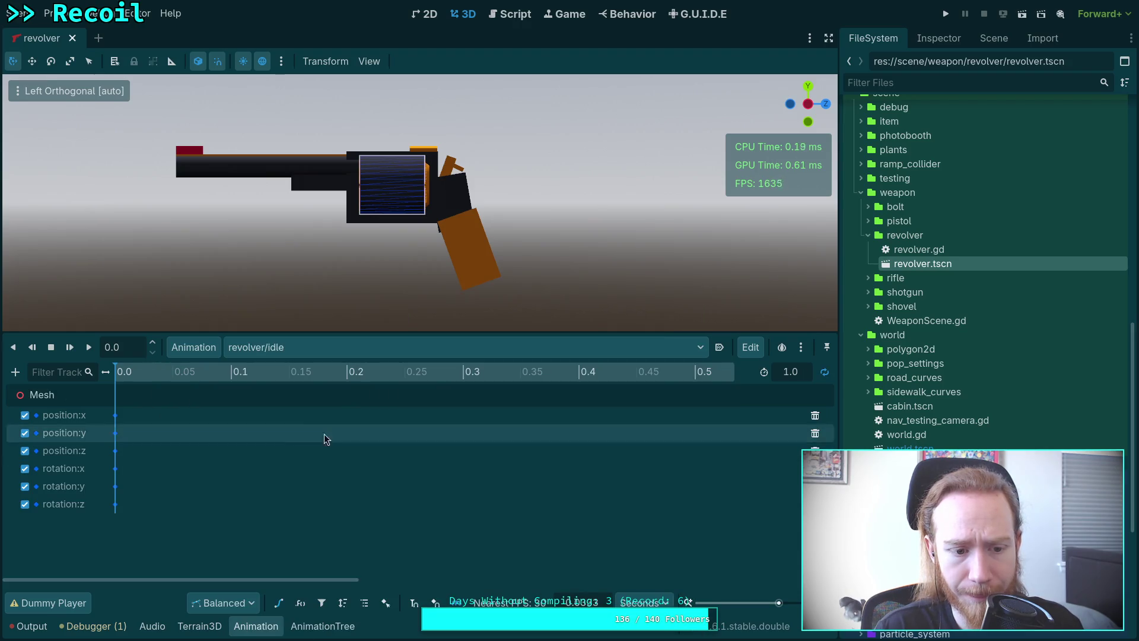
click(201, 347)
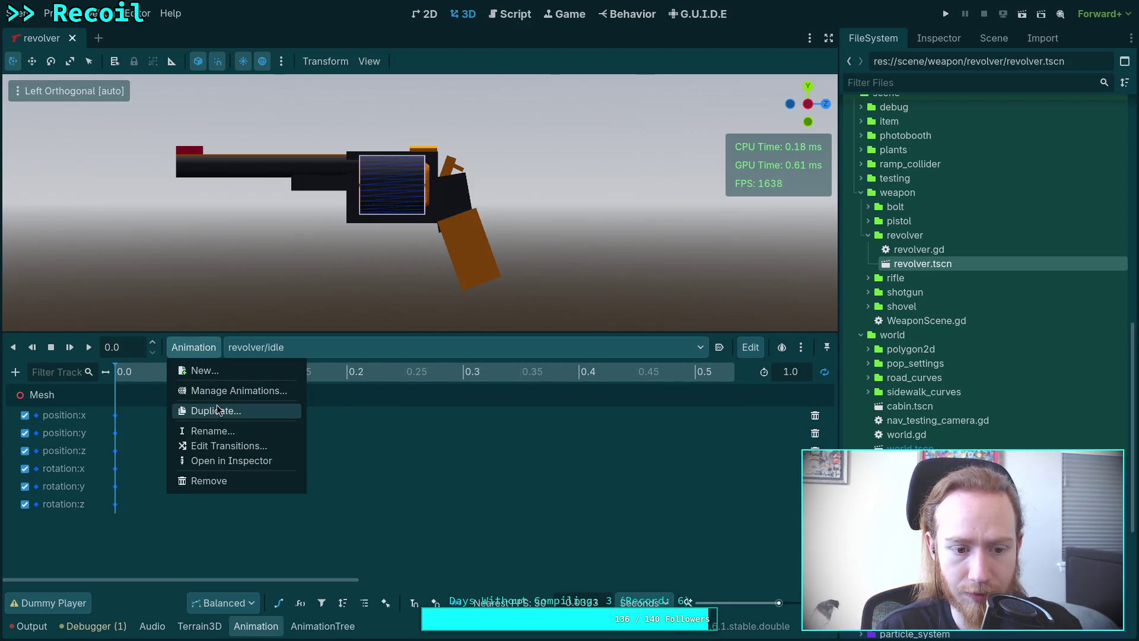
click(237, 390)
click(833, 386)
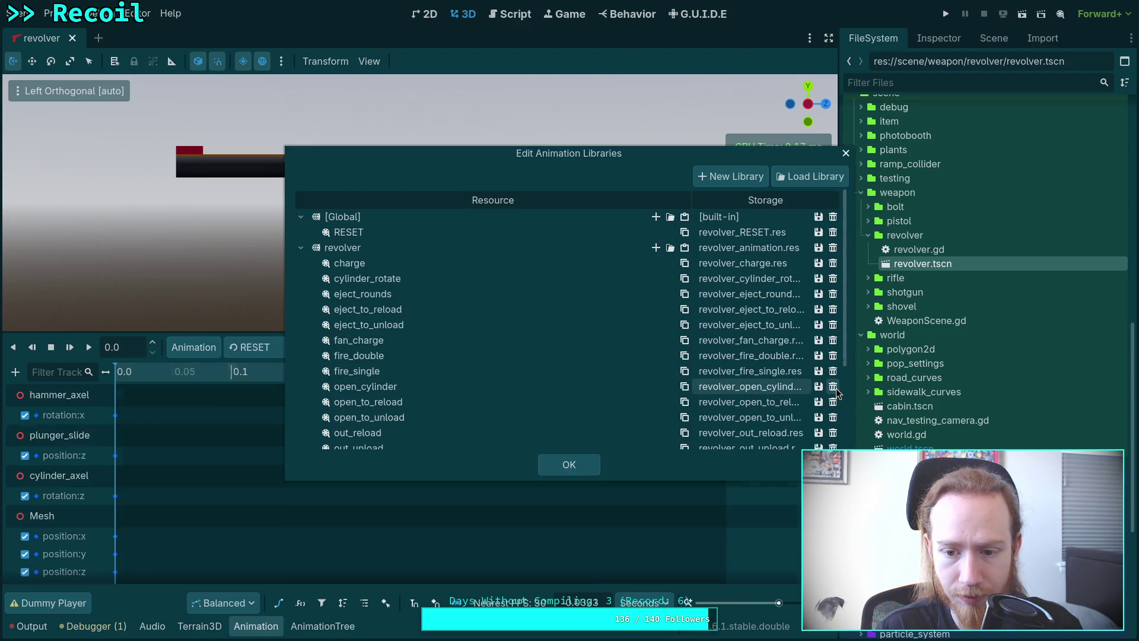
click(586, 464)
- Delete the walk animation from the revolver library
click(312, 347)
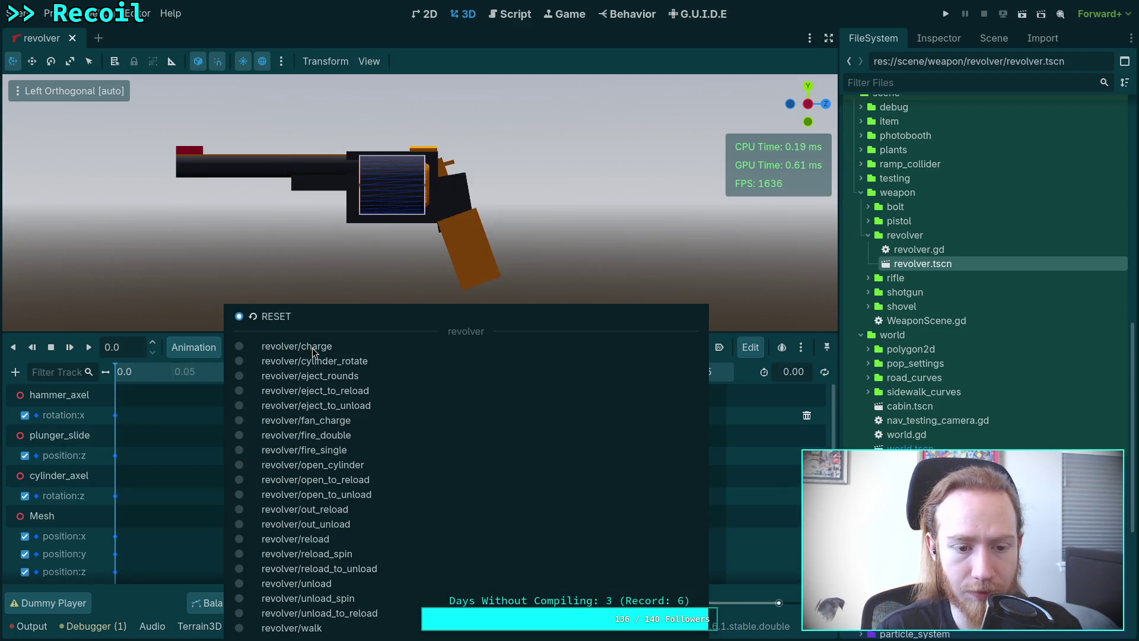
click(327, 627)
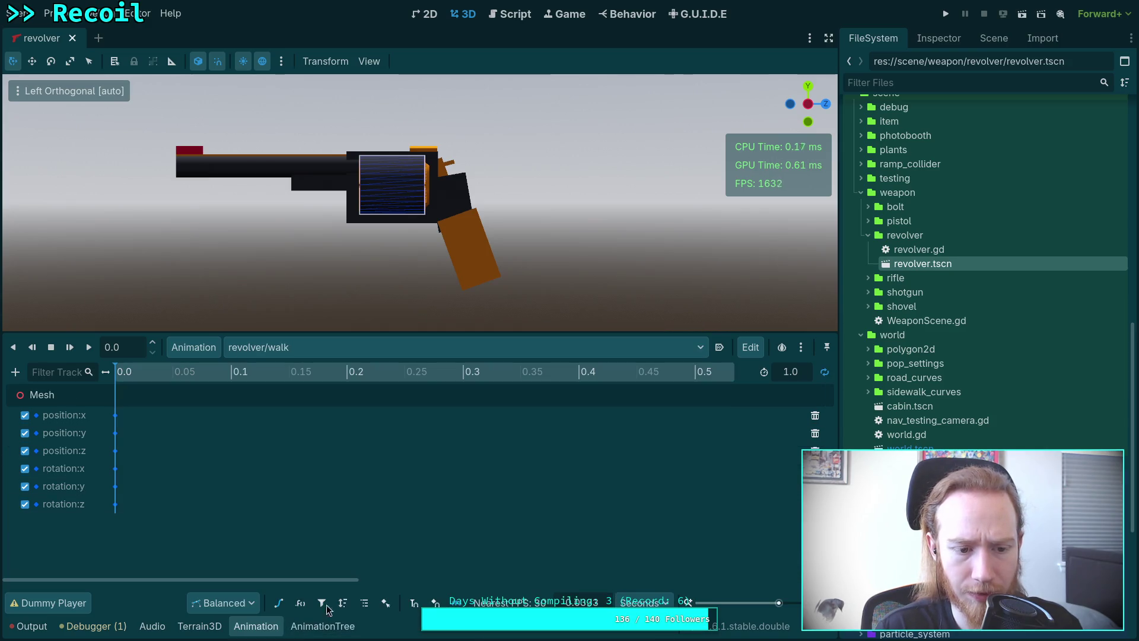
click(198, 347)
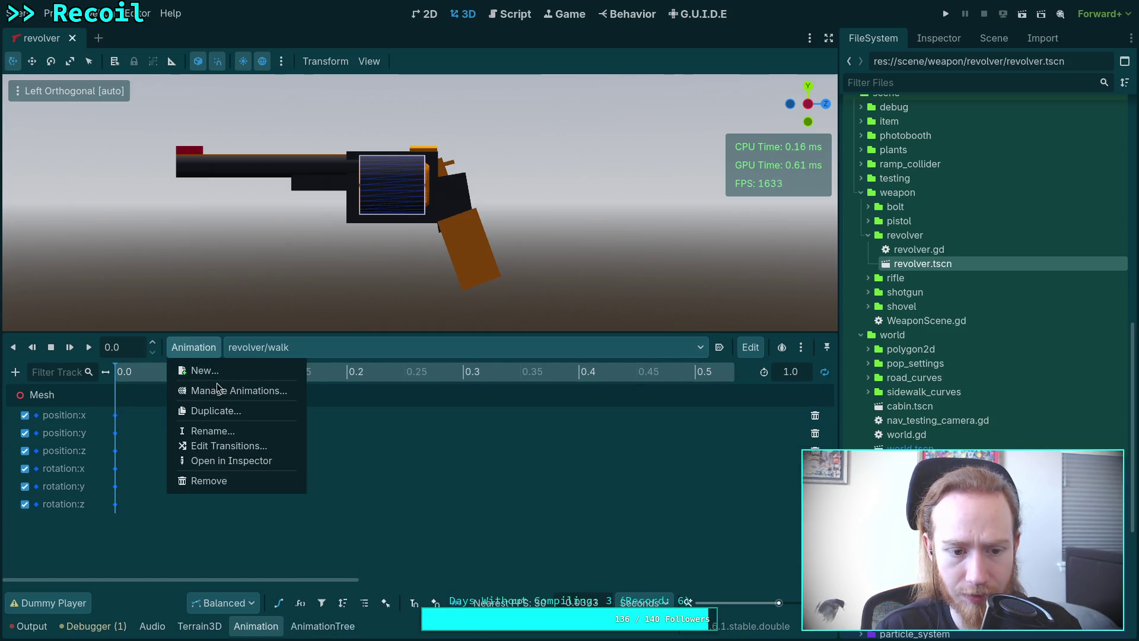
click(216, 388)
scroll(431, 397, down, 5)
click(833, 440)
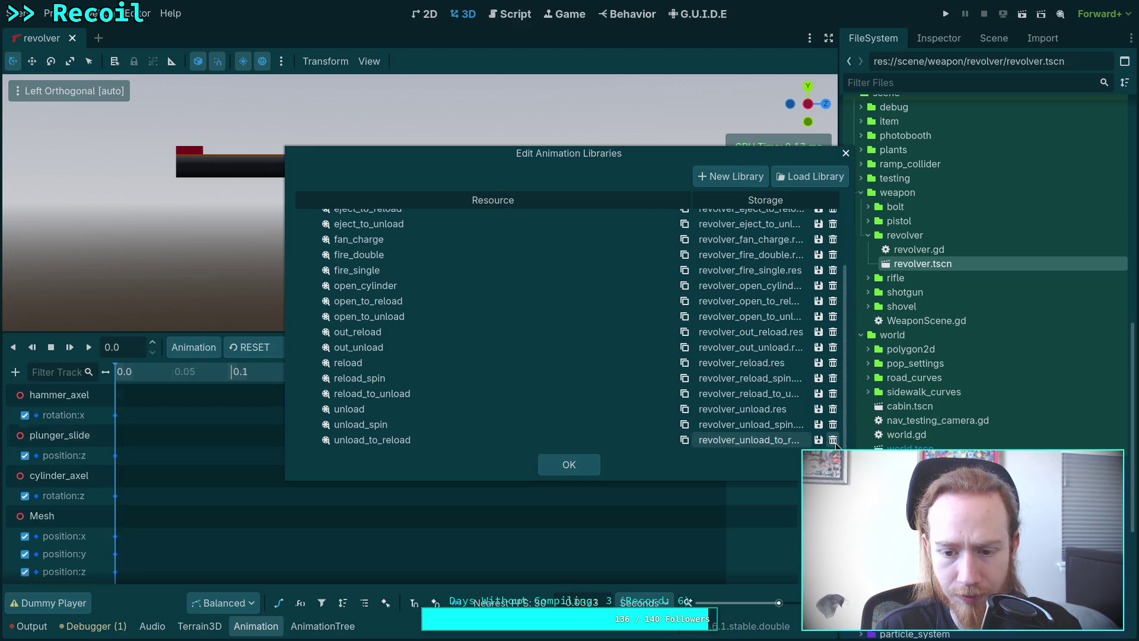
click(569, 466)
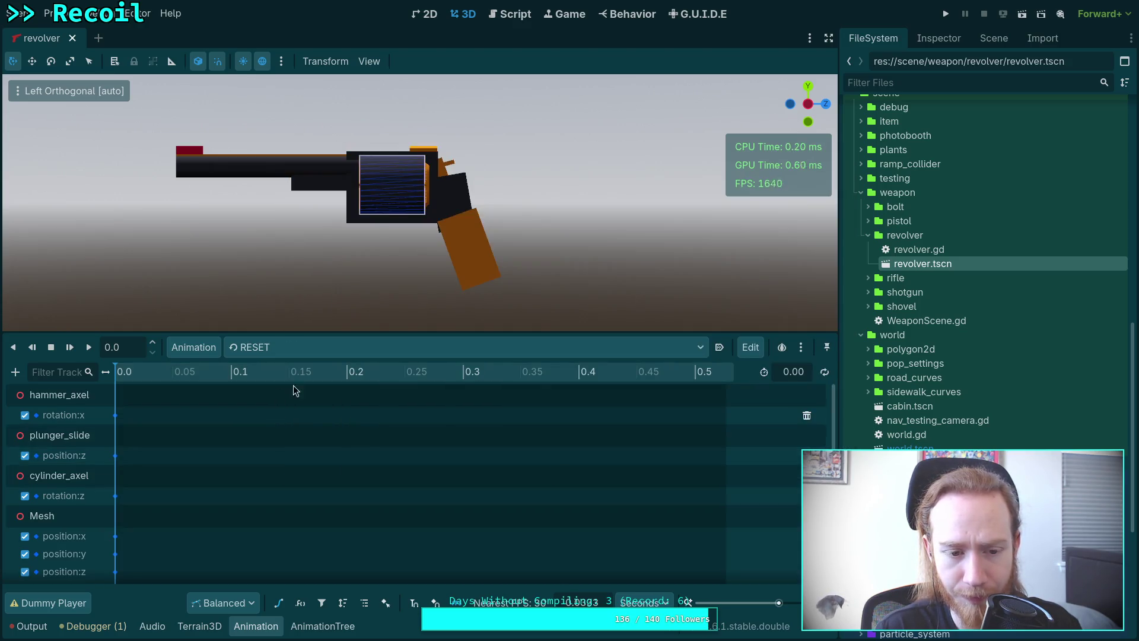
- Show the cylinder_rotate animation and its cylinder_spin rotation:z track
click(273, 347)
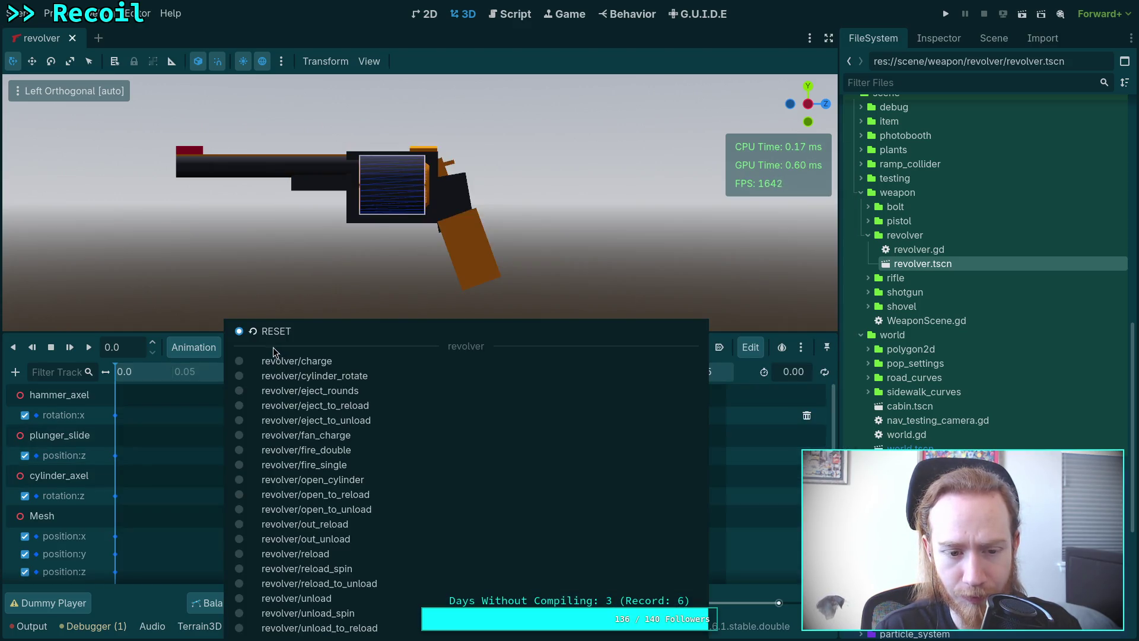
click(304, 375)
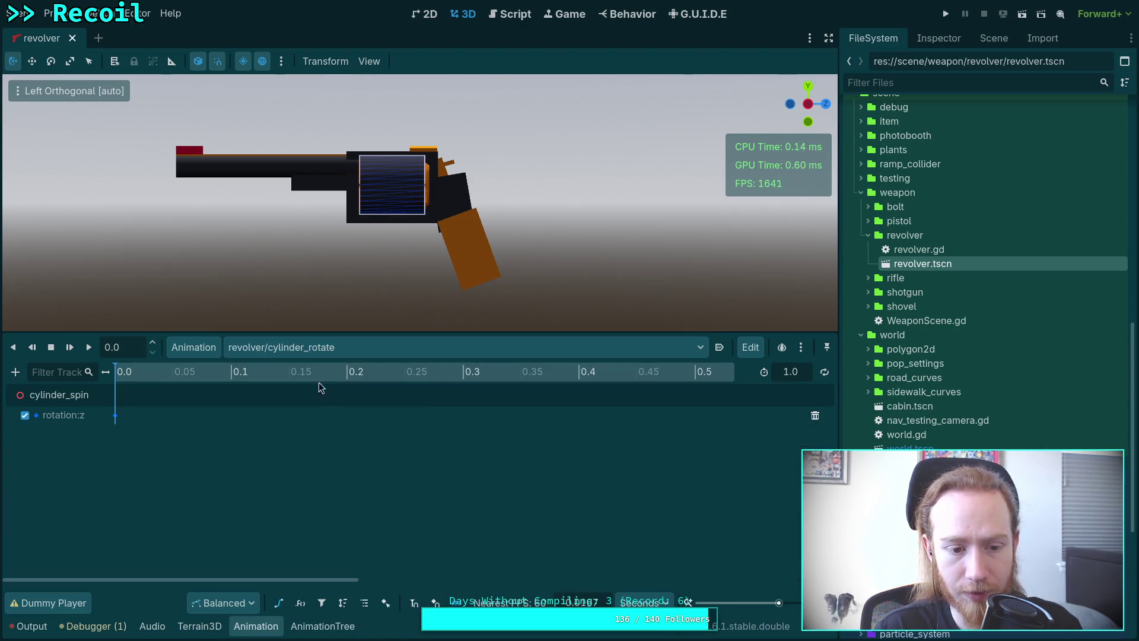
click(303, 372)
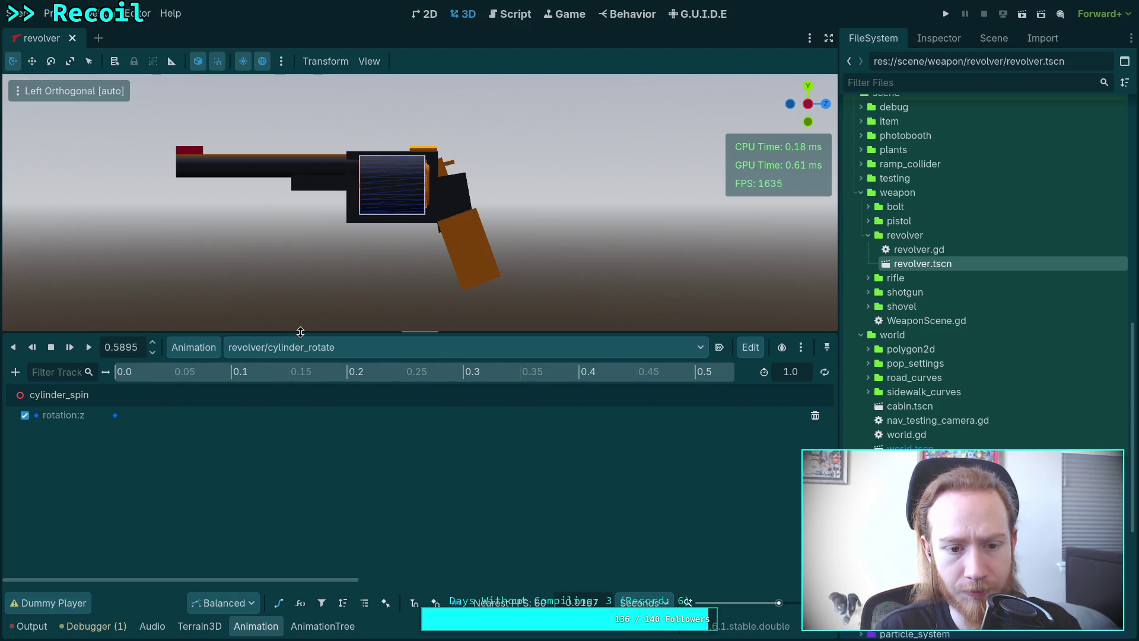
click(318, 348)
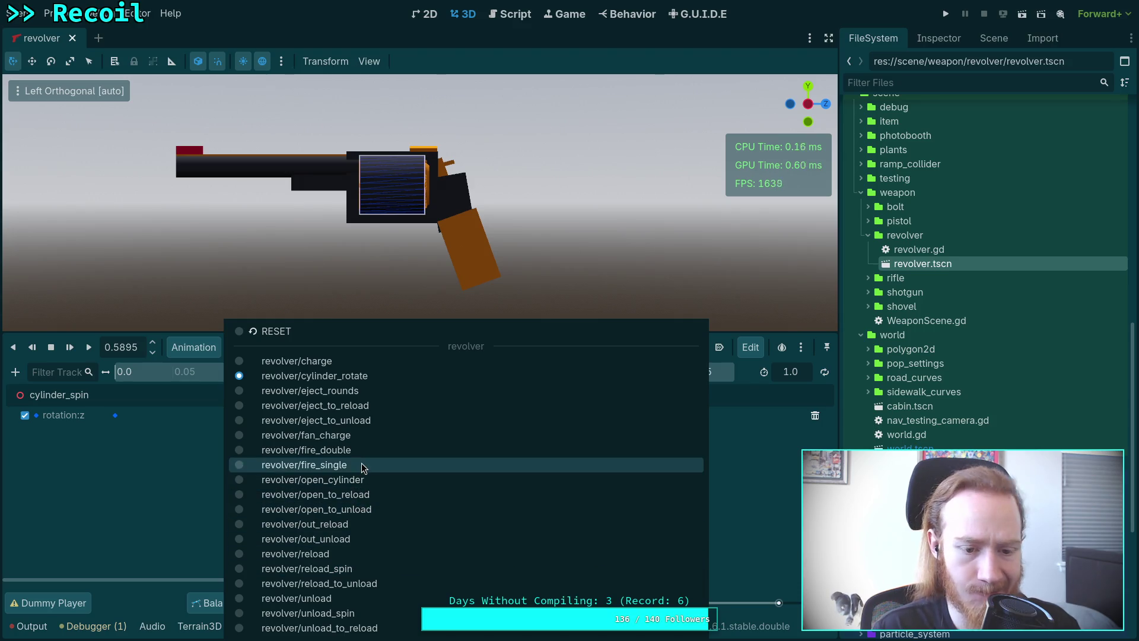
click(151, 465)
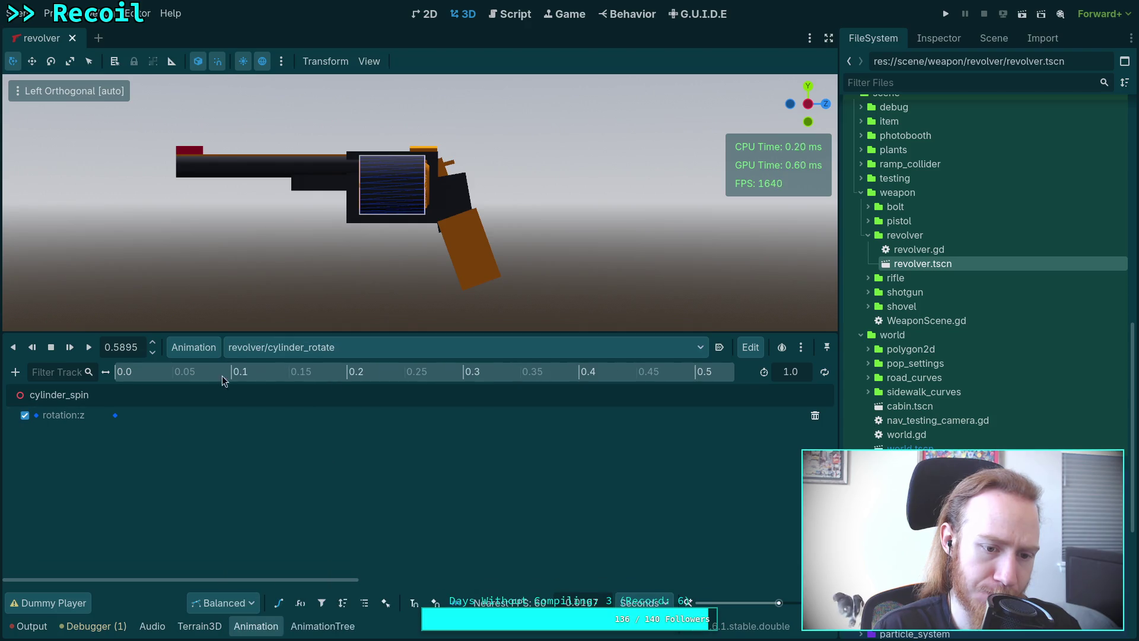
- Save the revolver animation library from the Manage Animations dialog
click(190, 347)
click(212, 390)
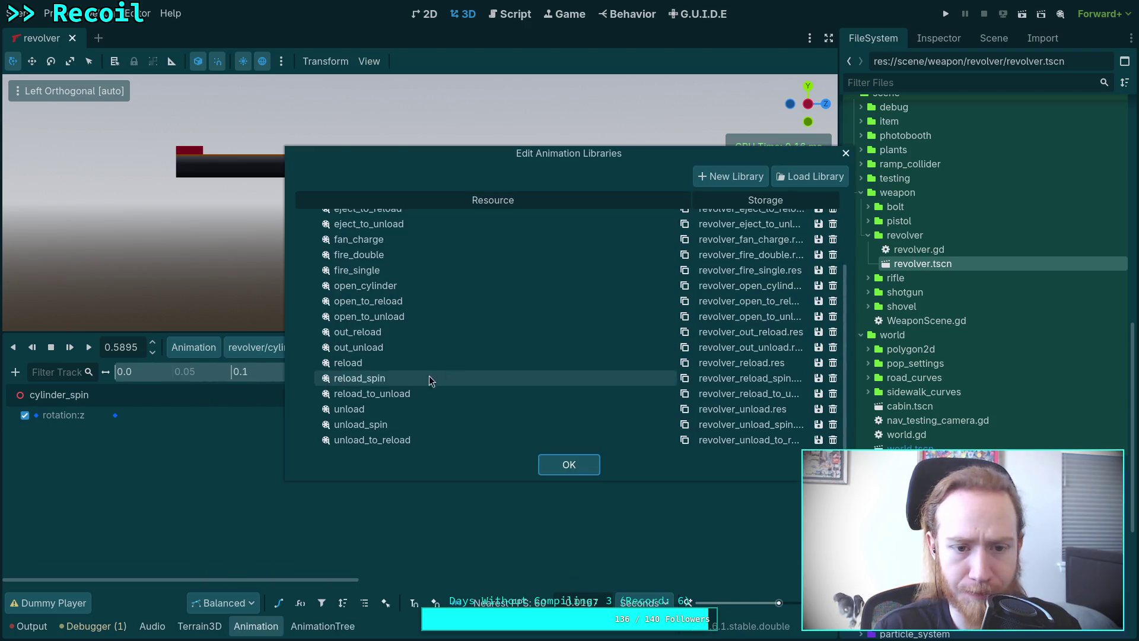
click(818, 247)
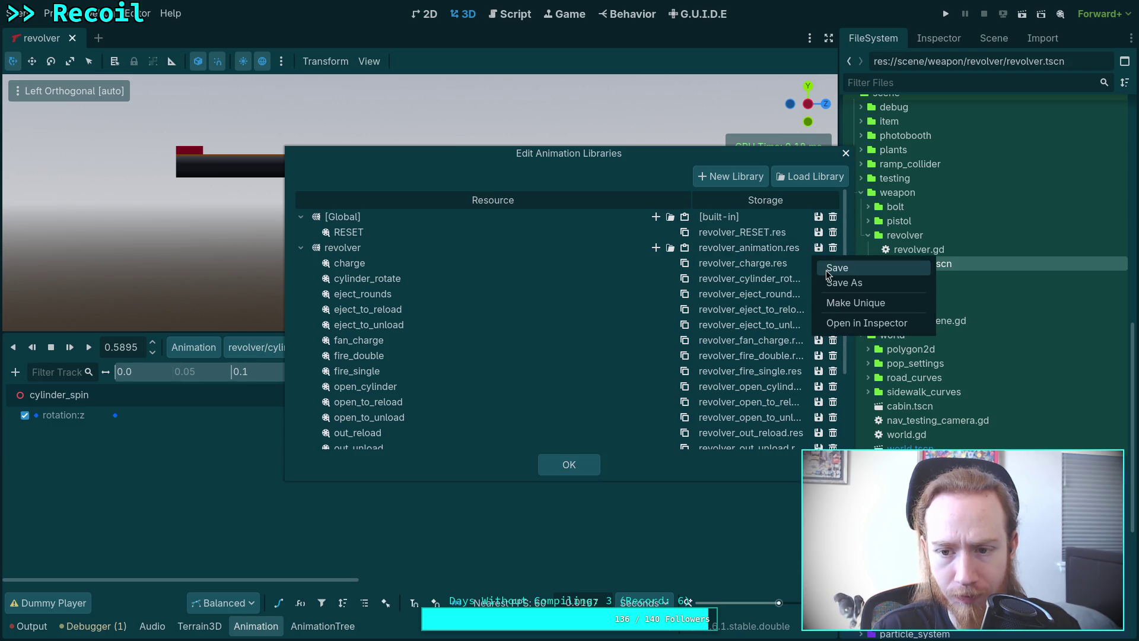
click(830, 262)
click(574, 462)
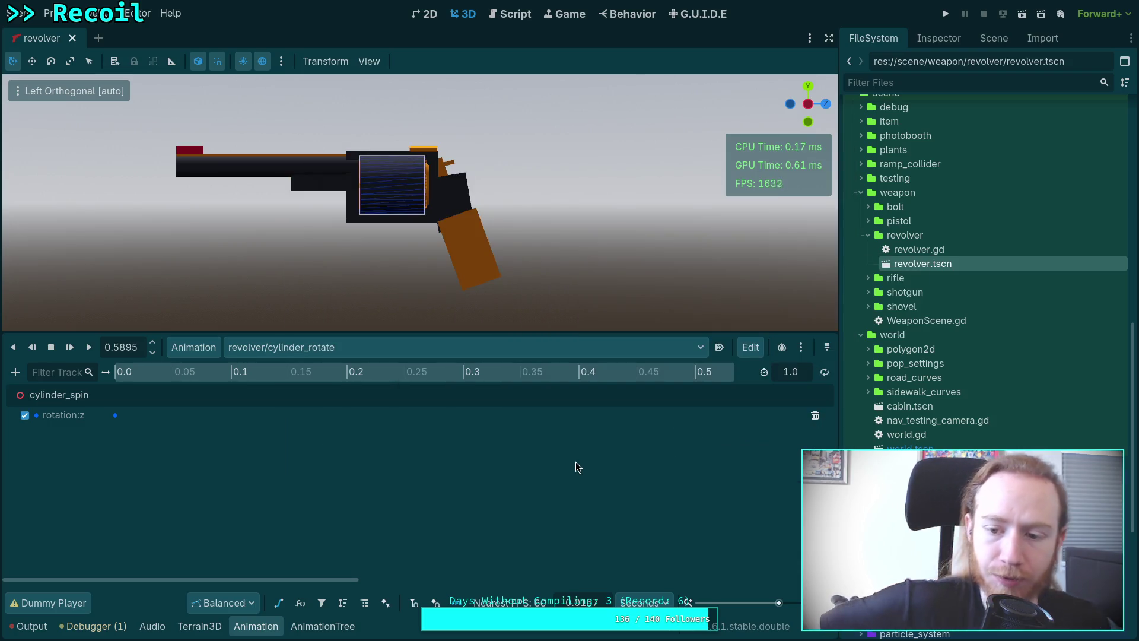
scroll(925, 209, up, 15)
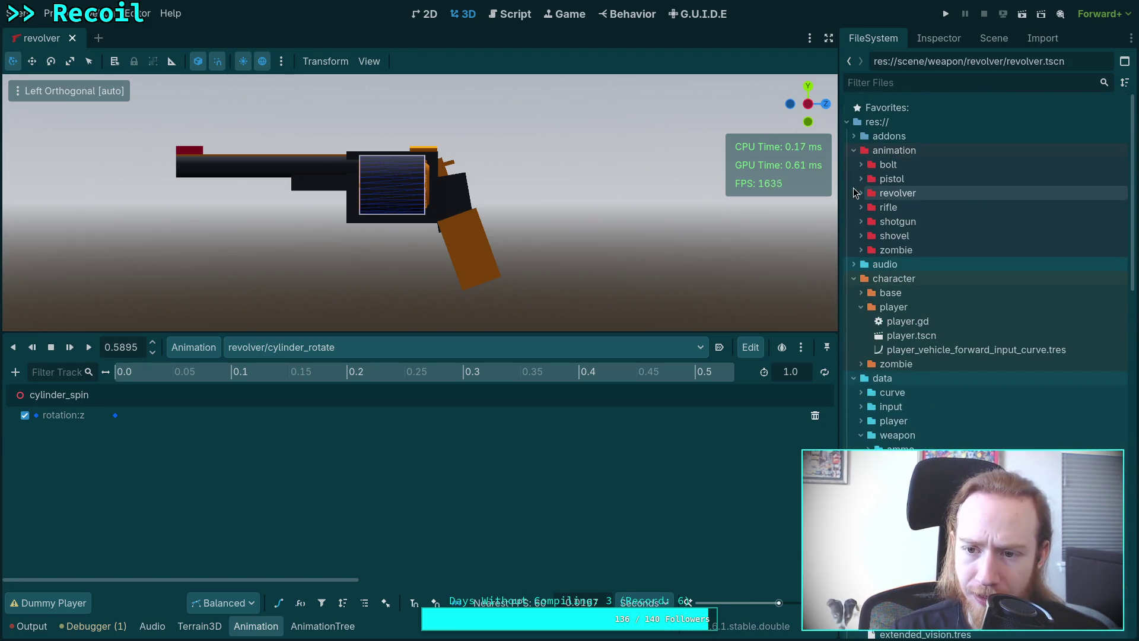
- Delete revolver_idle.res, revolver_walk.res and revolver_fire_fan.res from animation/revolver
click(860, 192)
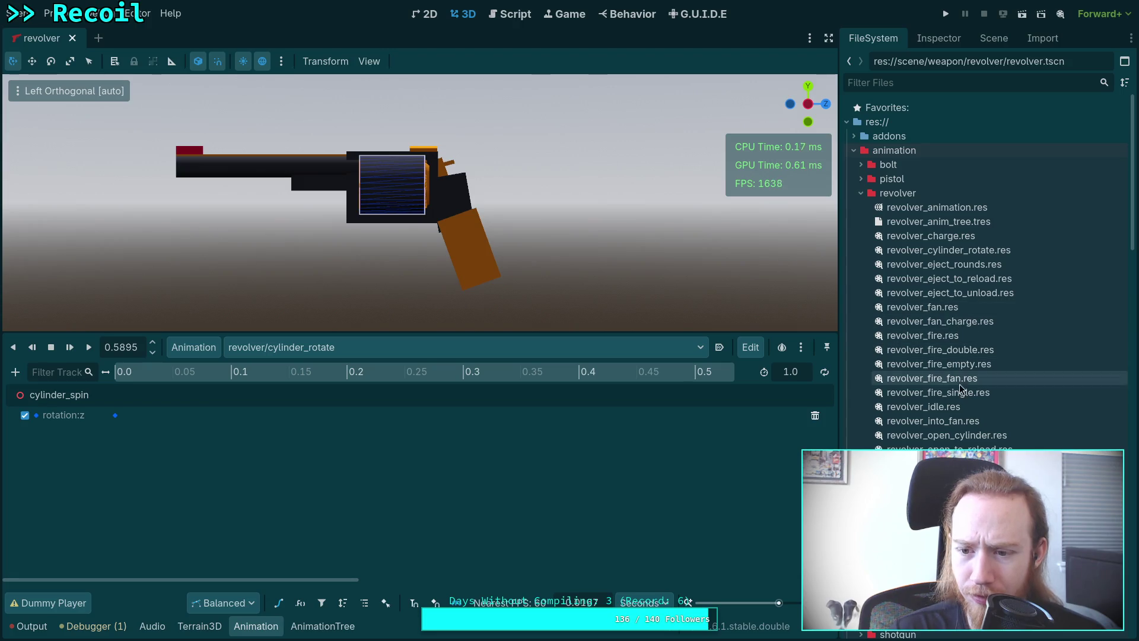
click(967, 408)
key(Delete)
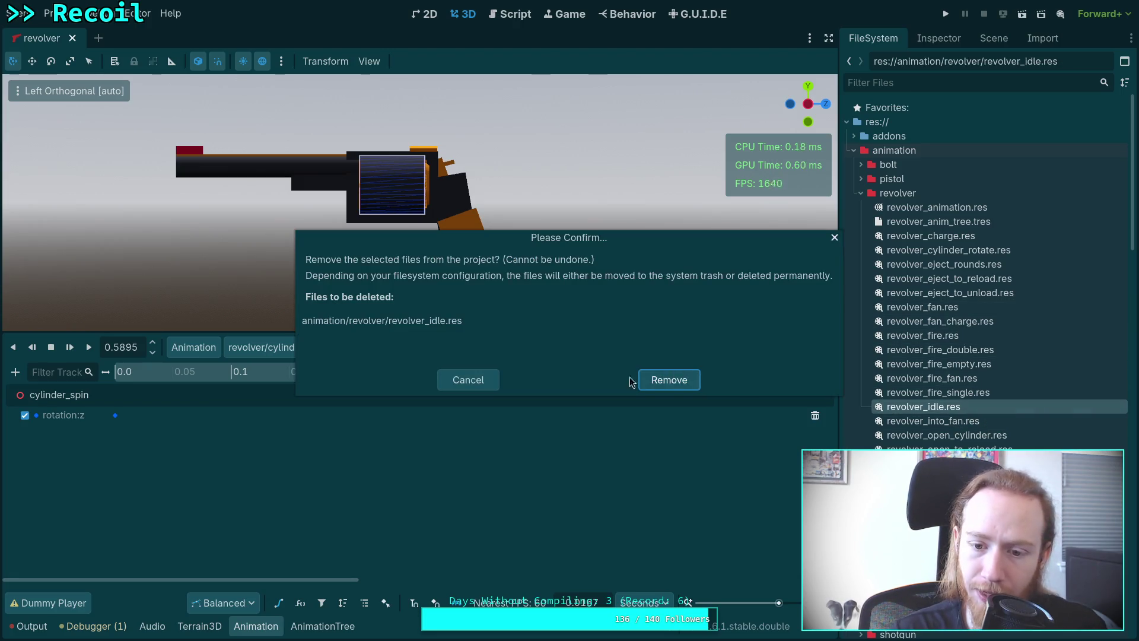
click(669, 379)
key(Delete)
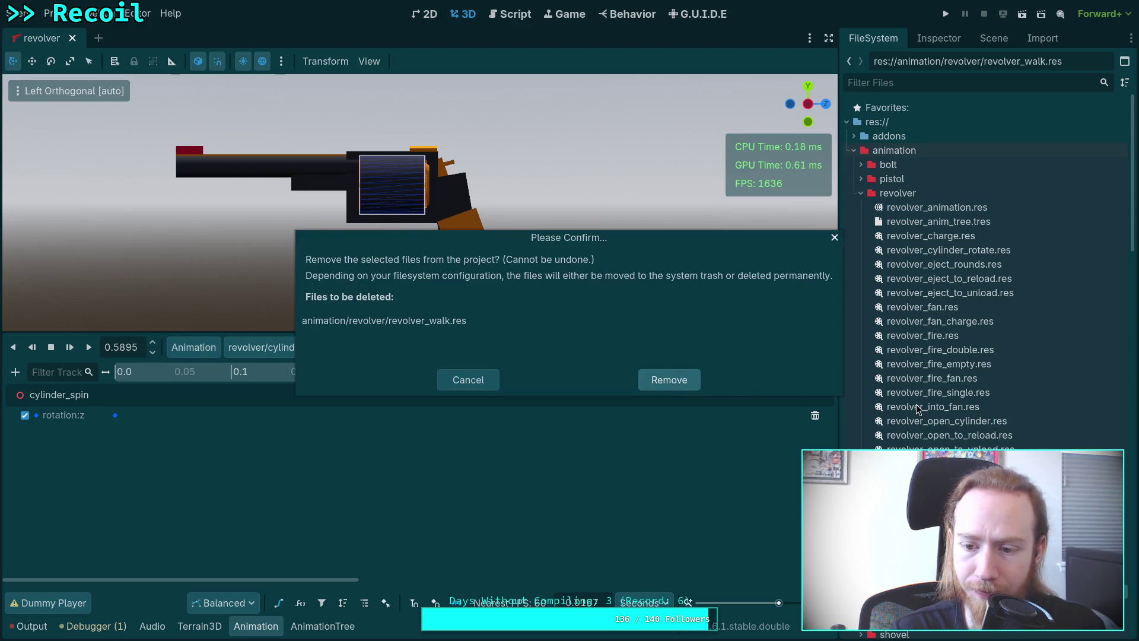
click(675, 383)
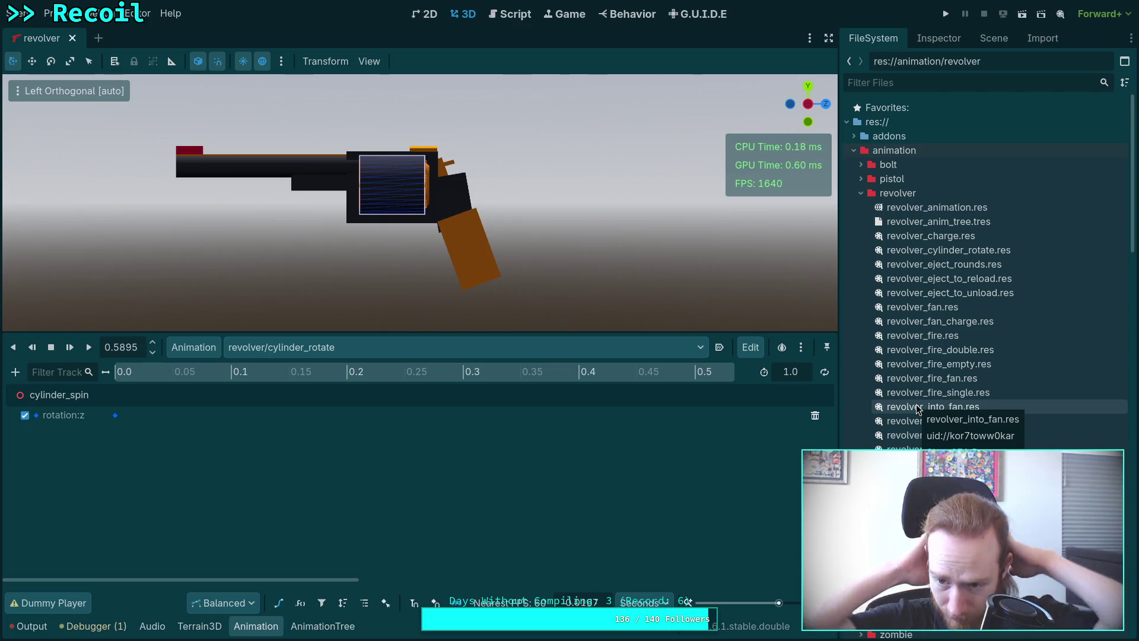
click(991, 378)
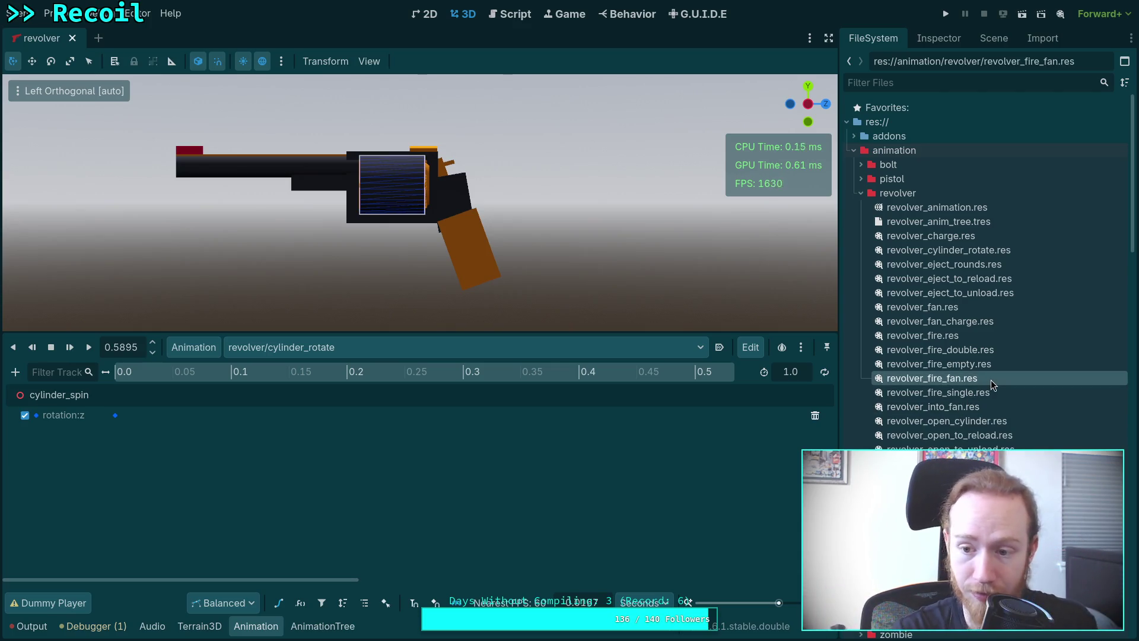
key(Delete)
click(675, 382)
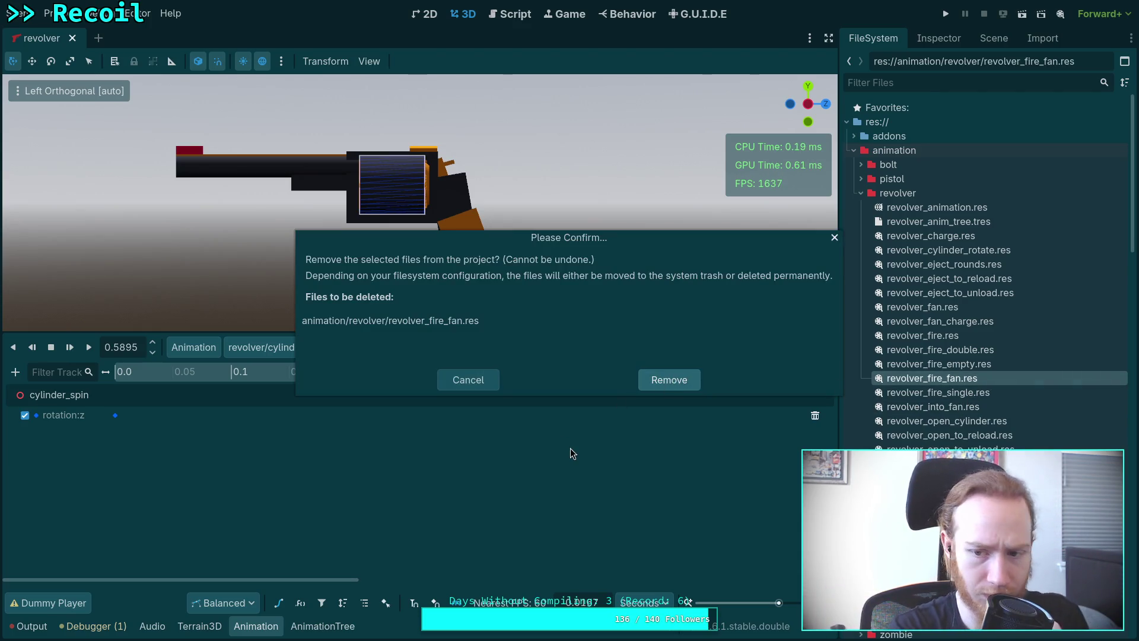
- Open the AnimationTree's StateMachine editor and select the fire_fan state
click(323, 627)
scroll(277, 524, down, 4)
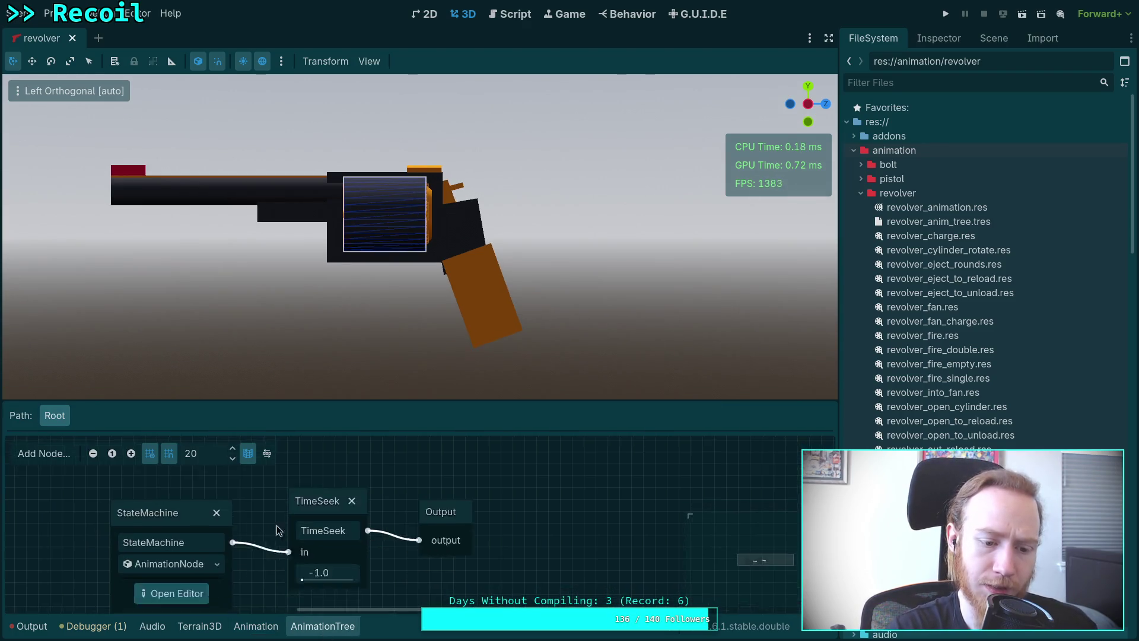
click(200, 555)
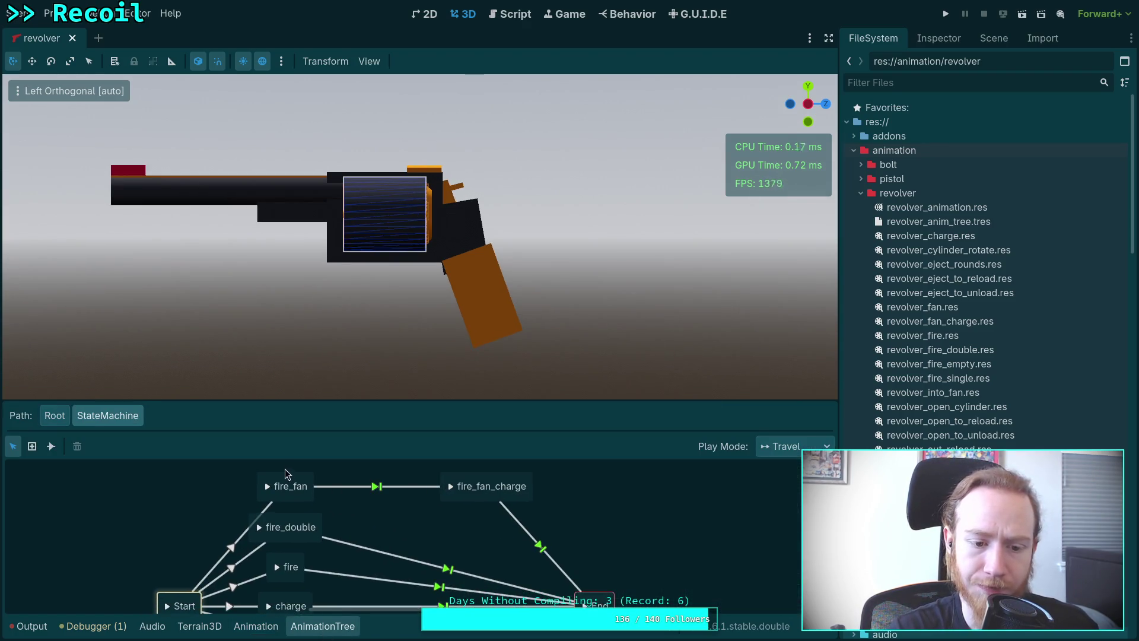
click(287, 476)
click(992, 41)
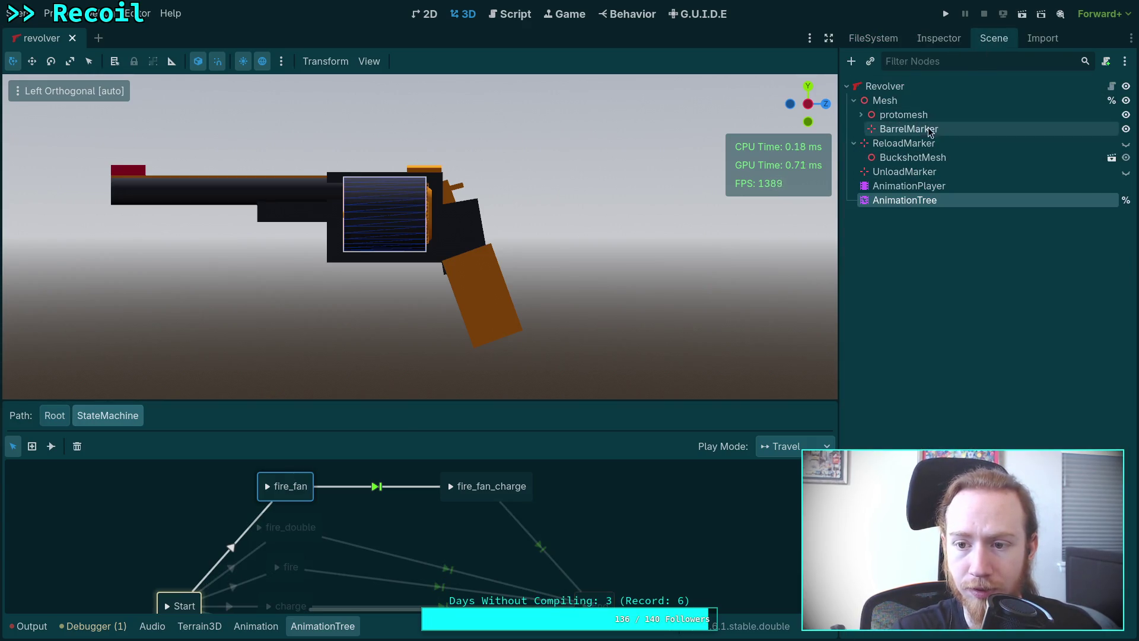
- Set the fire_fan state's Animation to revolver/fire_single in the Inspector
click(938, 38)
click(1061, 152)
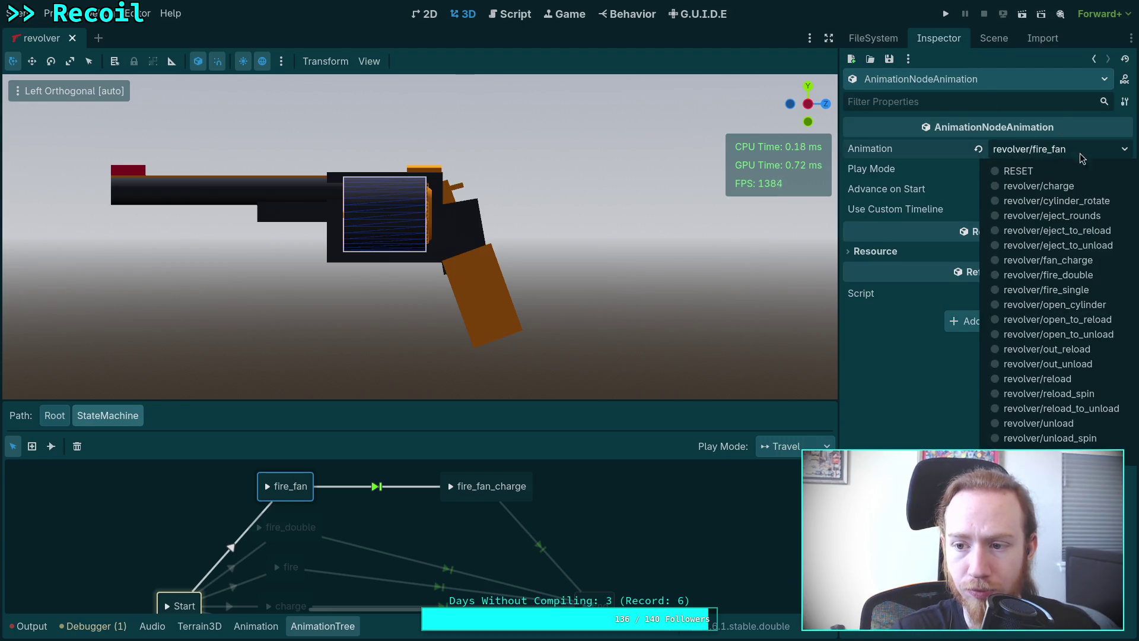
click(1070, 290)
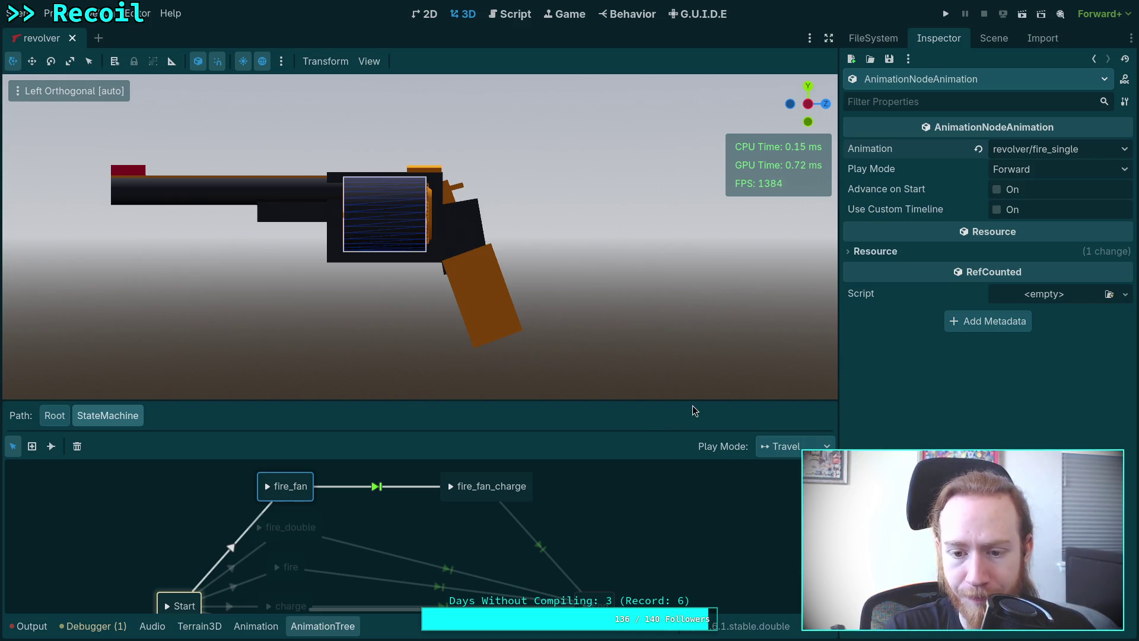
- Enlarge the state machine graph and check the animations of fire_fan_charge, fire_double, fire and fire_fan
drag(694, 400, 691, 351)
click(617, 491)
scroll(472, 457, down, 5)
scroll(432, 520, up, 3)
scroll(433, 520, up, 3)
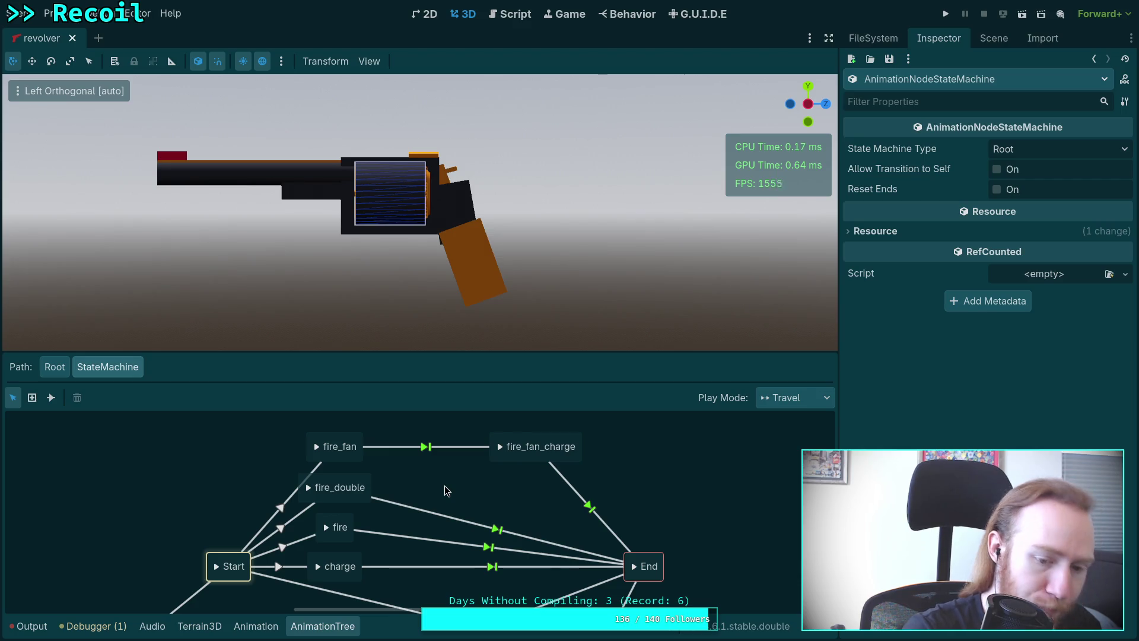
click(522, 453)
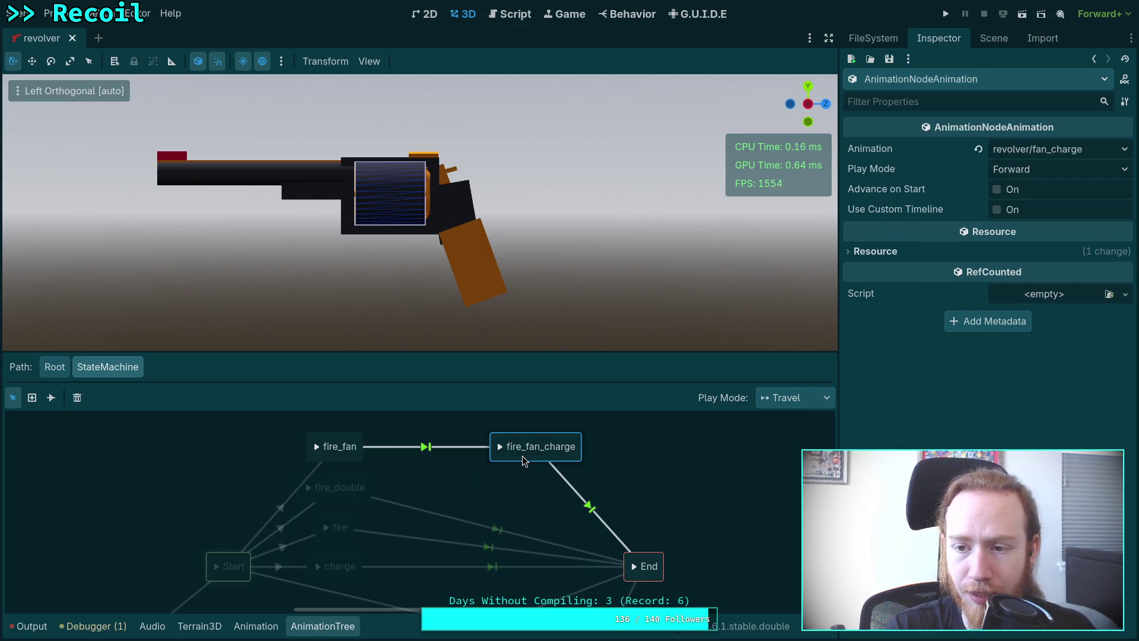
click(358, 481)
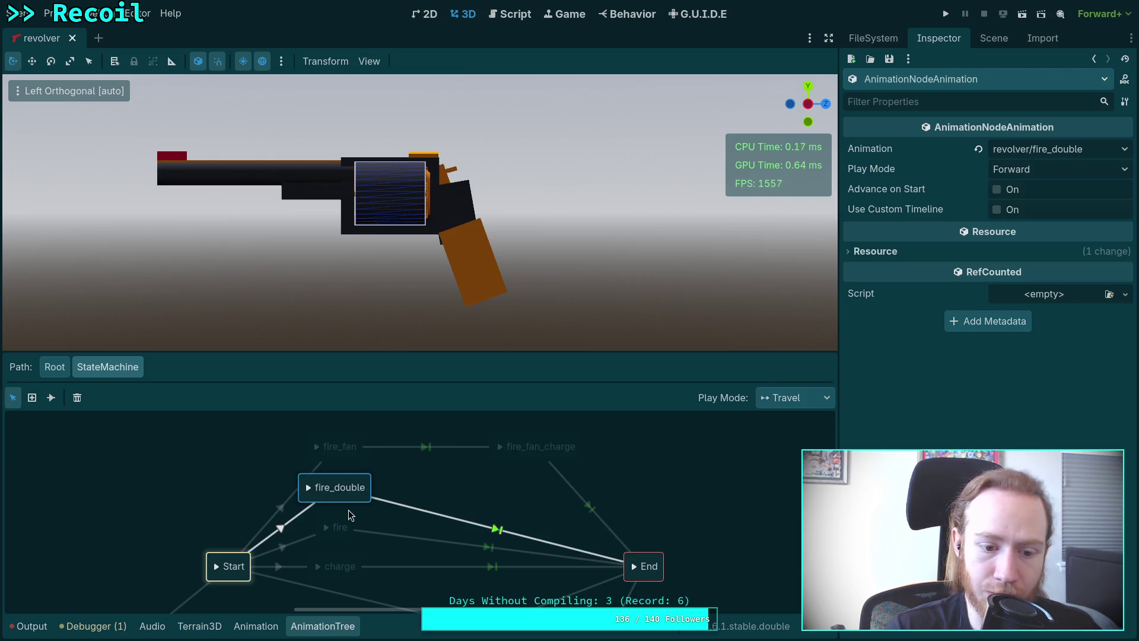
click(339, 523)
click(360, 452)
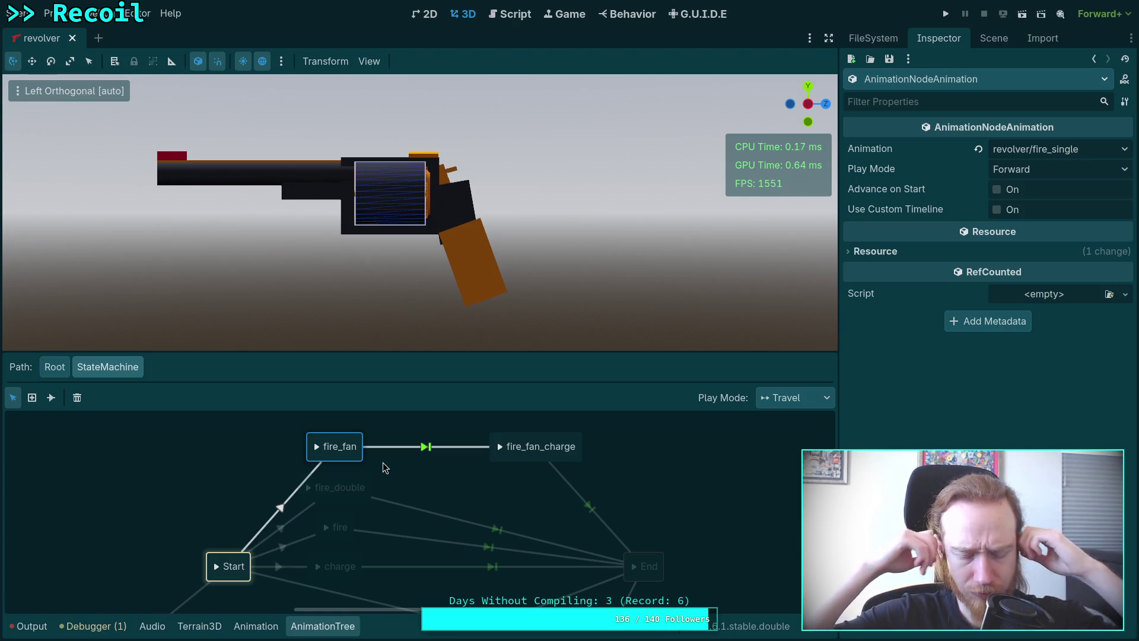
click(554, 454)
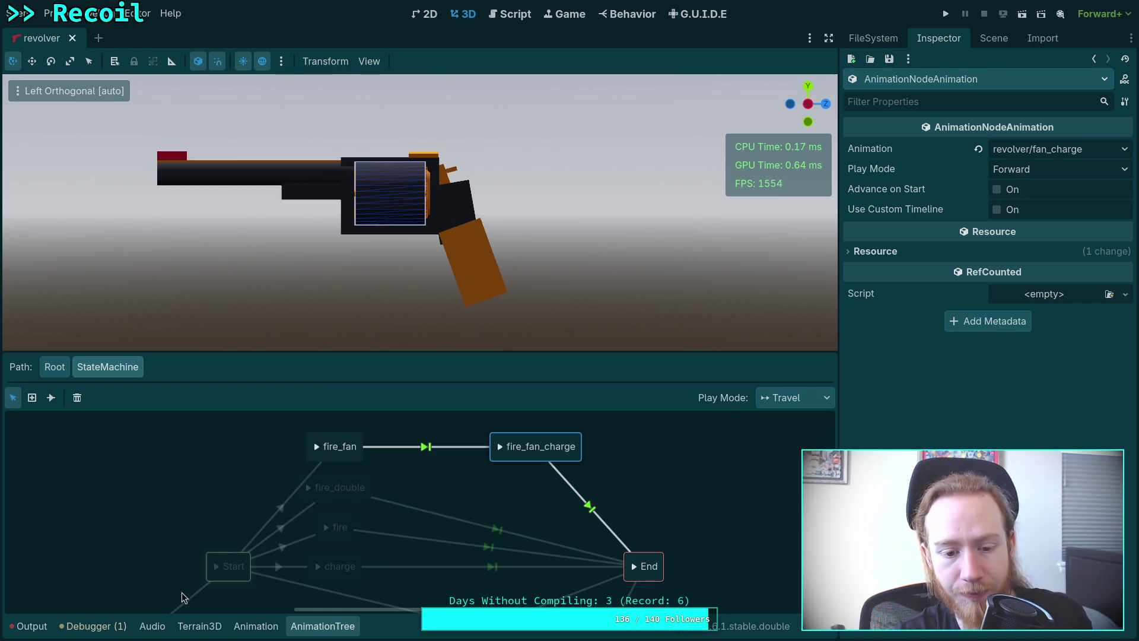
- Load revolver/fan_charge in the Animation panel and scrub through its start
click(254, 628)
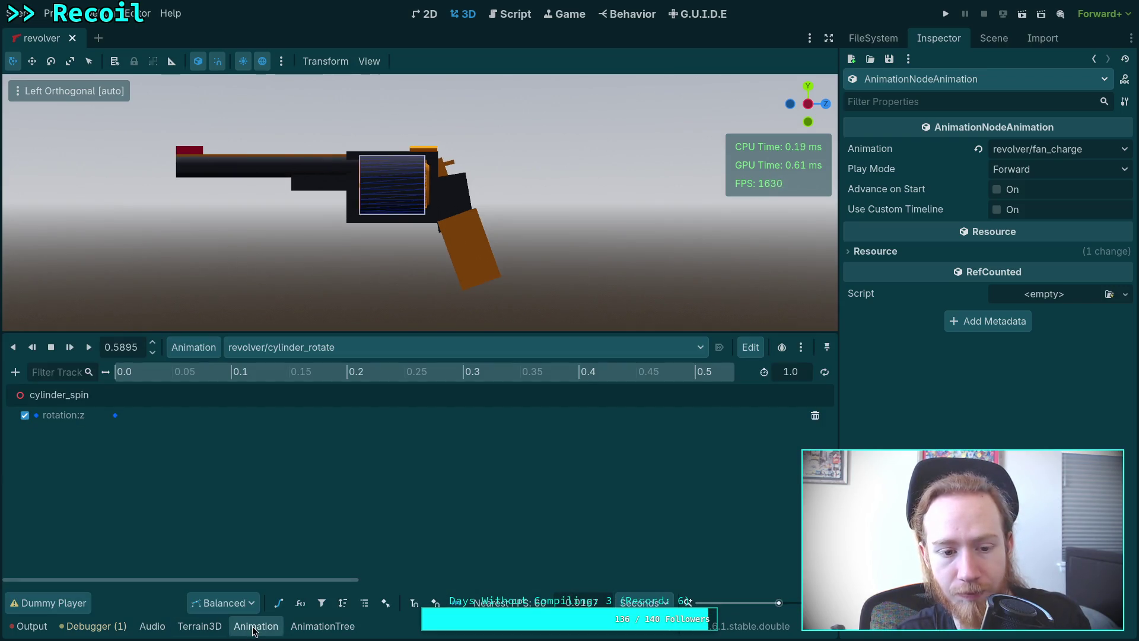
click(285, 347)
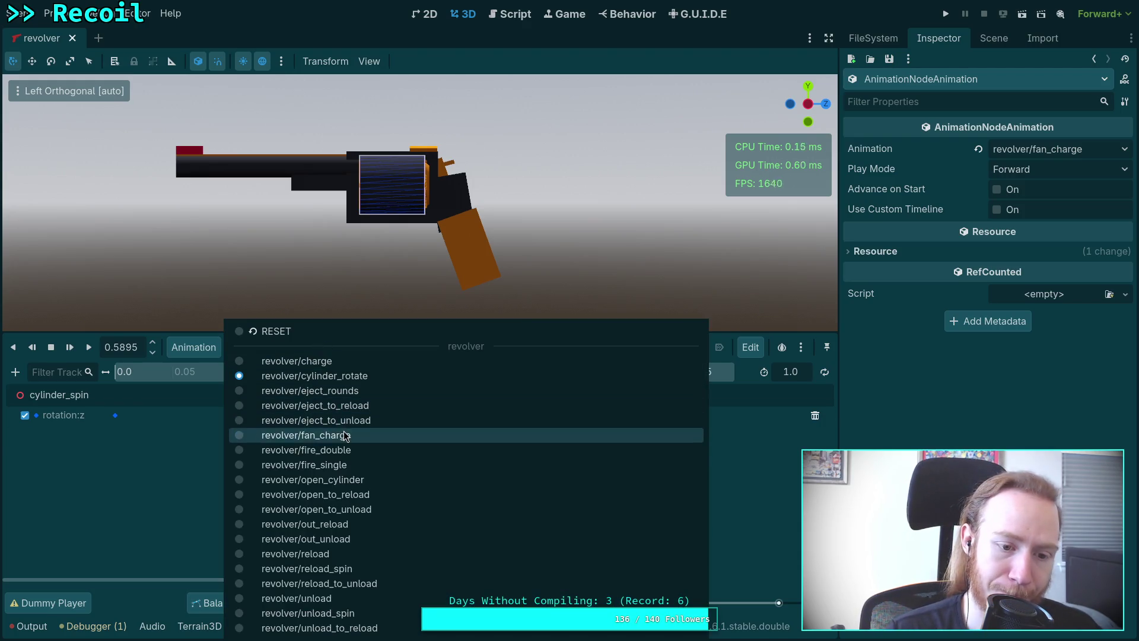
click(284, 434)
drag(121, 379, 229, 381)
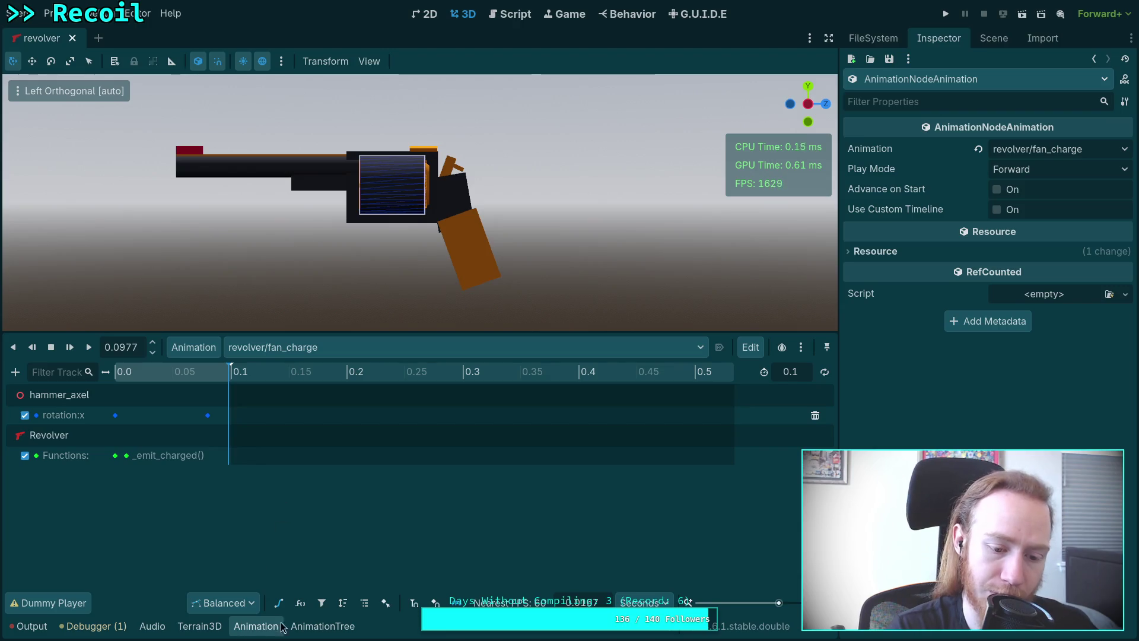
- Load revolver/fire_single in the Animation panel and save the scene
click(327, 628)
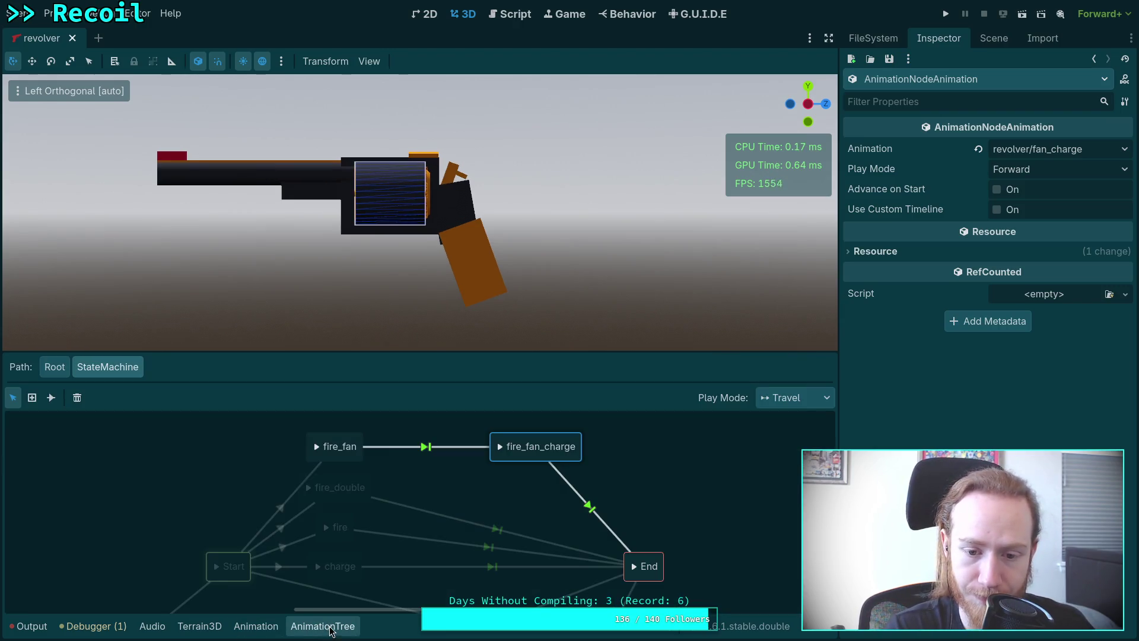
click(256, 626)
click(269, 347)
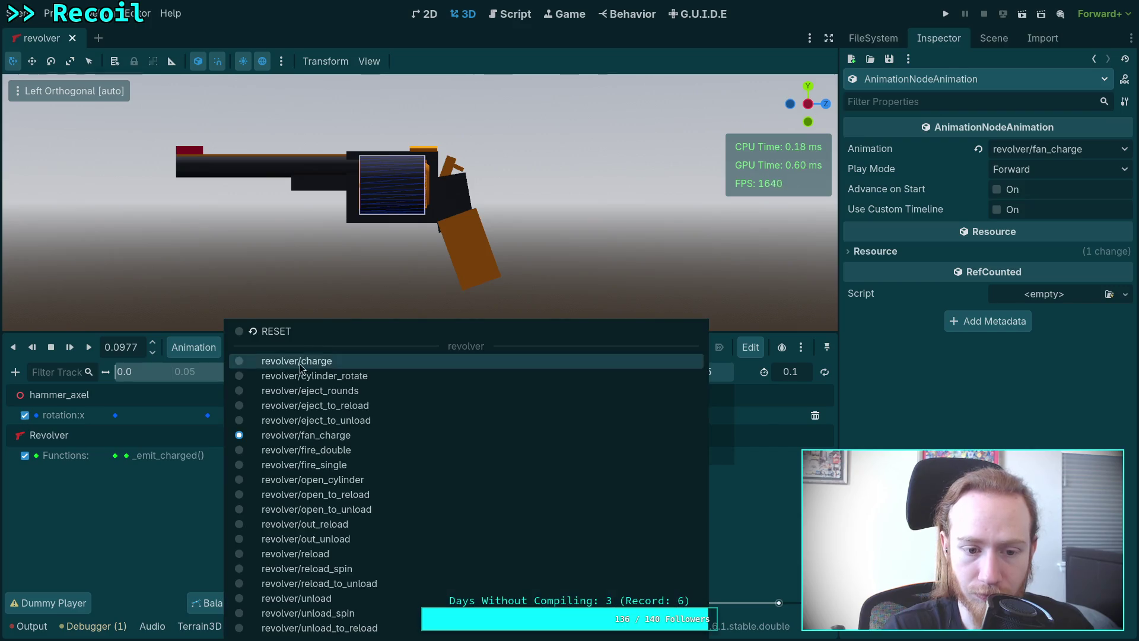
click(350, 460)
key(ctrl+s)
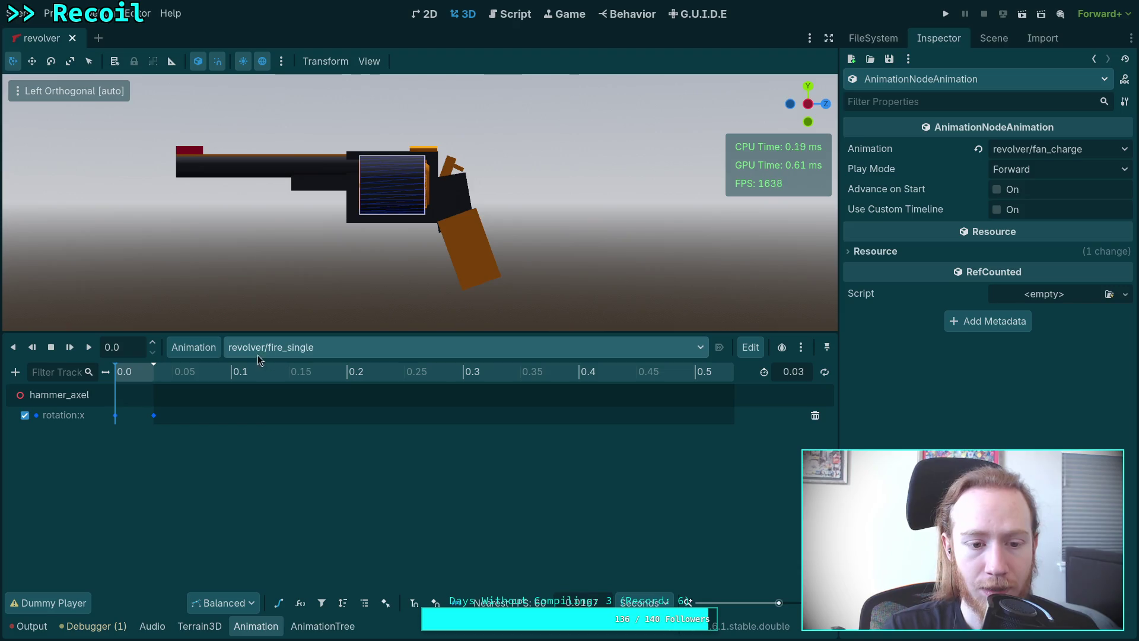
- Playtest the game: pick up the revolver, walk, aim and lower it, then exit to desktop
click(945, 14)
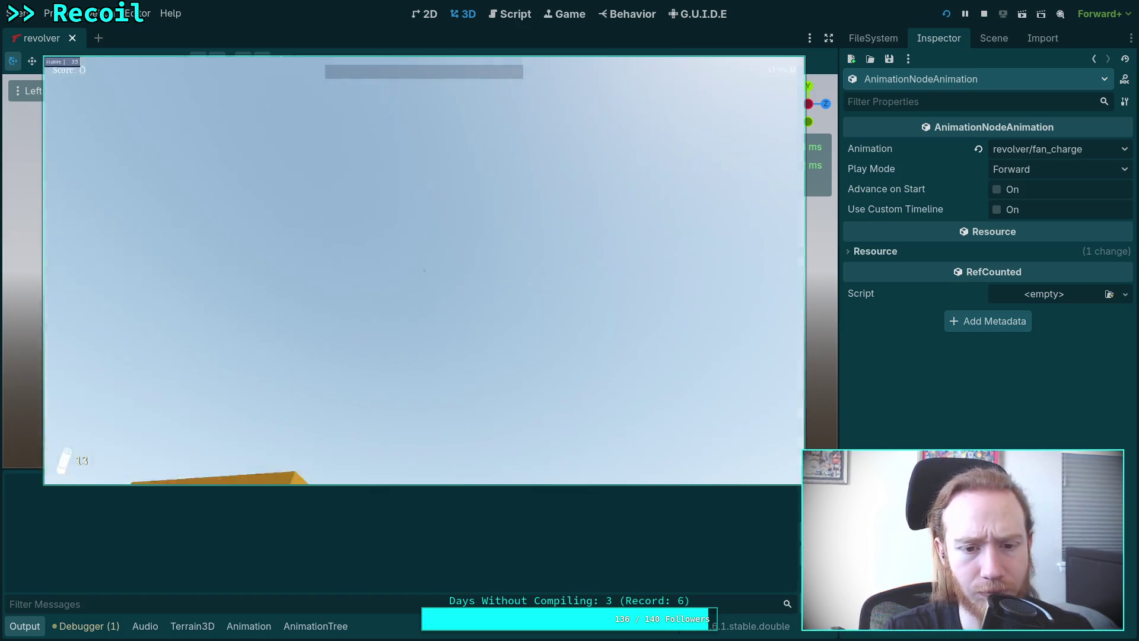
key(w)
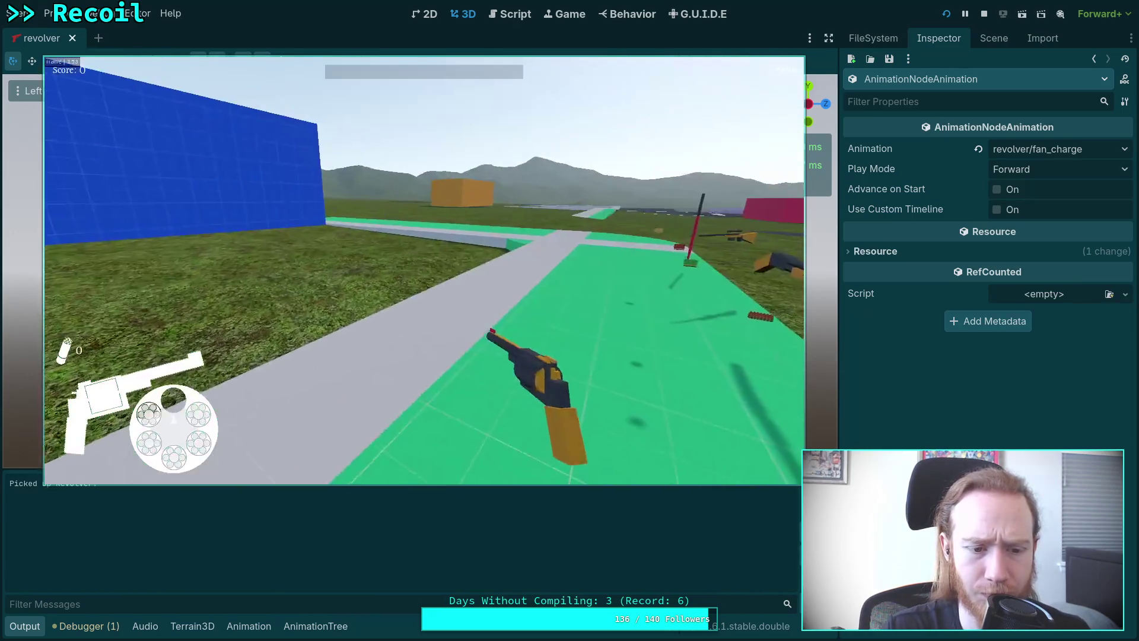
key(w)
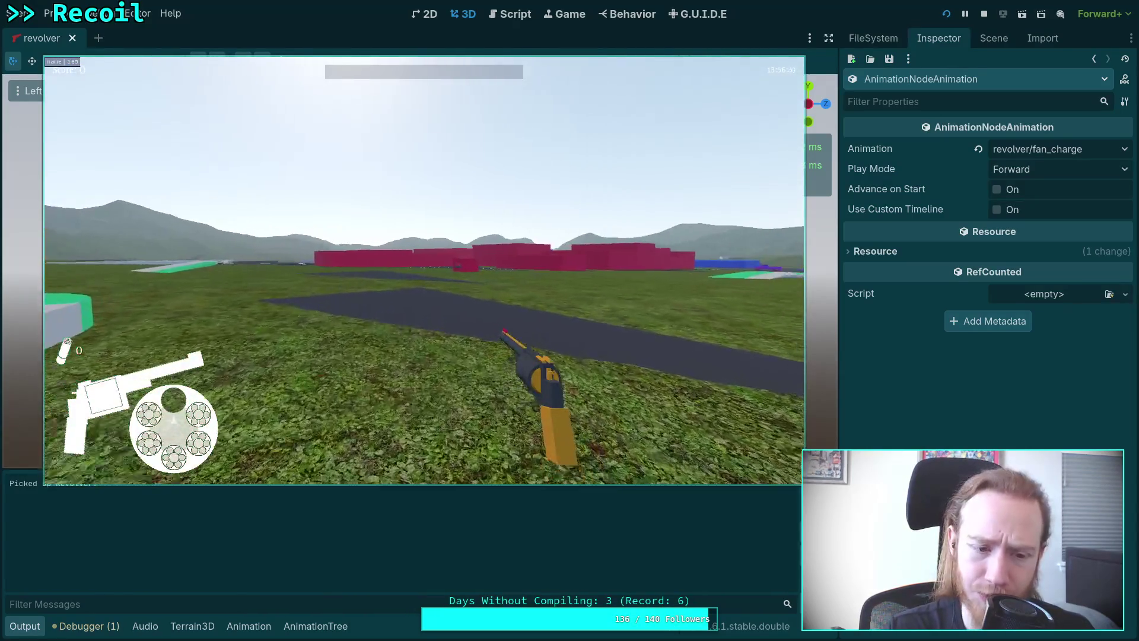
right_click(425, 270)
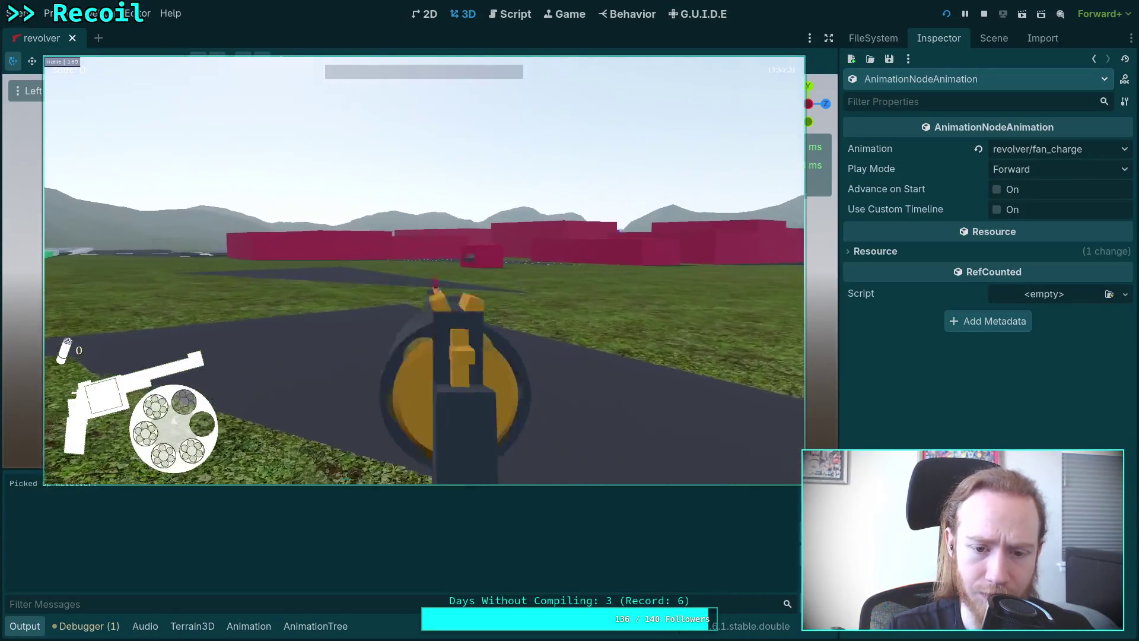
right_click(424, 270)
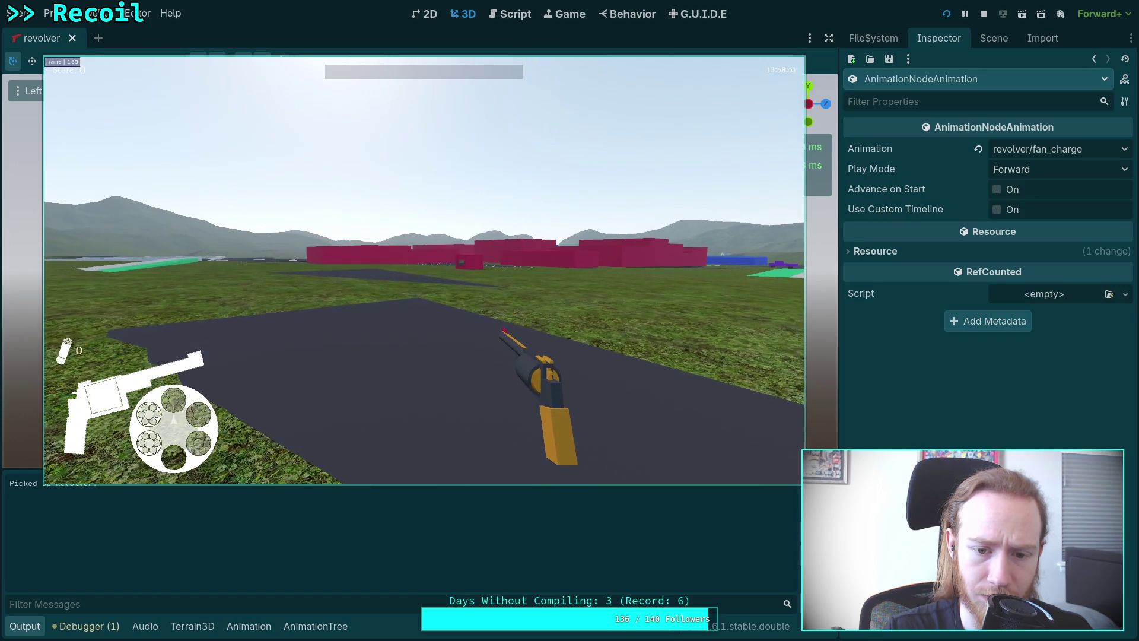
key(Escape)
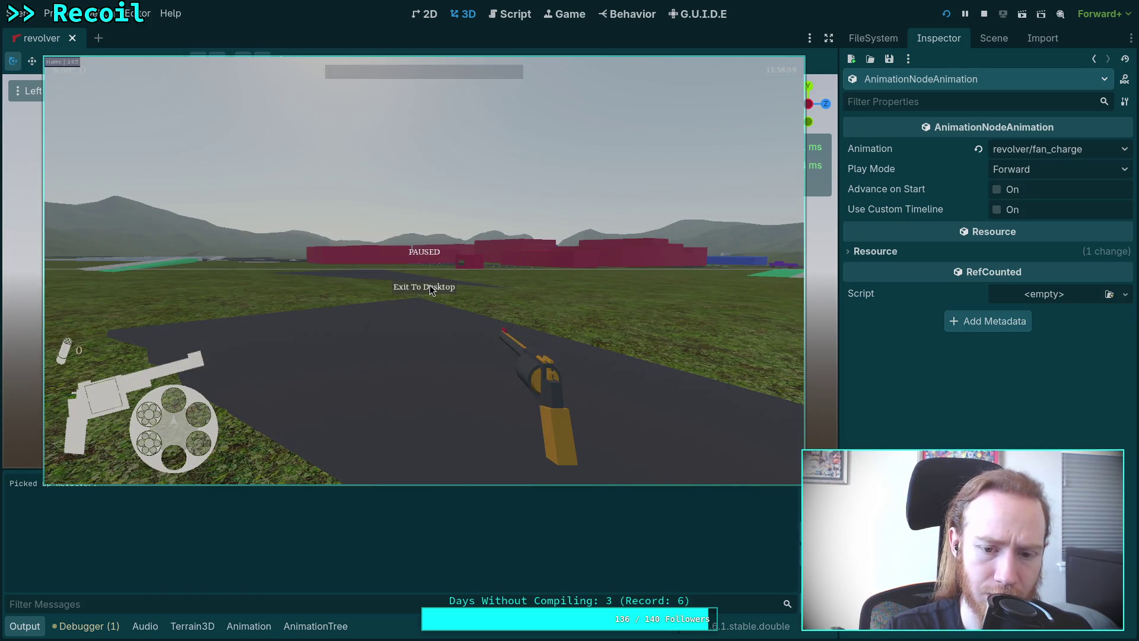
click(429, 286)
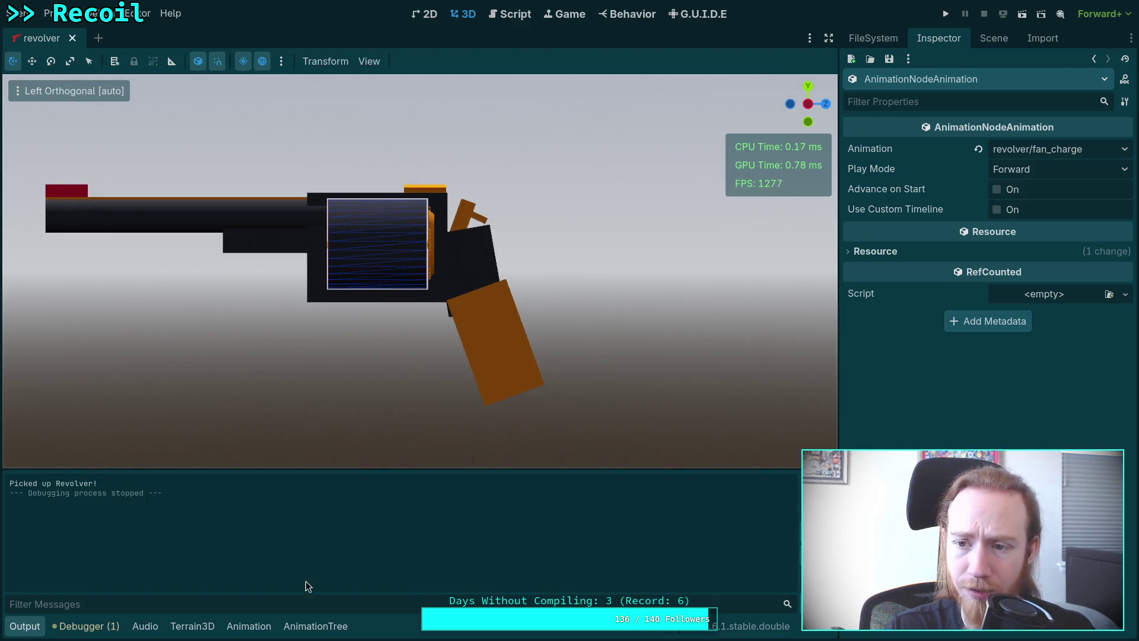
- In Manage Animations, save the fire_double animation resource to disk
click(314, 626)
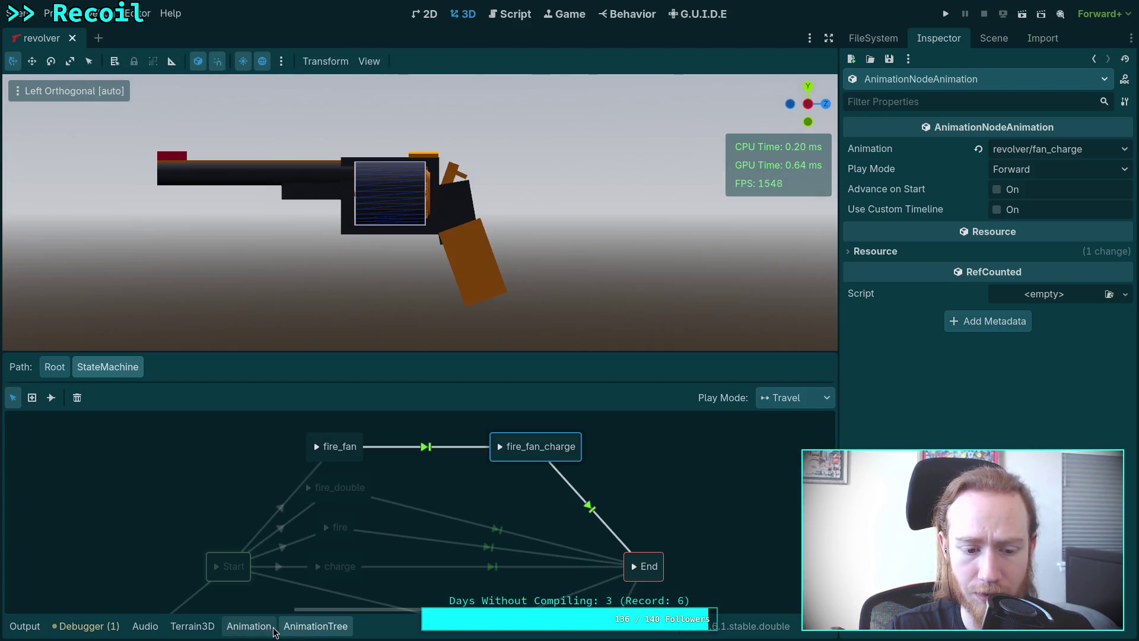
click(249, 626)
click(193, 347)
click(196, 391)
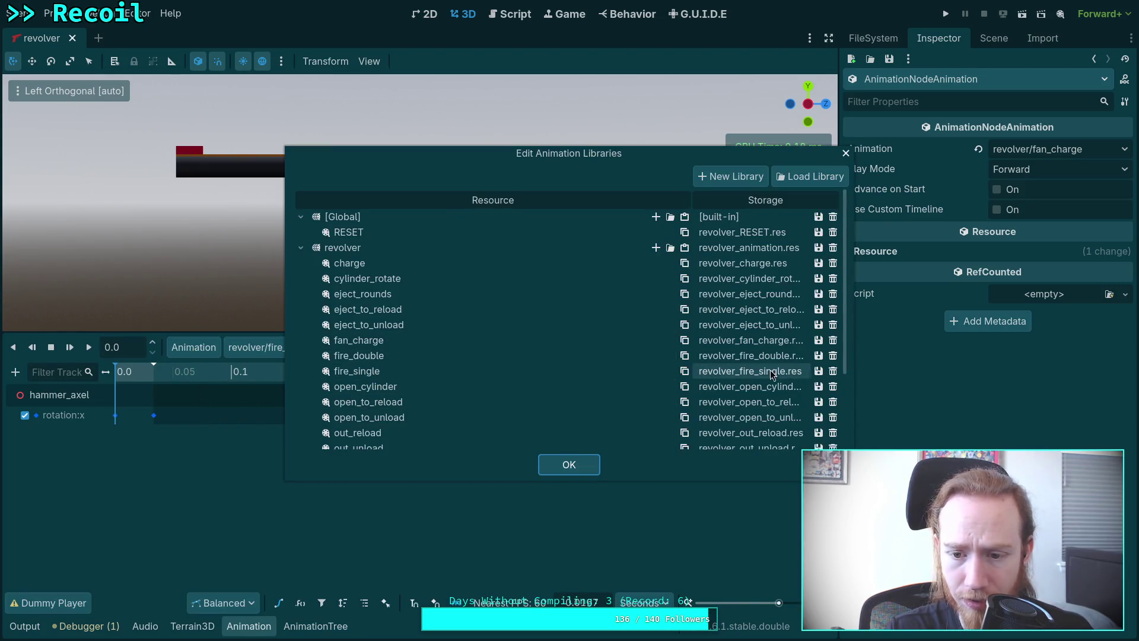
click(818, 370)
click(818, 356)
click(819, 356)
click(829, 377)
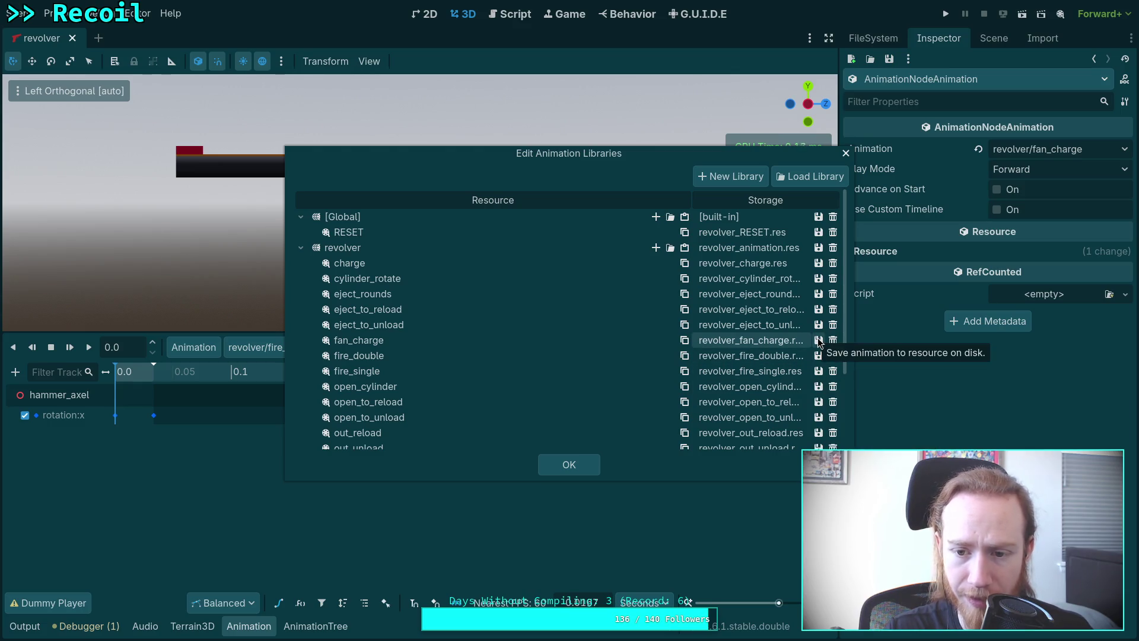
- Save the revolver animation library to disk, close the manager and run the game again
click(820, 261)
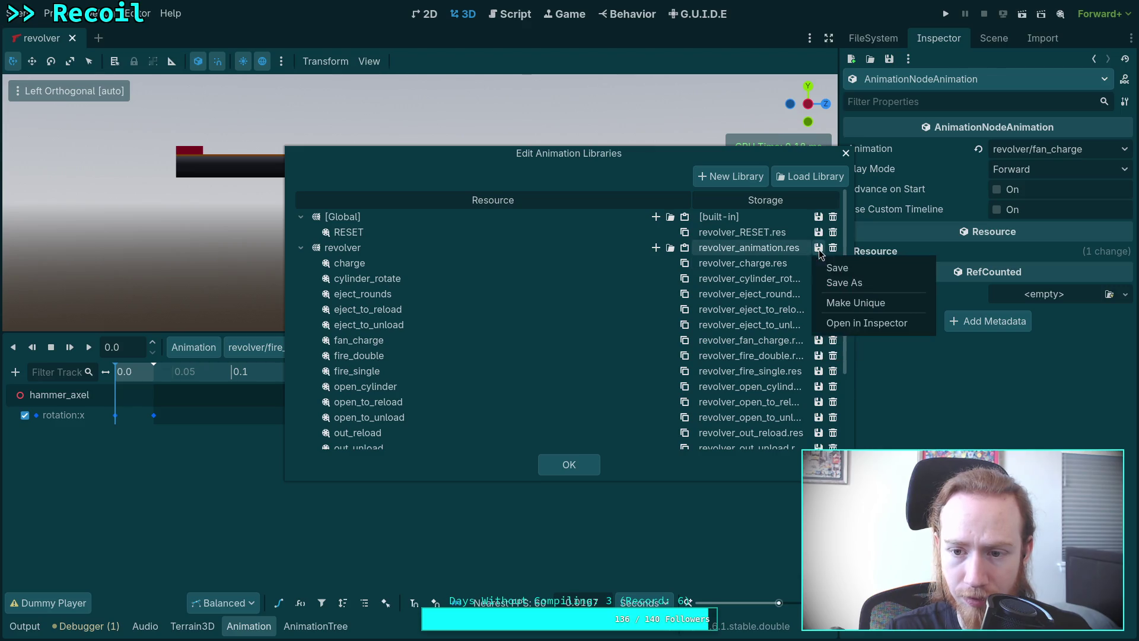
click(829, 268)
click(569, 468)
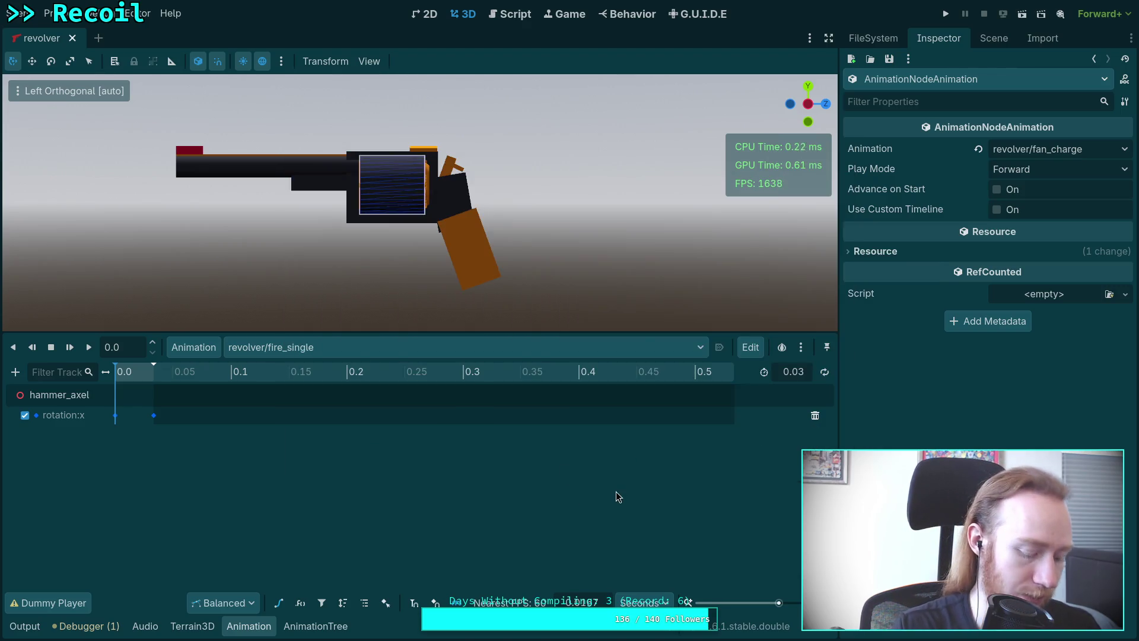
click(946, 14)
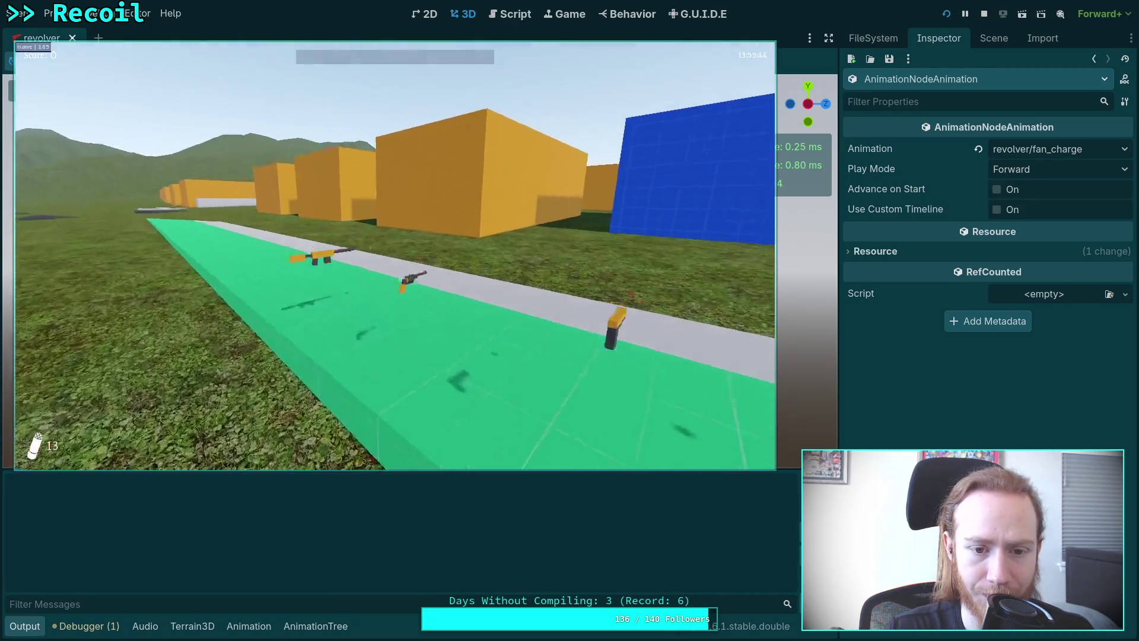
- Pick up the revolver, fire three shots, aim down sights, then stop the run with F8
key(w)
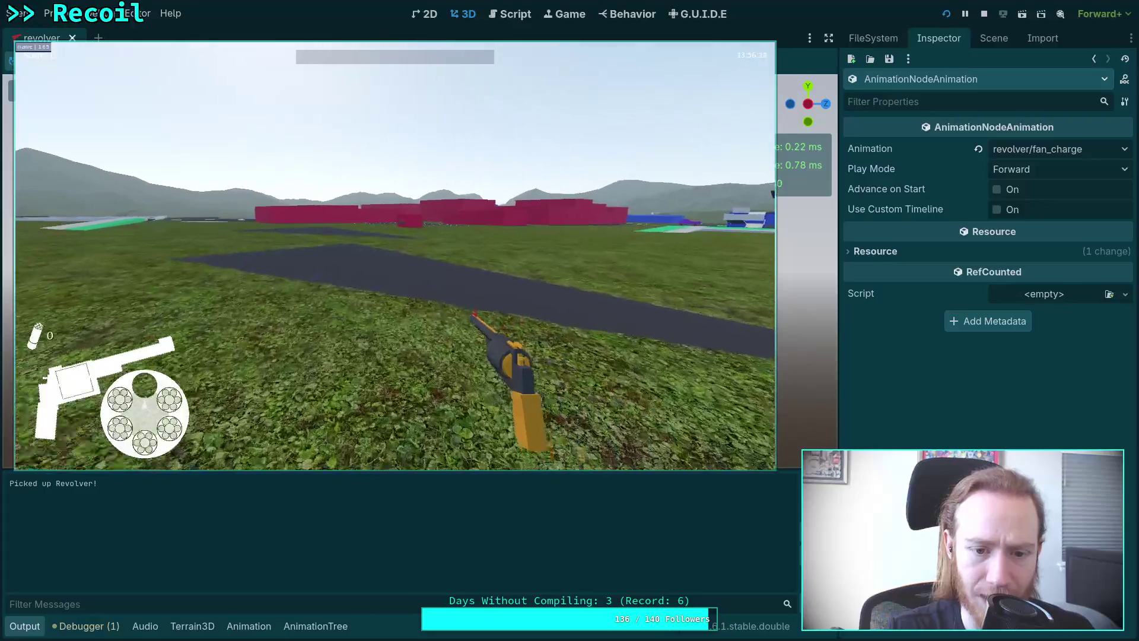
key(r)
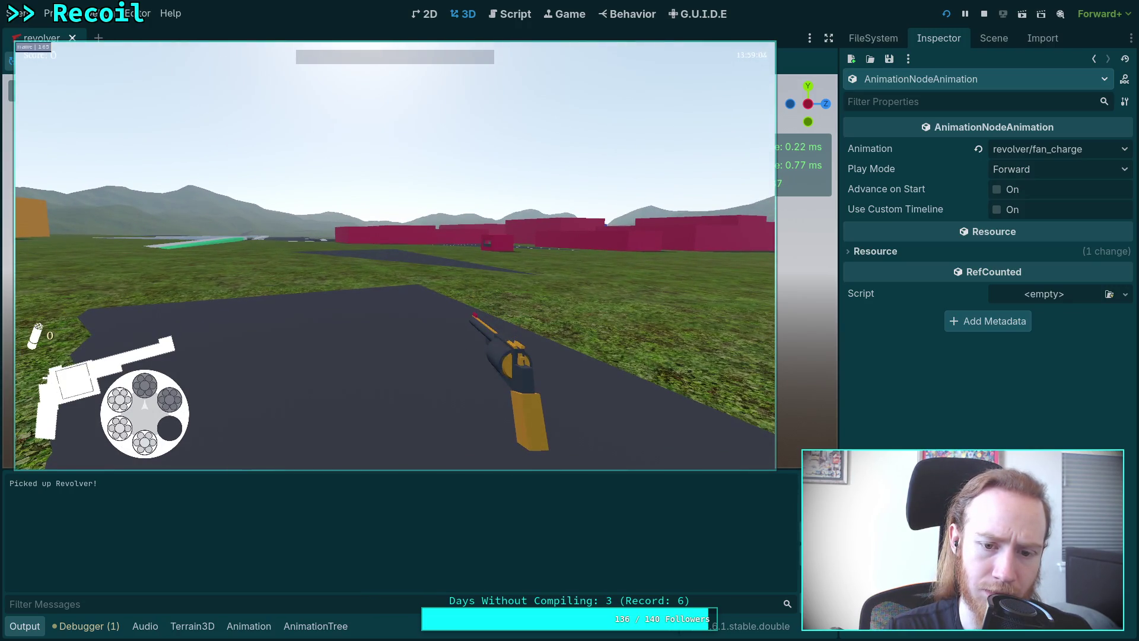
key(r)
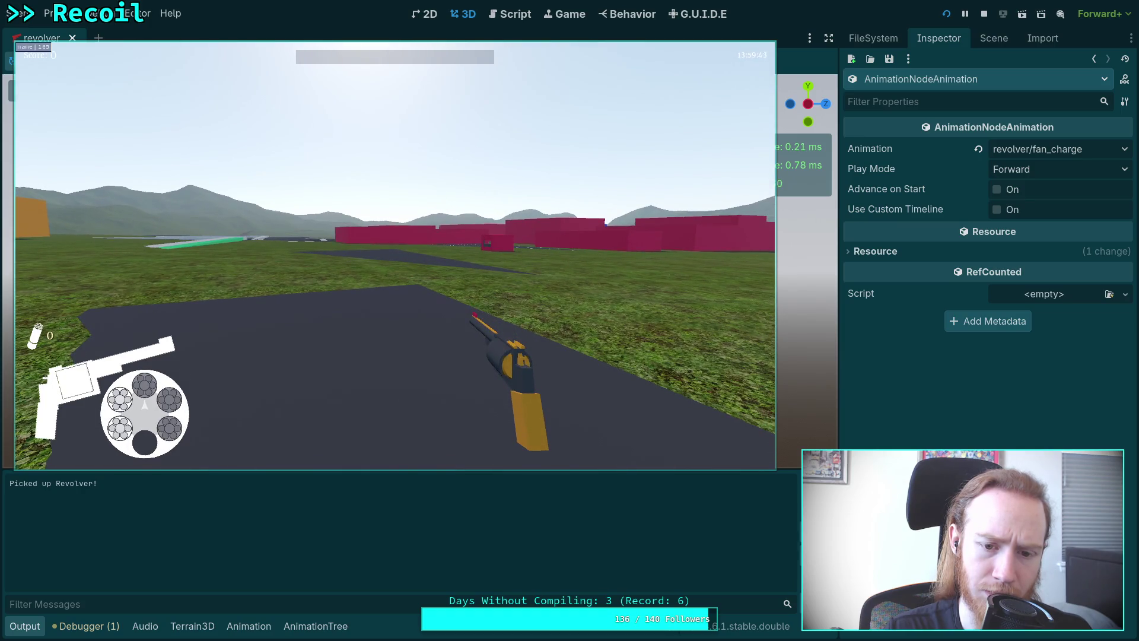
key(r)
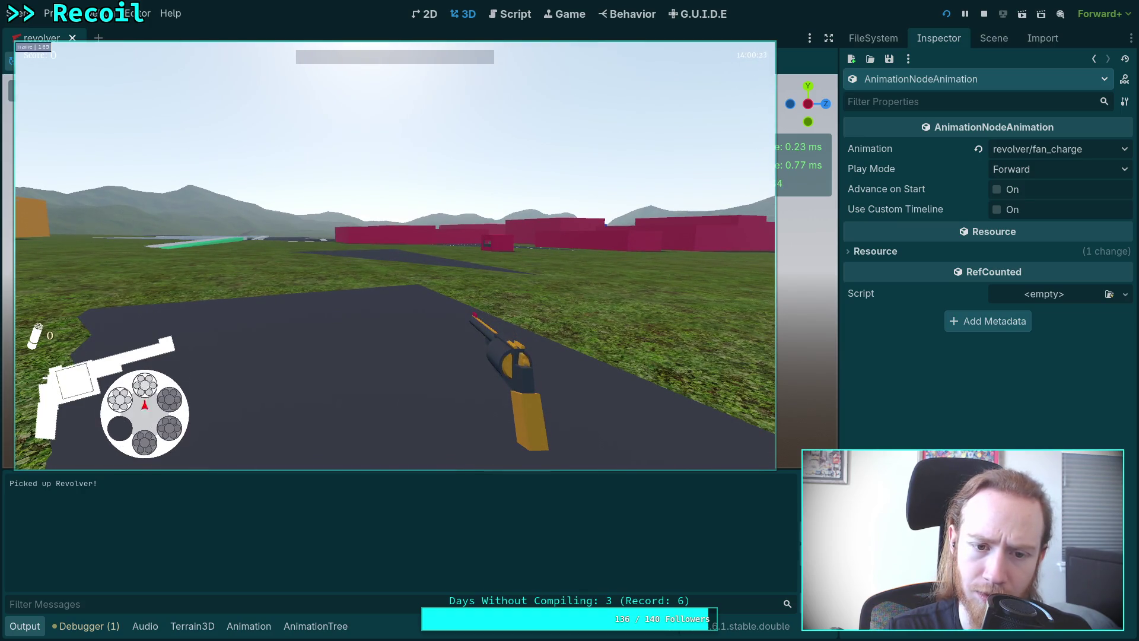
mouse_move(395, 256)
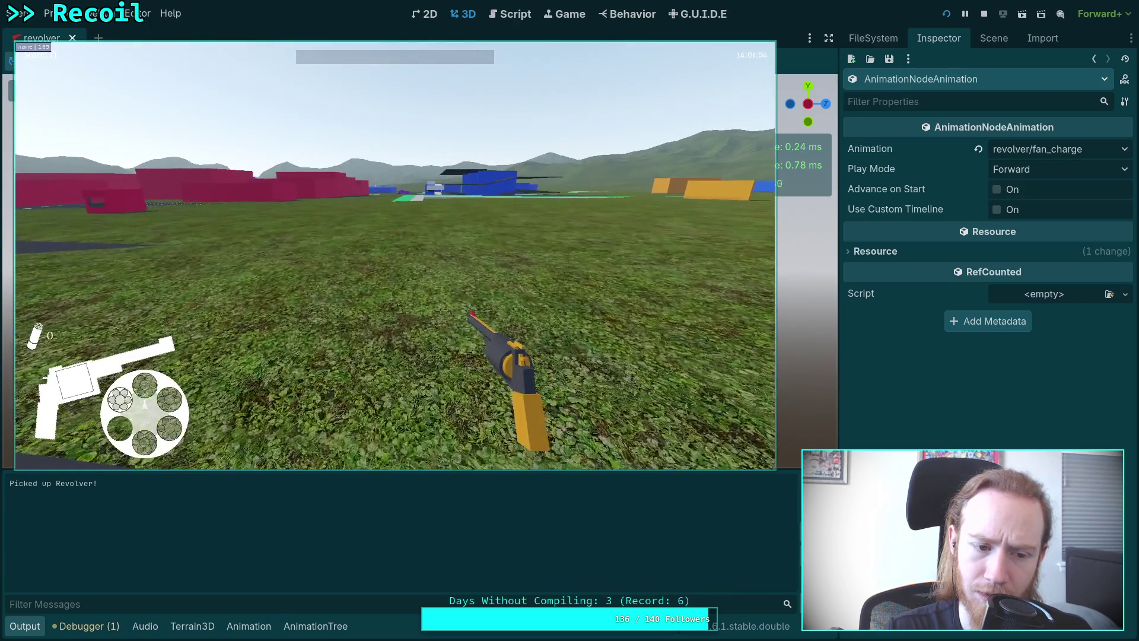
right_click(395, 255)
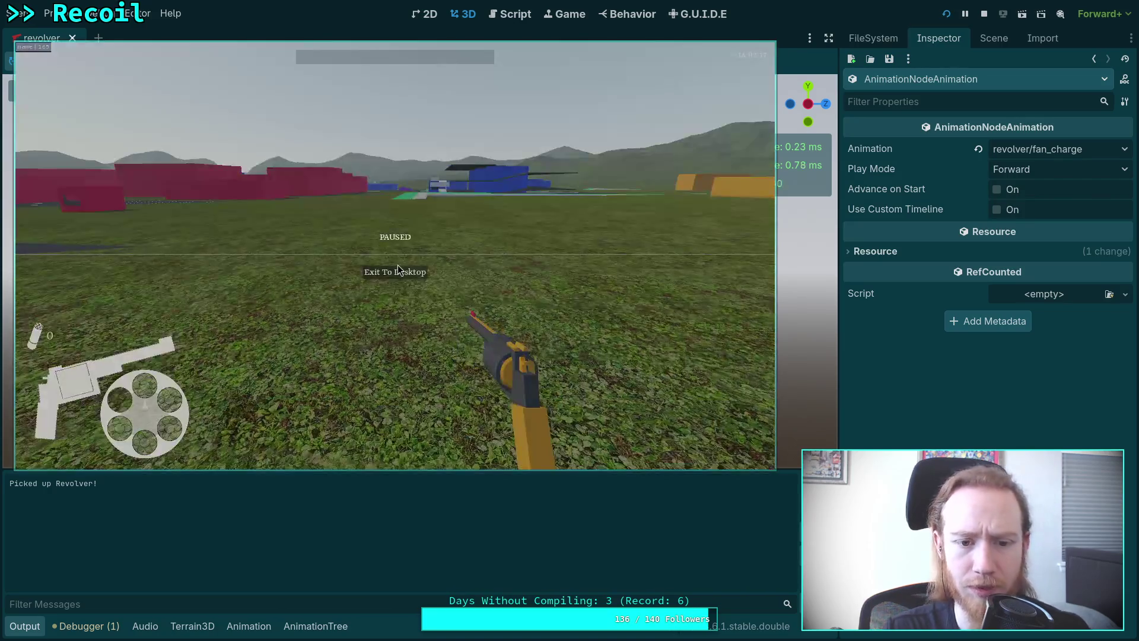
key(F8)
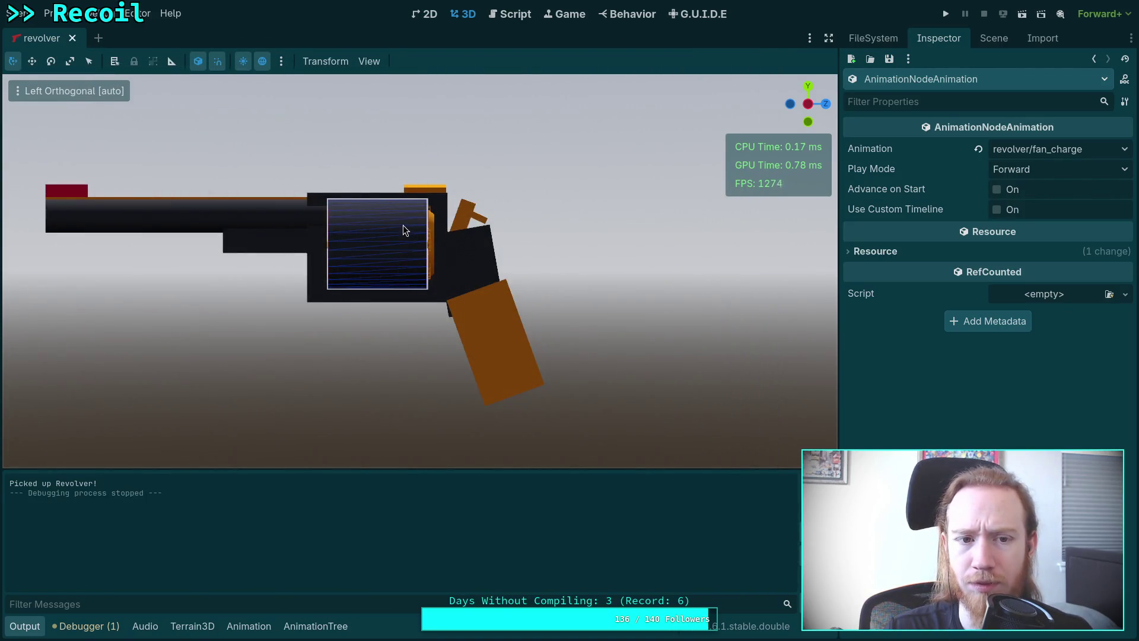
- Open data/weapon/type/revolver/revolver.tres in the Inspector and expand its Aiming settings
click(994, 38)
click(873, 38)
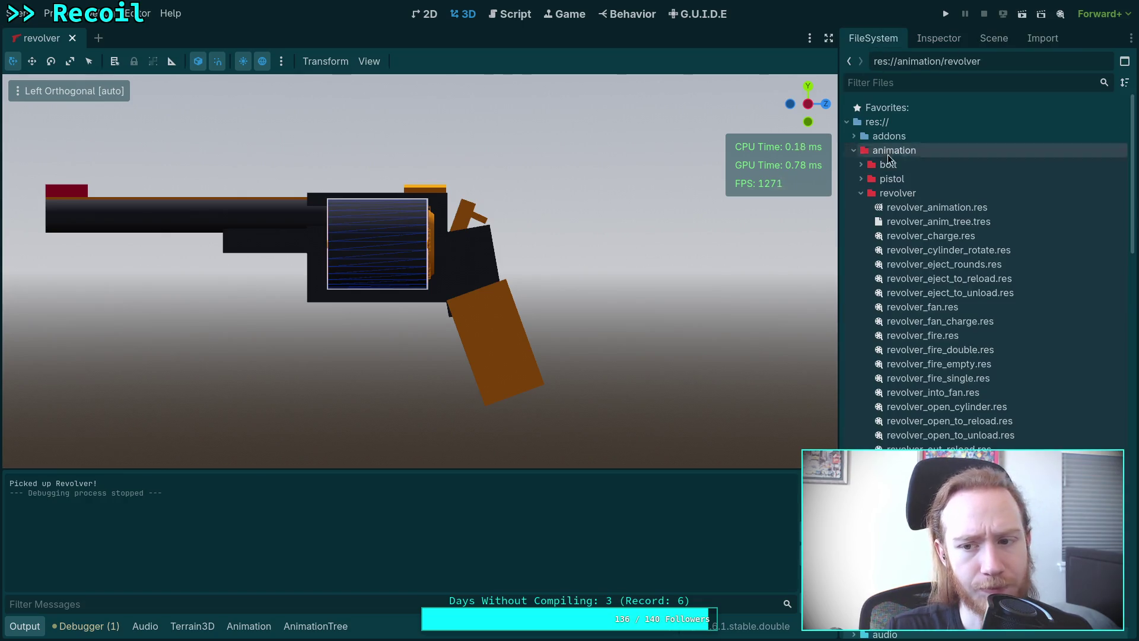
click(856, 153)
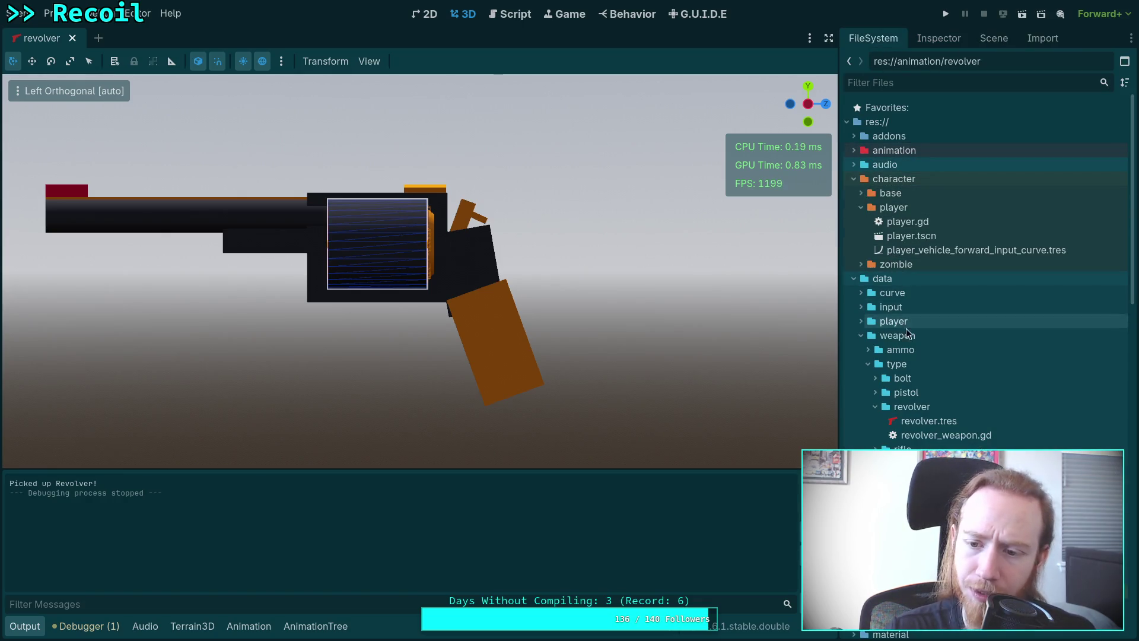
click(928, 421)
click(938, 38)
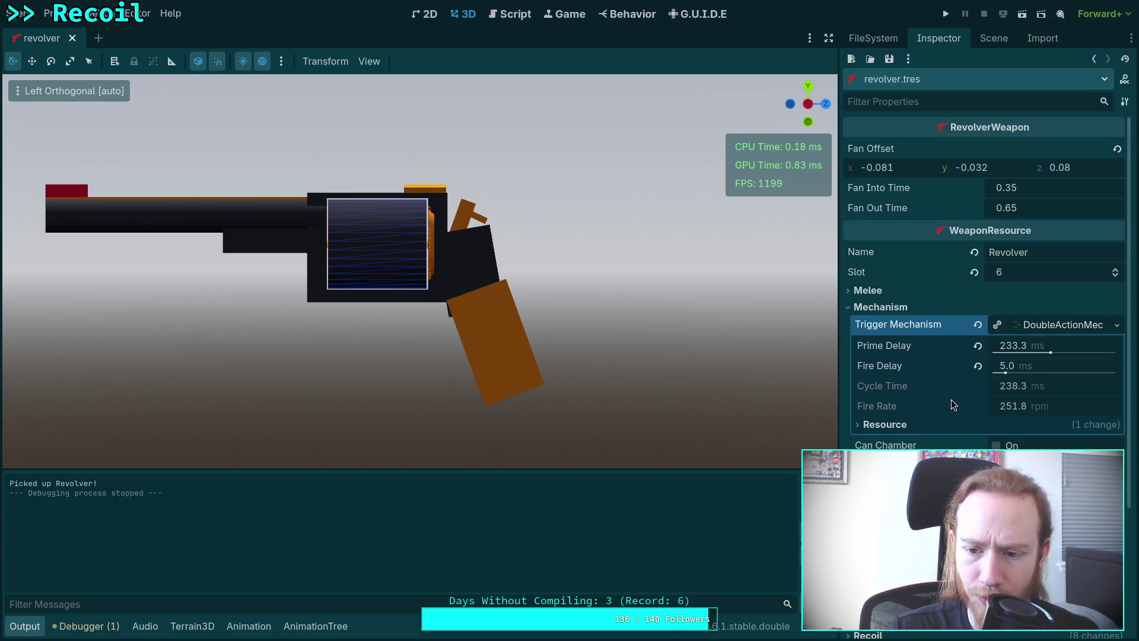
scroll(951, 400, down, 3)
click(869, 431)
scroll(879, 438, down, 2)
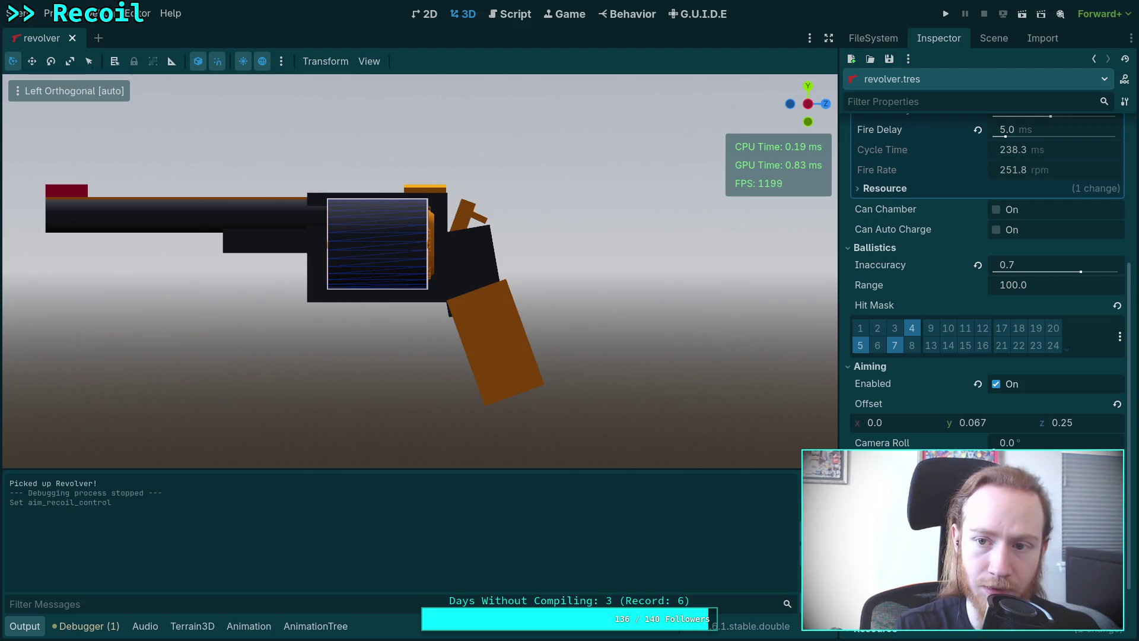
- Save revolver.tres and launch the game to test the revolver
click(888, 59)
click(906, 79)
click(946, 14)
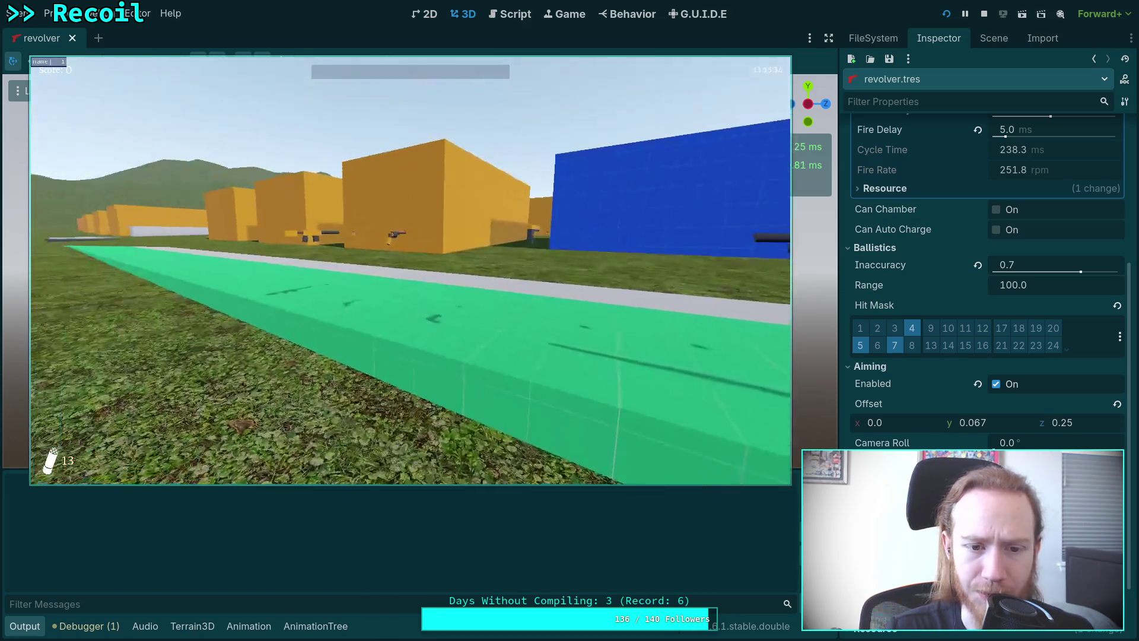
- Walk to the revolver, aim and fire two shots at the red walls, then stop with F8
key(w)
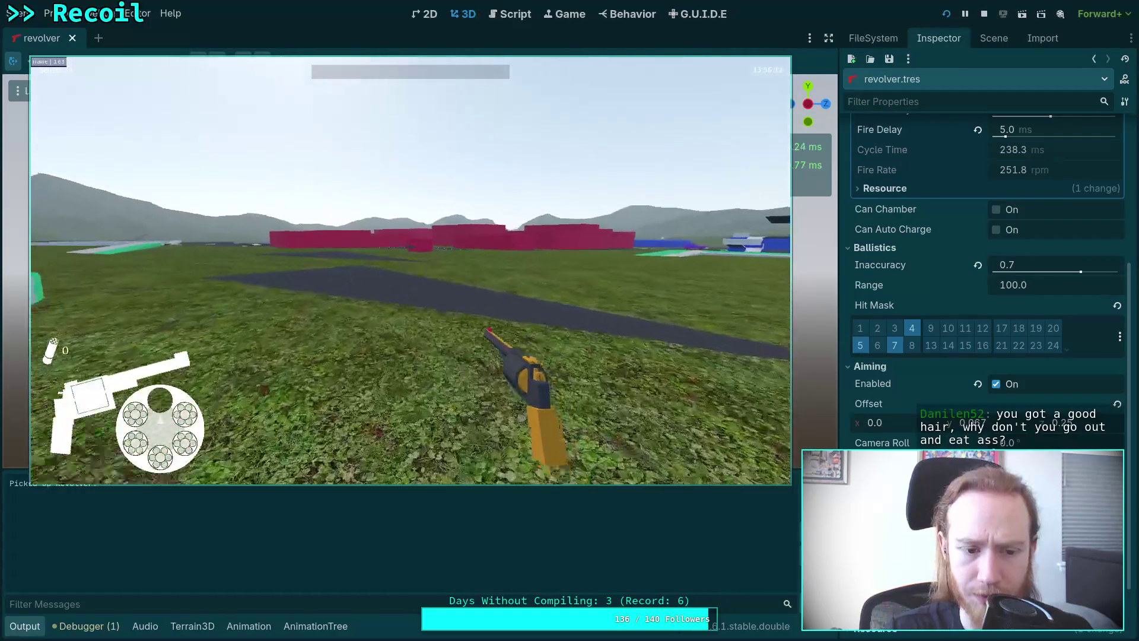
right_click(410, 271)
click(410, 271)
click(409, 271)
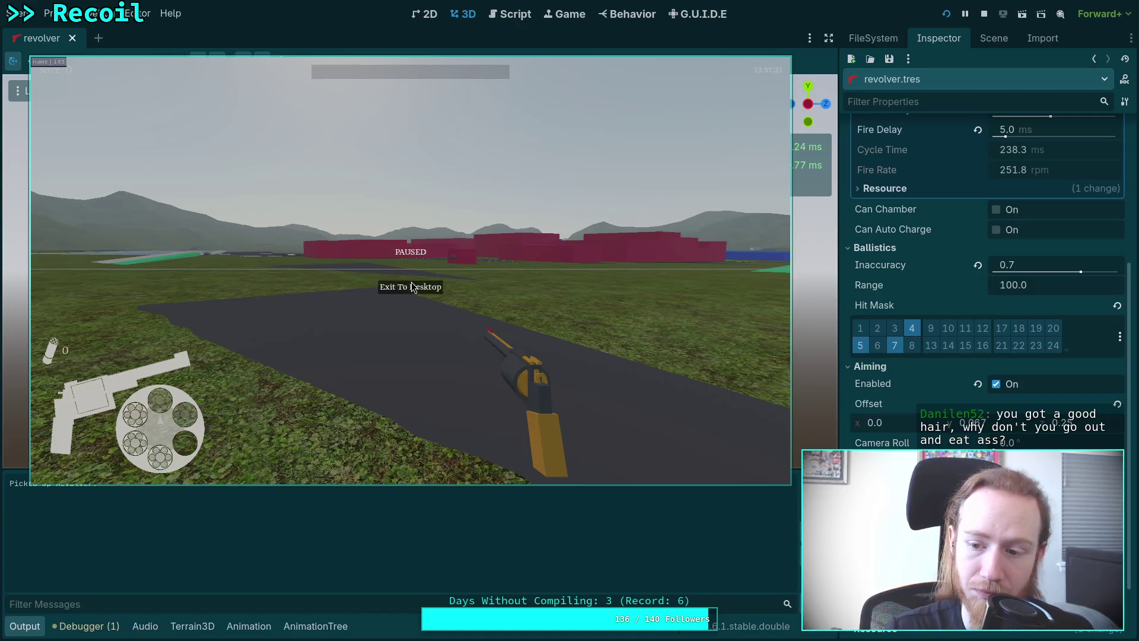
key(F8)
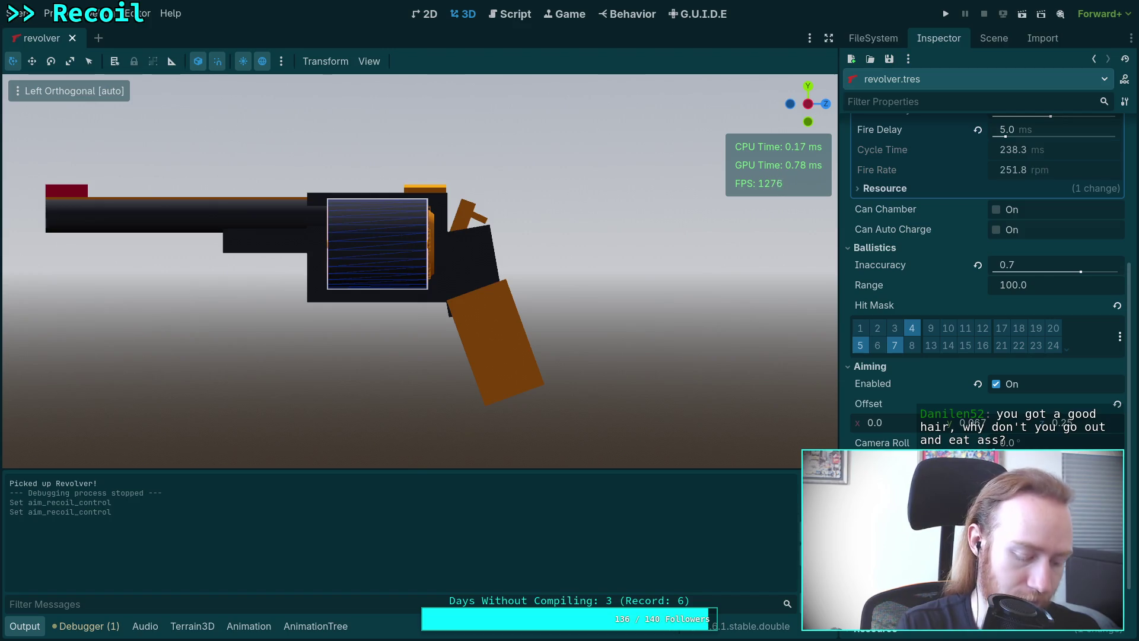
- Restart the game and walk over the guns toward the red buildings
click(889, 59)
click(897, 76)
click(950, 16)
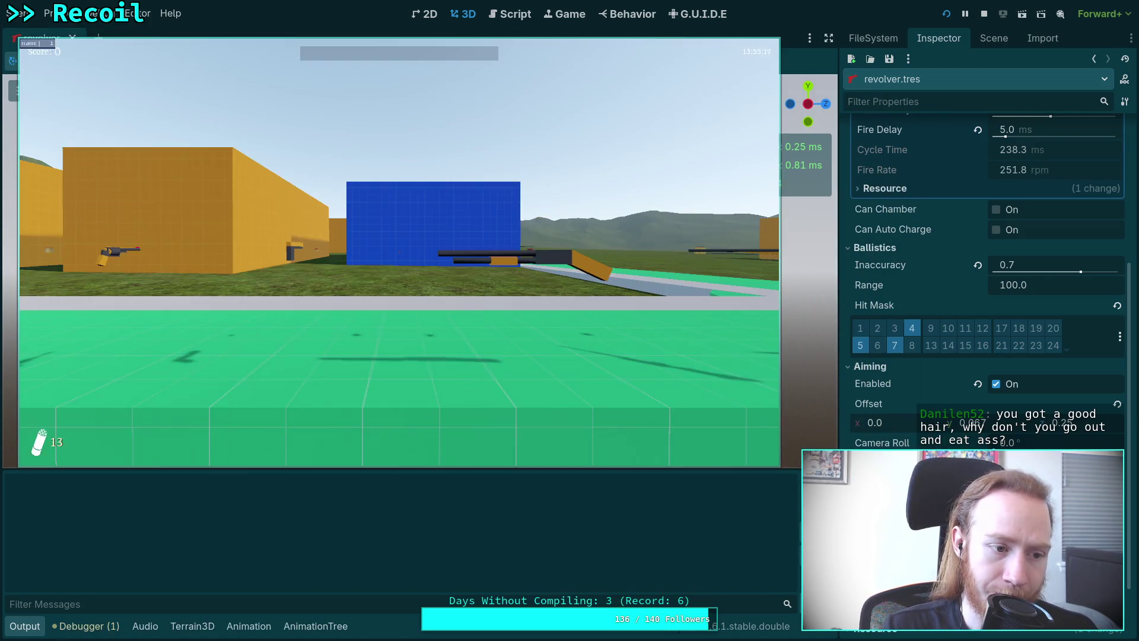
mouse_move(399, 252)
key(w)
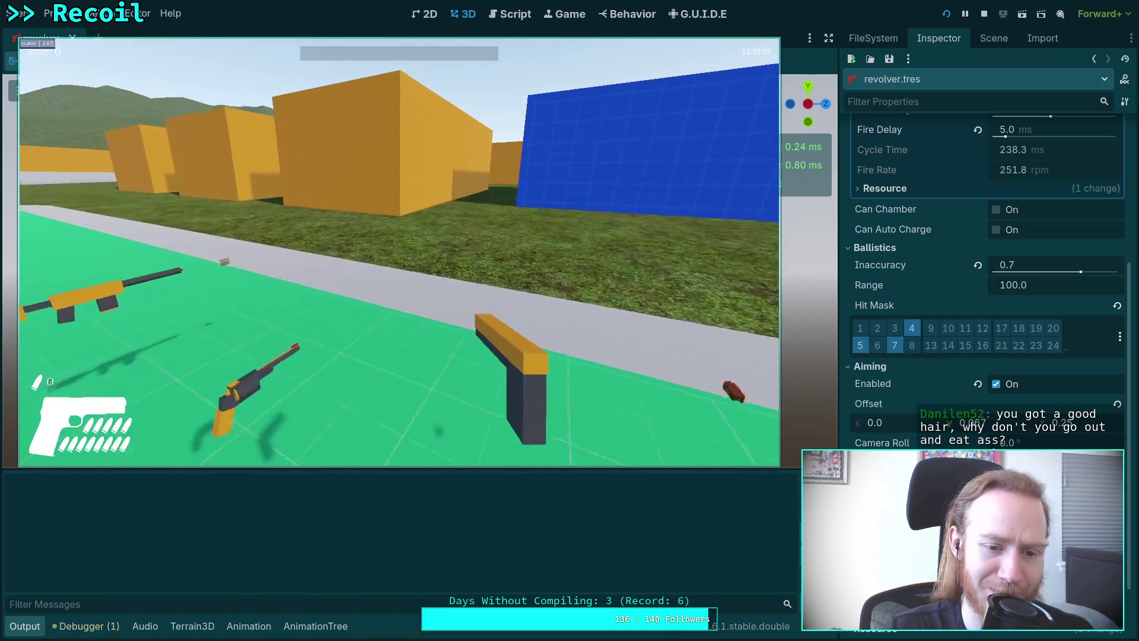
key(w)
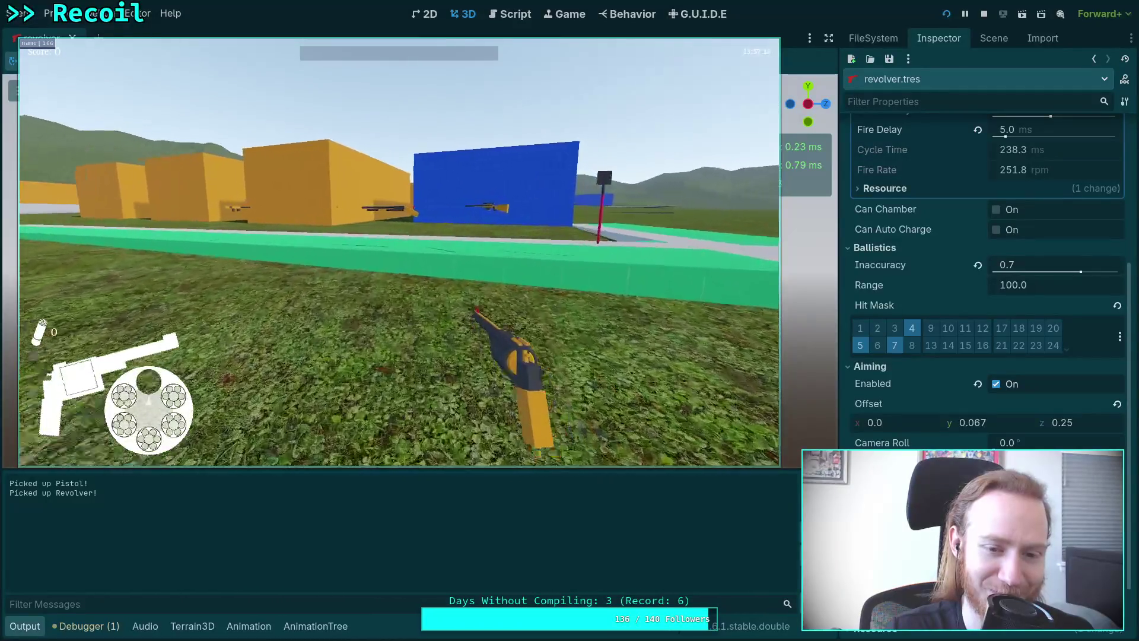
key(w)
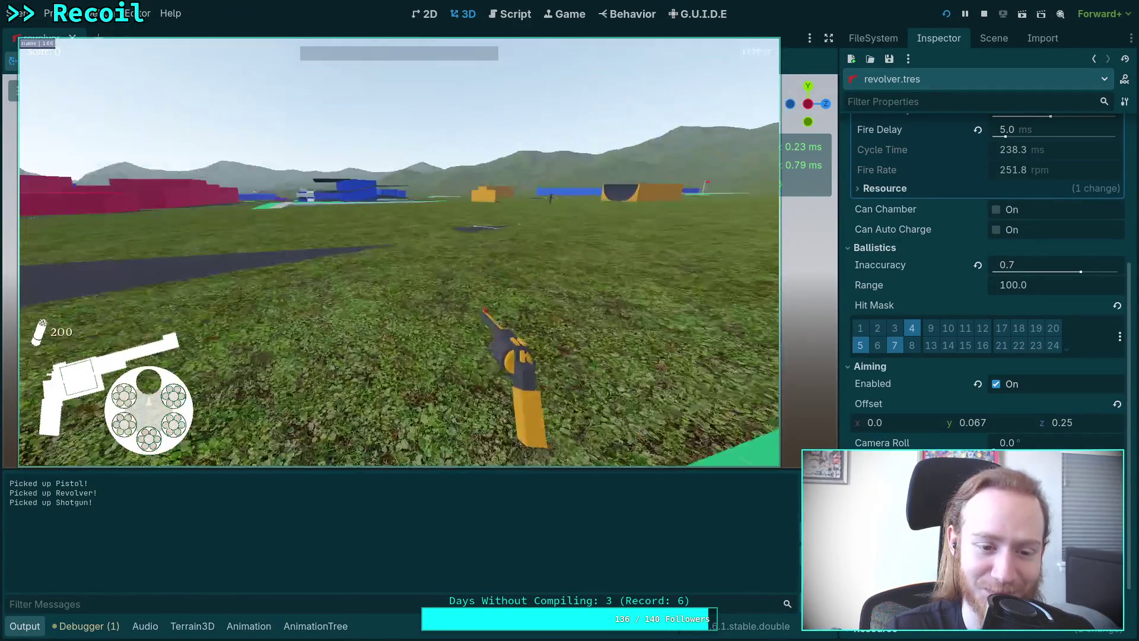
key(w)
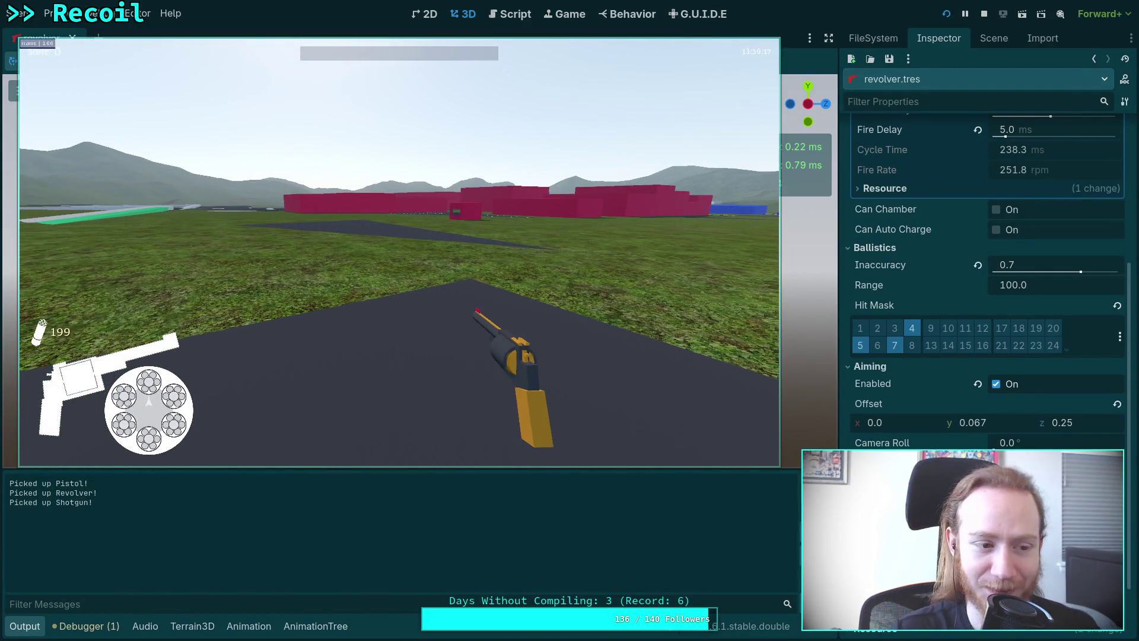
- Aim down the revolver's sights, fire four shots, then lower it
right_click(400, 252)
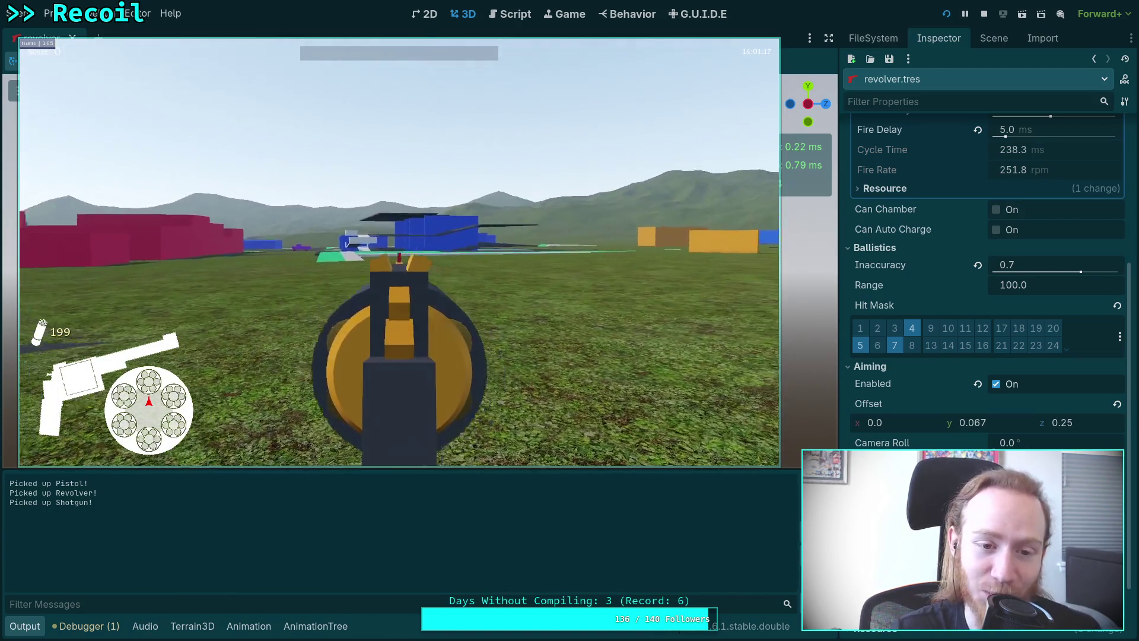
click(399, 255)
click(399, 255)
click(399, 255)
click(399, 255)
right_click(399, 255)
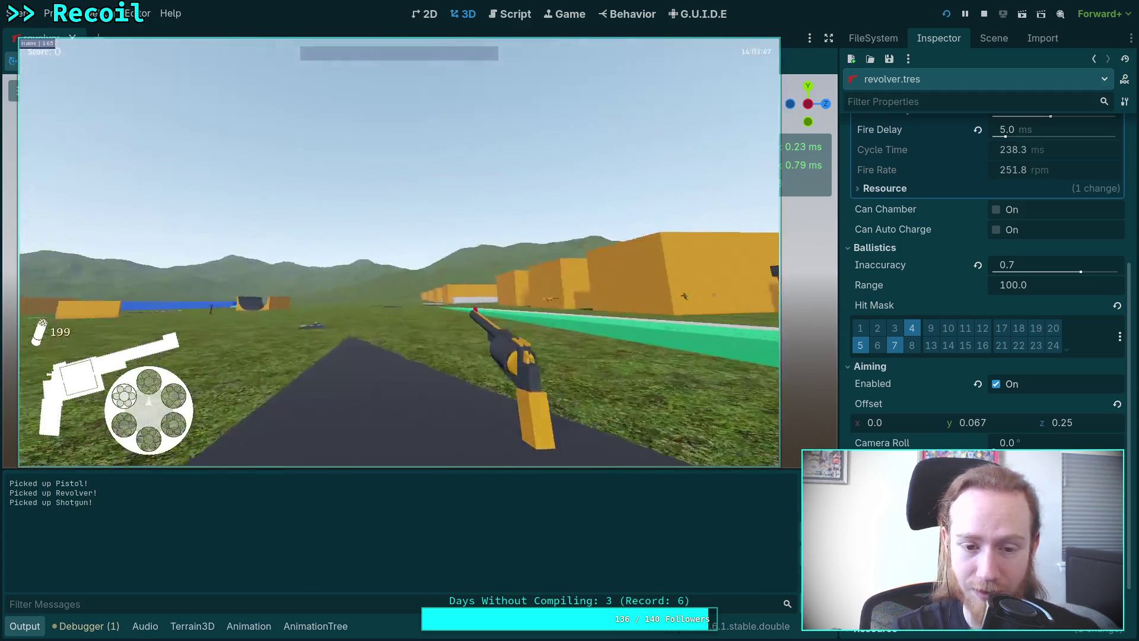
- Aim briefly and reload the revolver until the debugger breaks on the is_state error
right_click(400, 255)
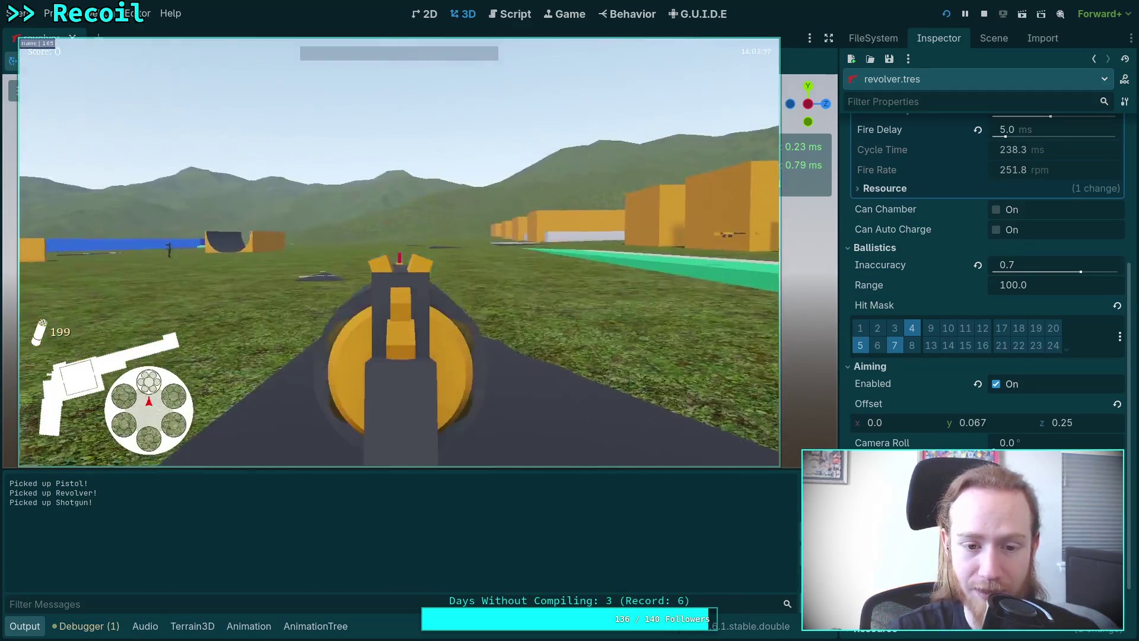
key(r)
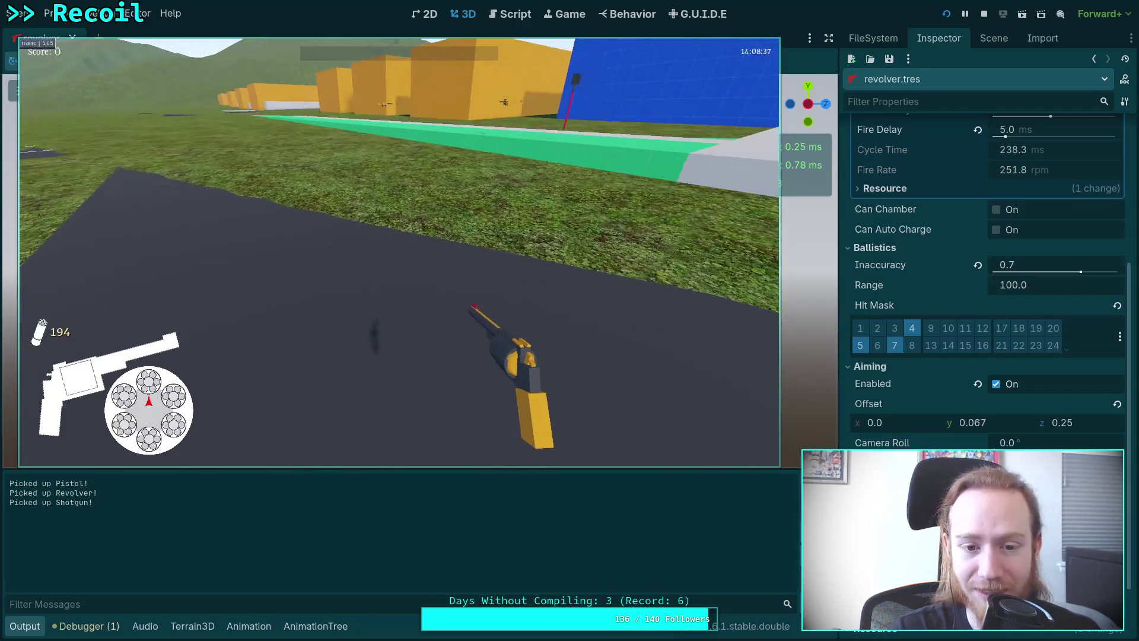
right_click(398, 252)
right_click(399, 252)
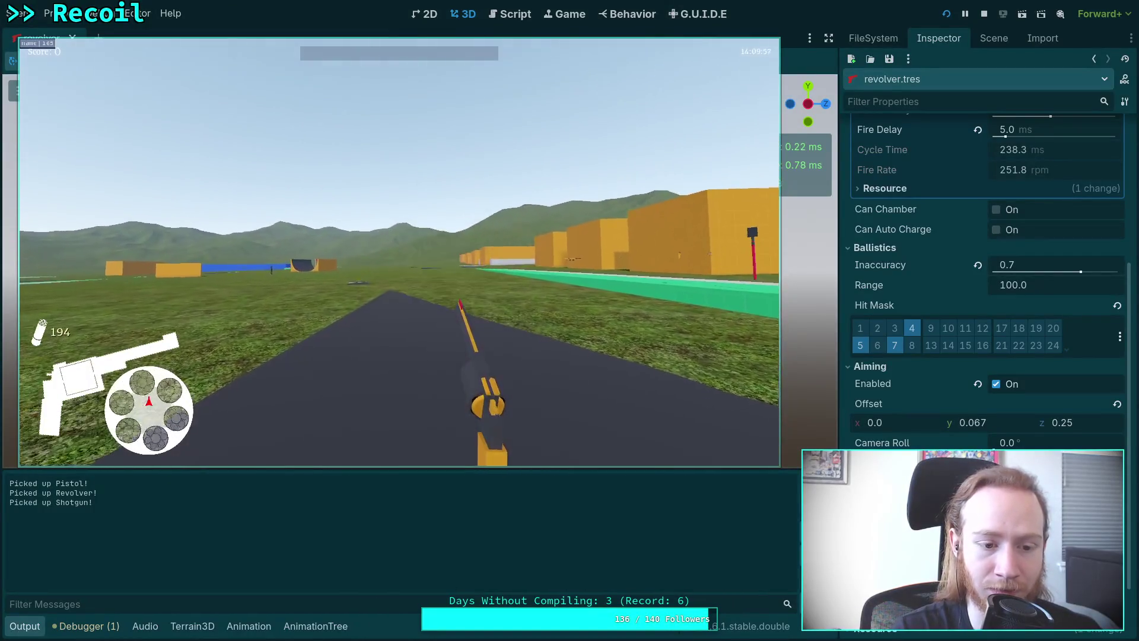
key(r)
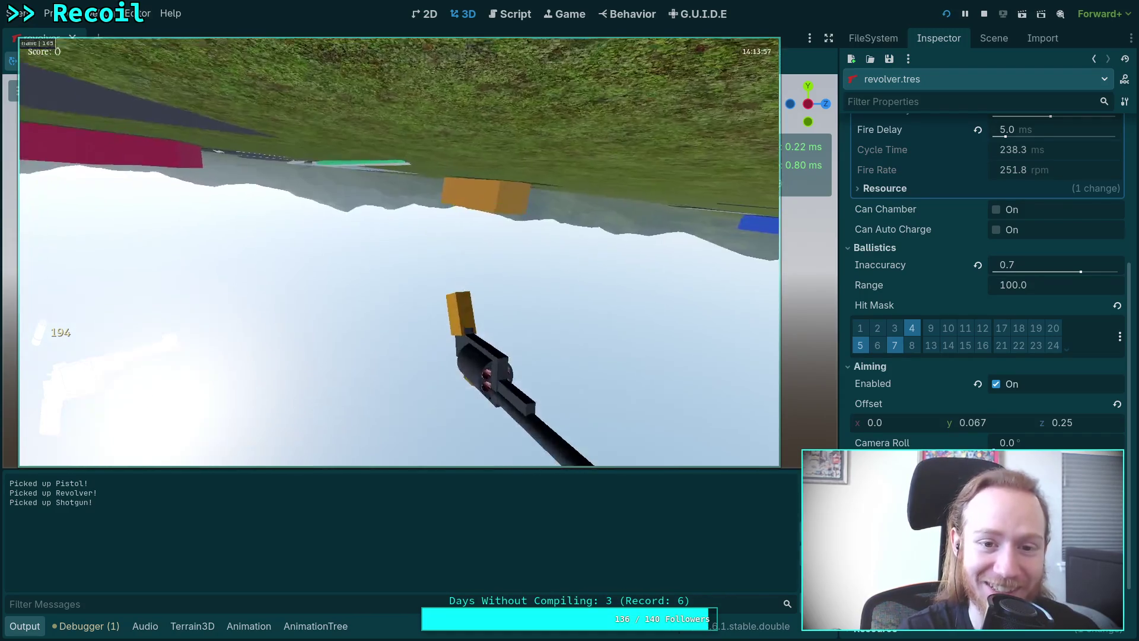
key(r)
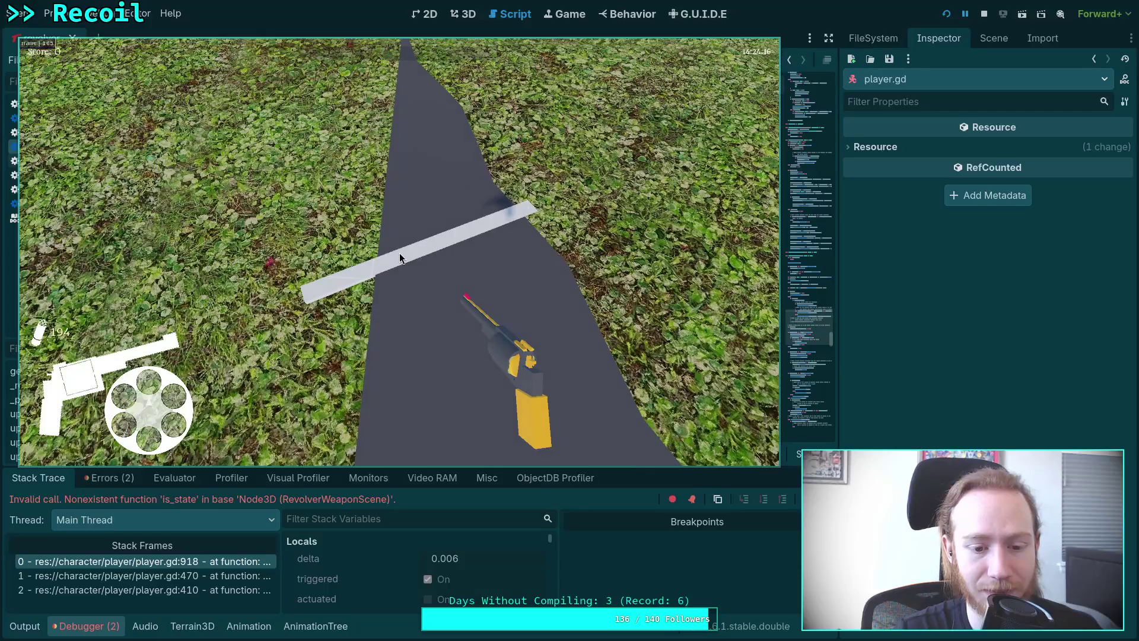
- Move the game window off player.gd and scroll around the erroring line 918
mouse_move(400, 252)
mouse_down()
mouse_move(760, 267)
mouse_move(851, 389)
mouse_up()
scroll(356, 297, up, 3)
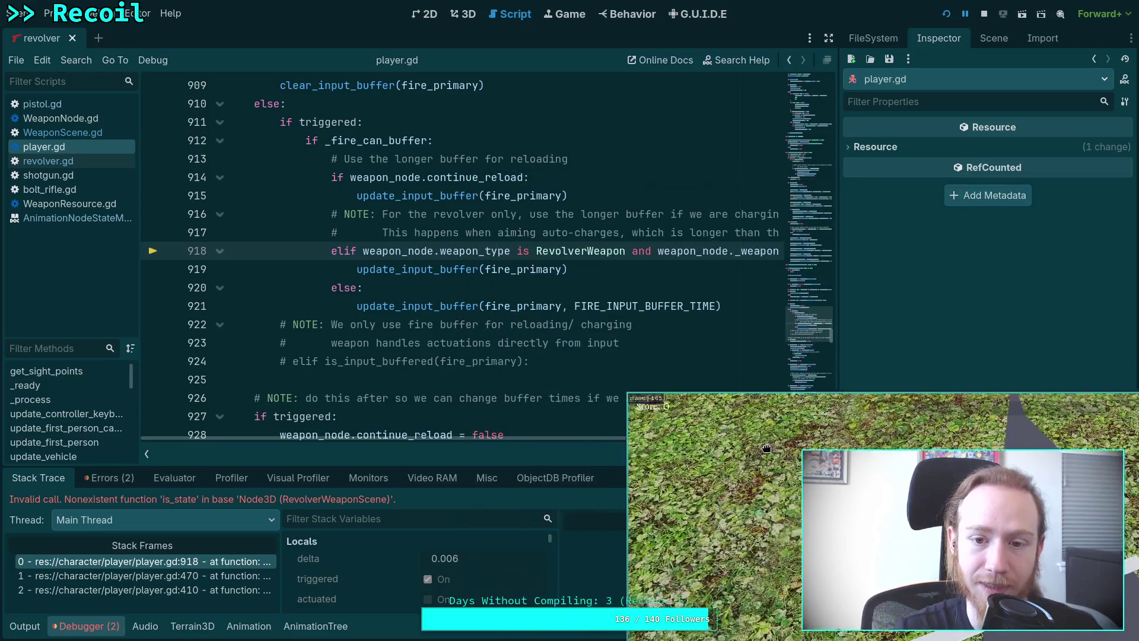
scroll(546, 345, up, 1)
mouse_move(528, 438)
mouse_down()
mouse_move(710, 443)
mouse_move(542, 439)
mouse_up()
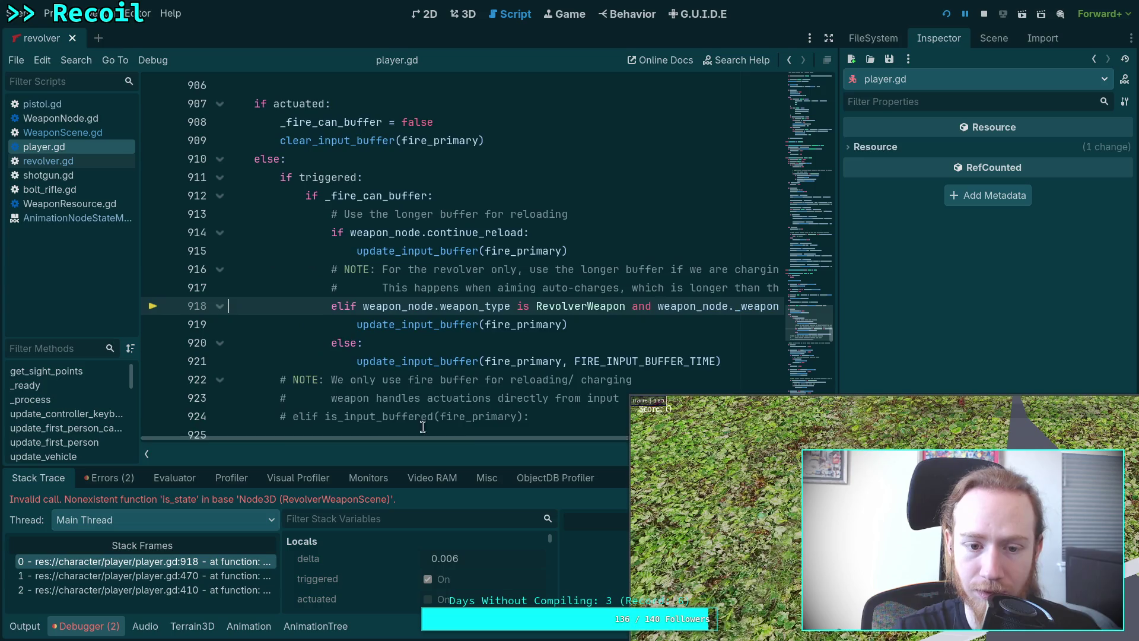
scroll(389, 354, up, 2)
scroll(285, 327, down, 3)
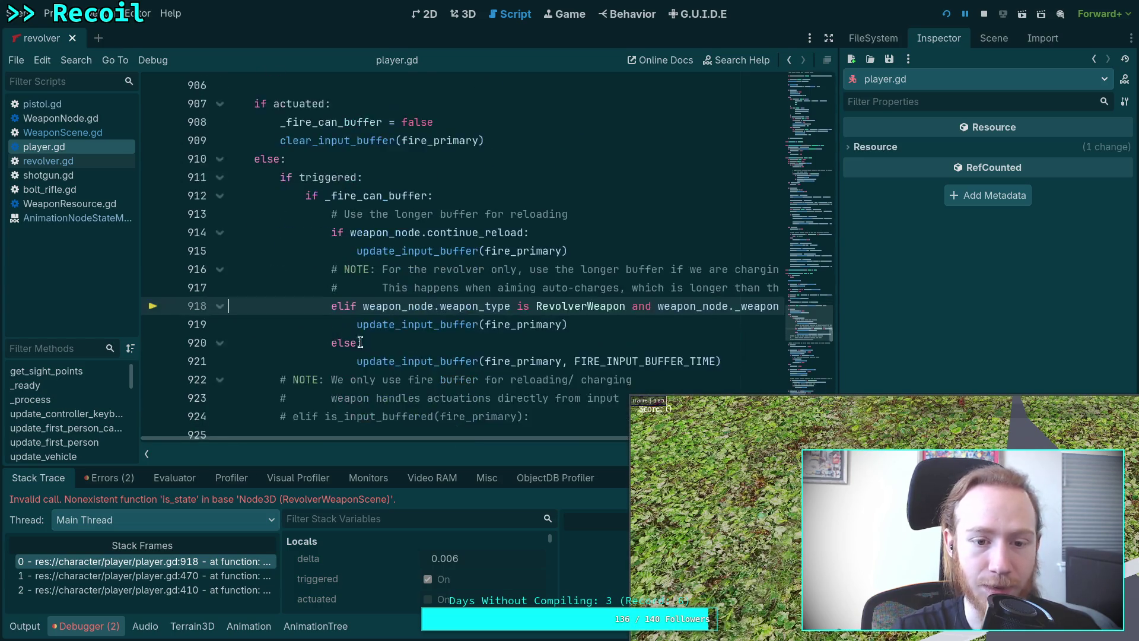
- Stop the debug session, collapse the Debugger and script list, and widen the code editor
click(982, 13)
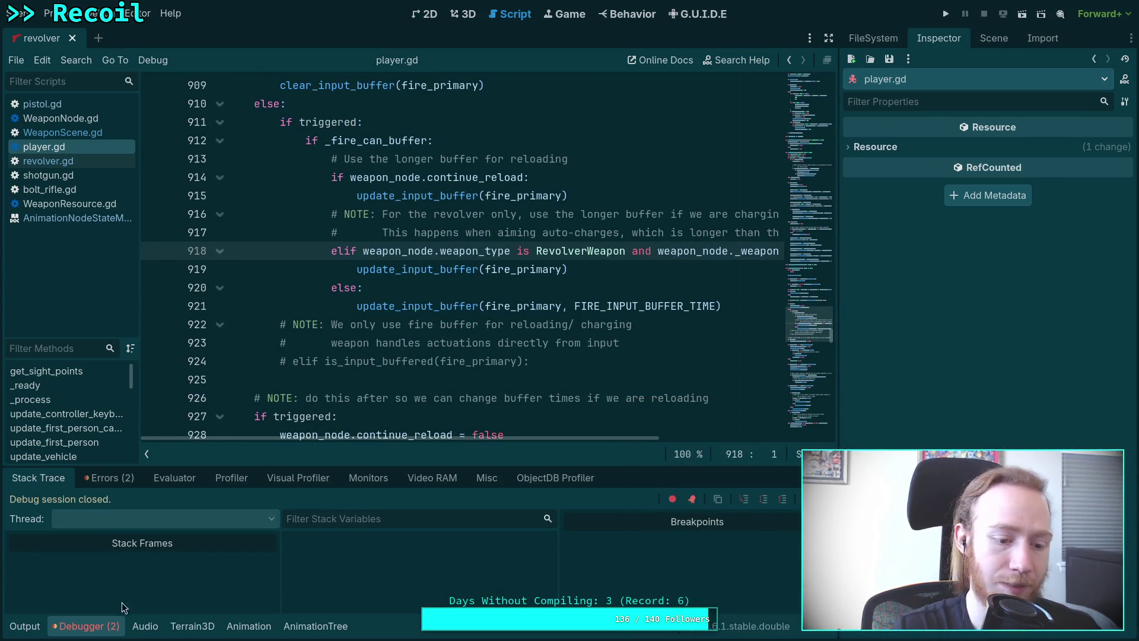
click(100, 627)
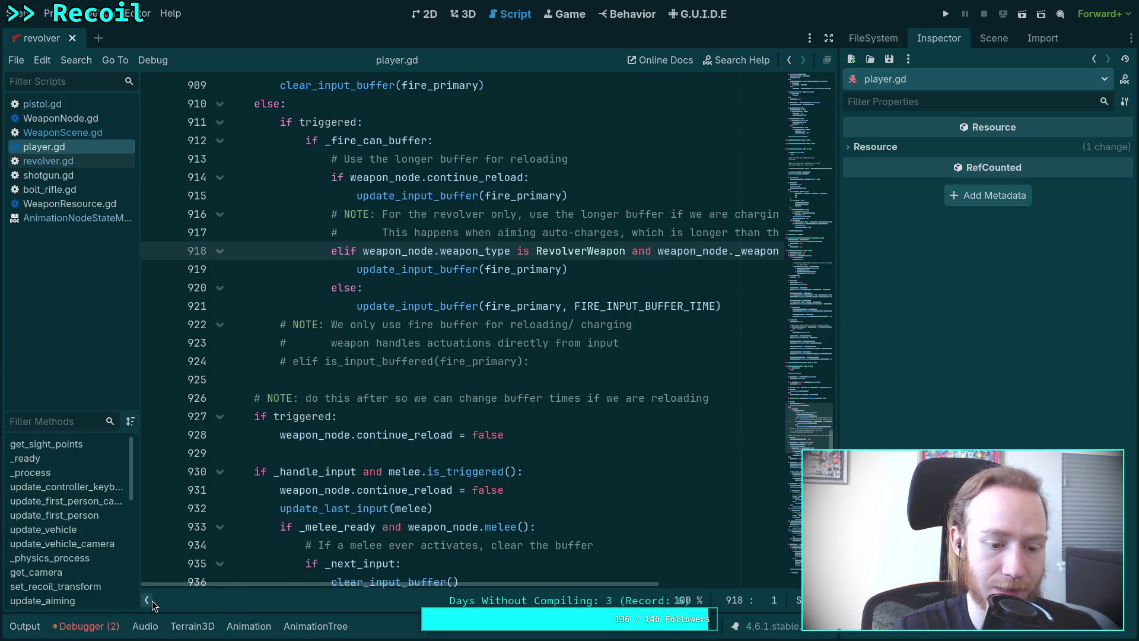
click(148, 600)
scroll(656, 563, up, 2)
scroll(696, 582, right, 3)
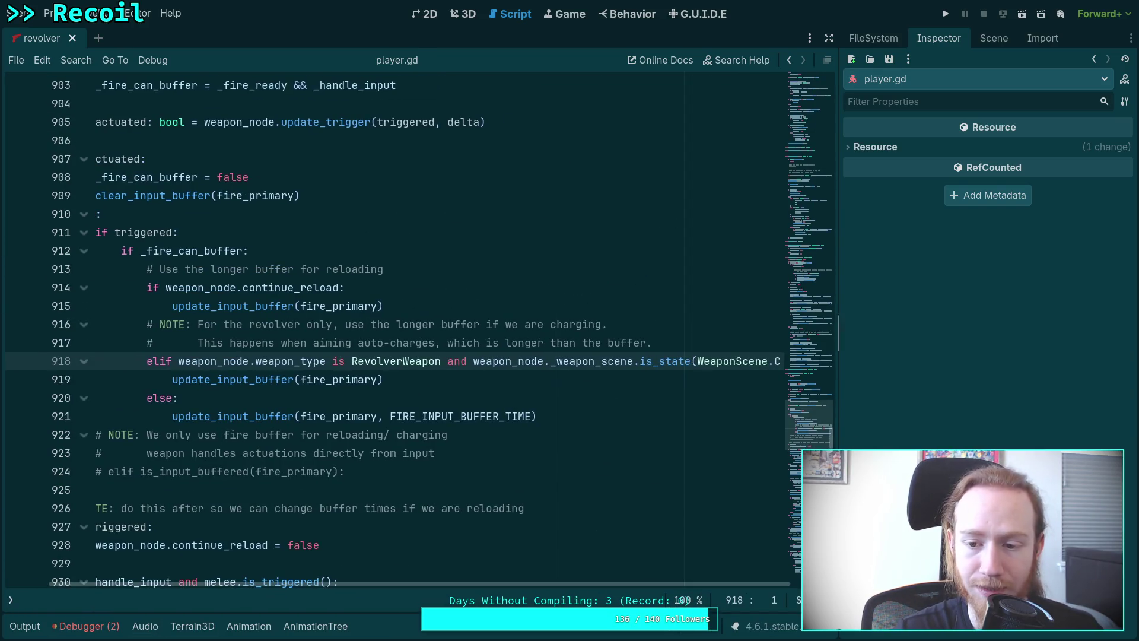
drag(838, 410, 1005, 410)
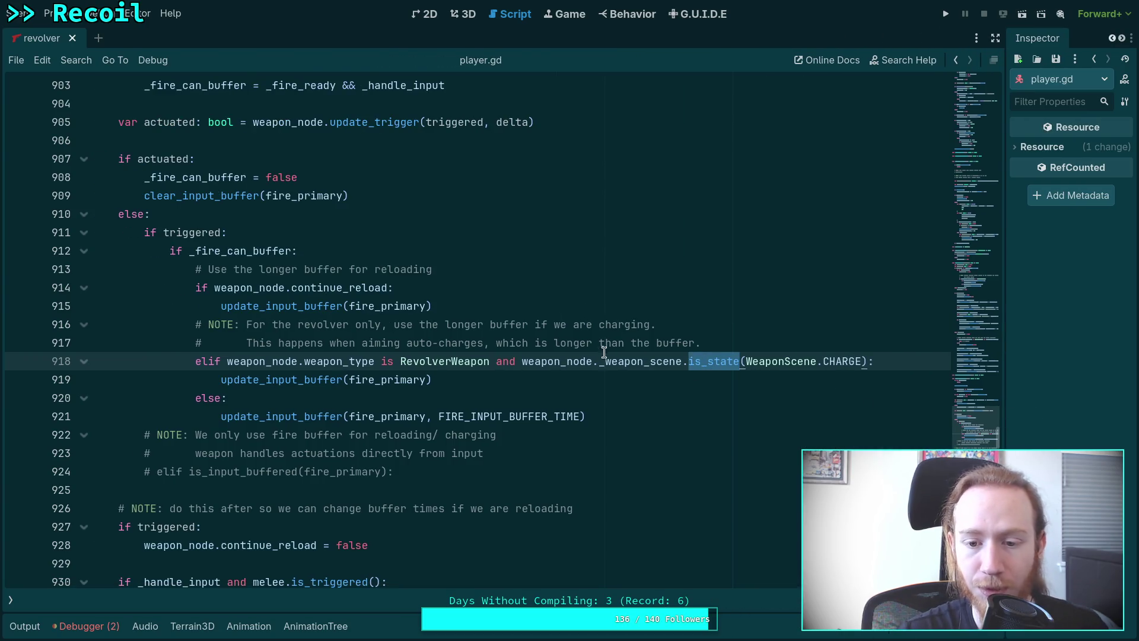
mouse_move(609, 362)
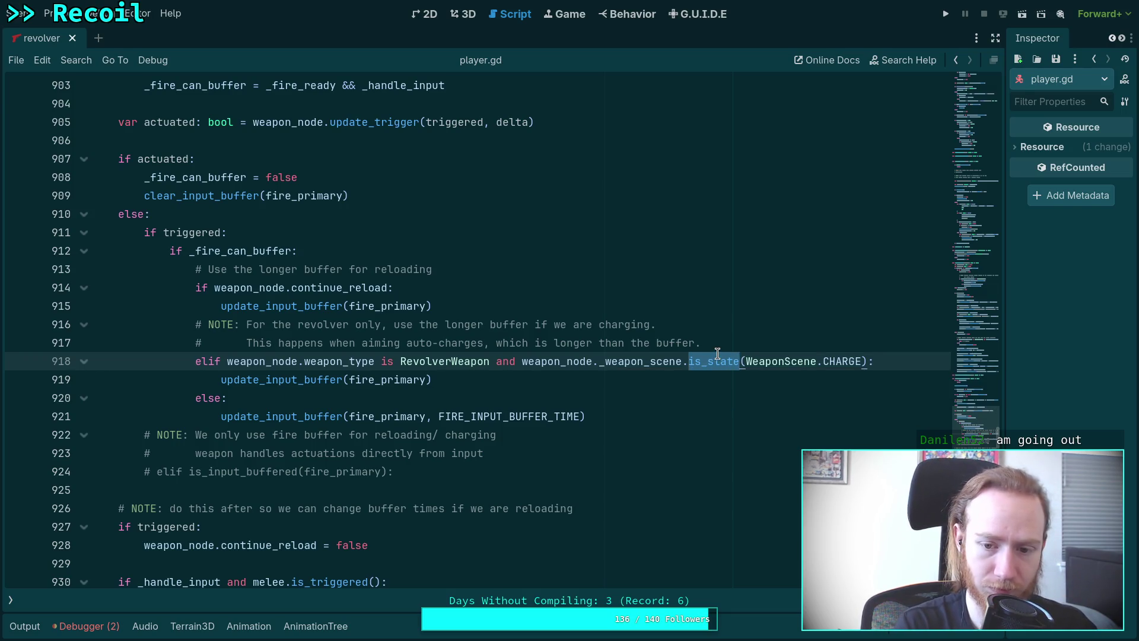
- Replace the is_state call on line 918 with _weapon_scene.state == WeaponScene.CHARGE and save
key(BackSpace)
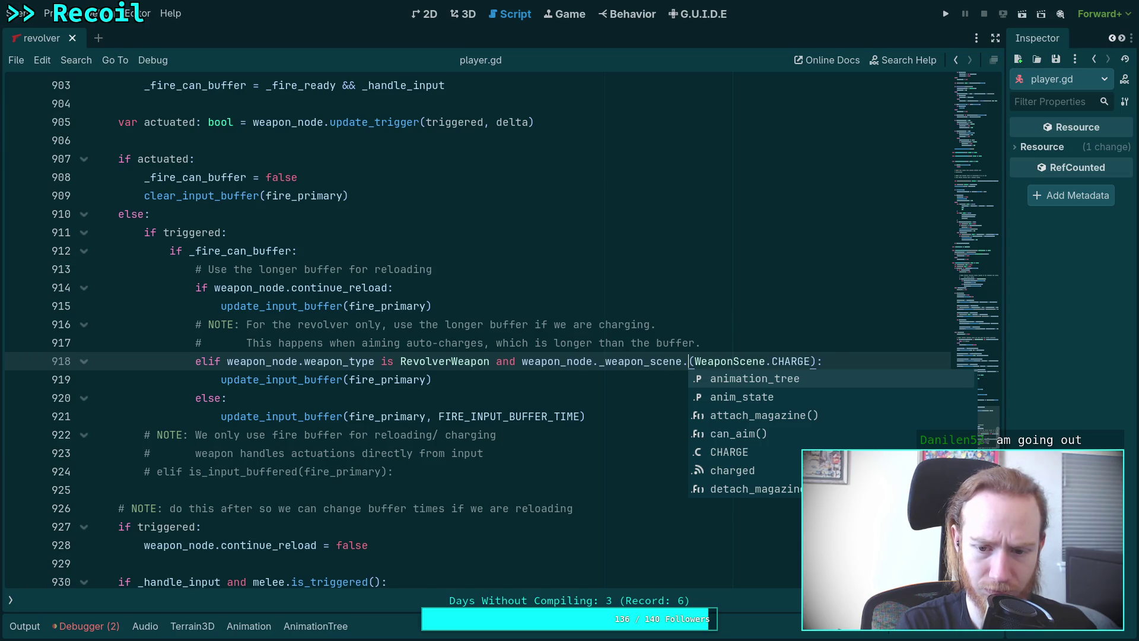
text(is)
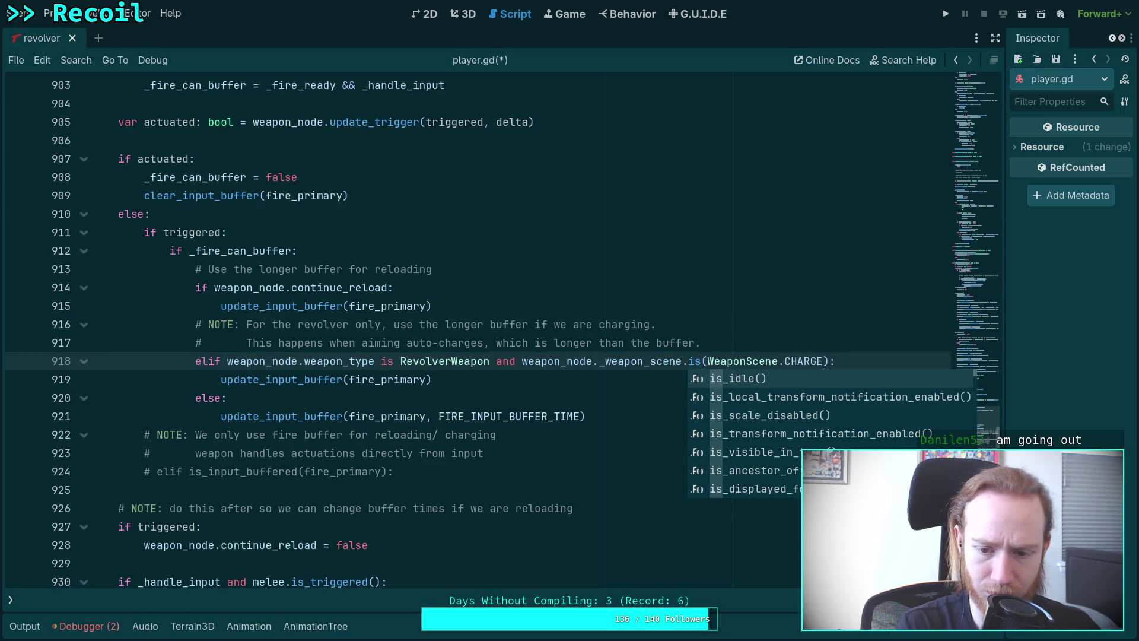
key(BackSpace)
key(BackSpace)
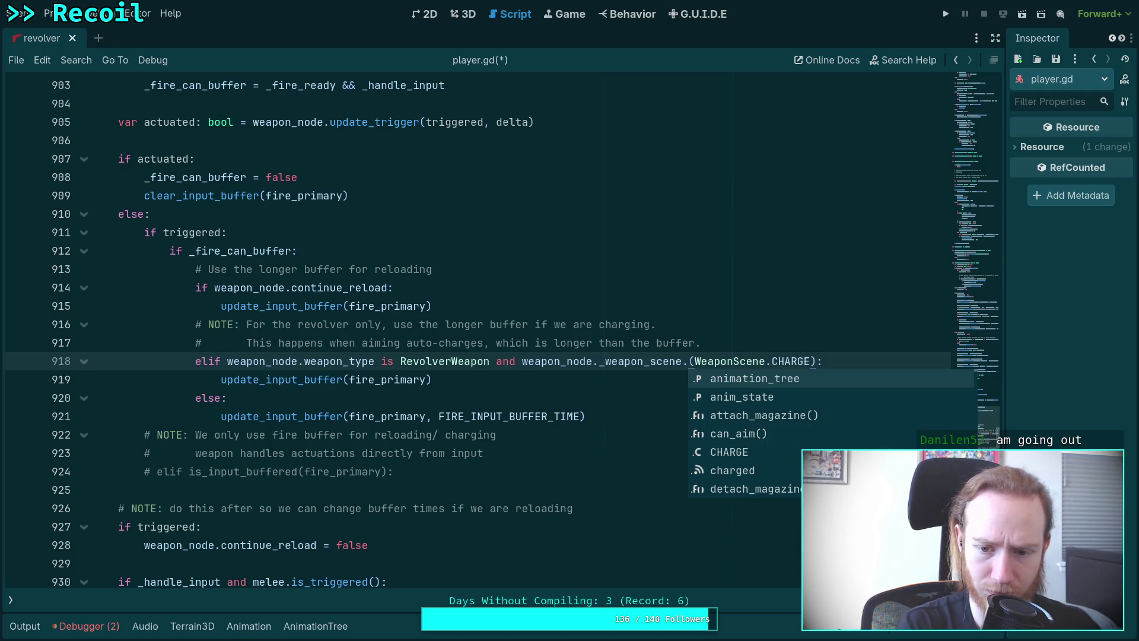
key(Down)
key(Down)
key(Down)
key(Down)
key(Down)
key(Down)
key(Down)
key(Down)
key(Down)
key(Down)
key(Down)
key(Down)
key(Down)
key(Down)
key(Down)
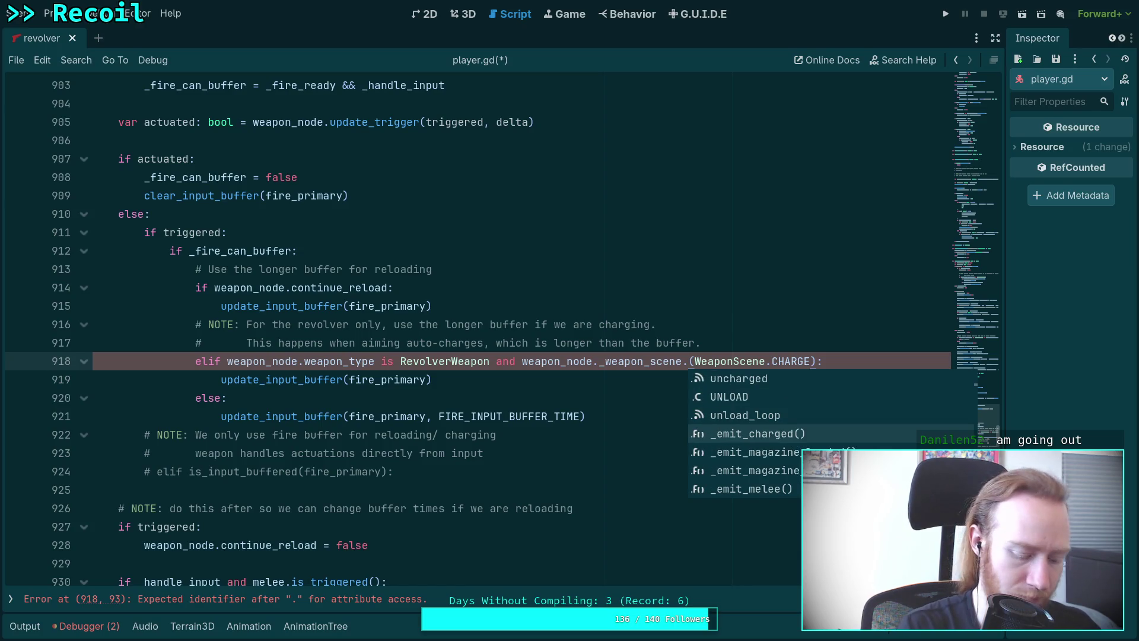
text(state =)
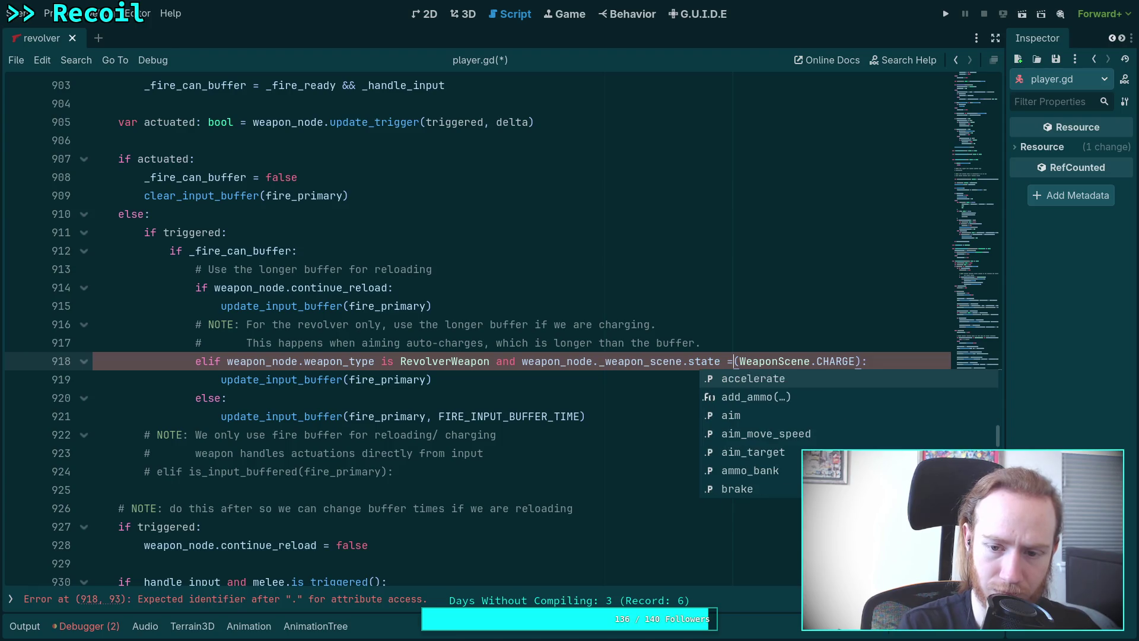
key(Right)
key(Right)
key(Right)
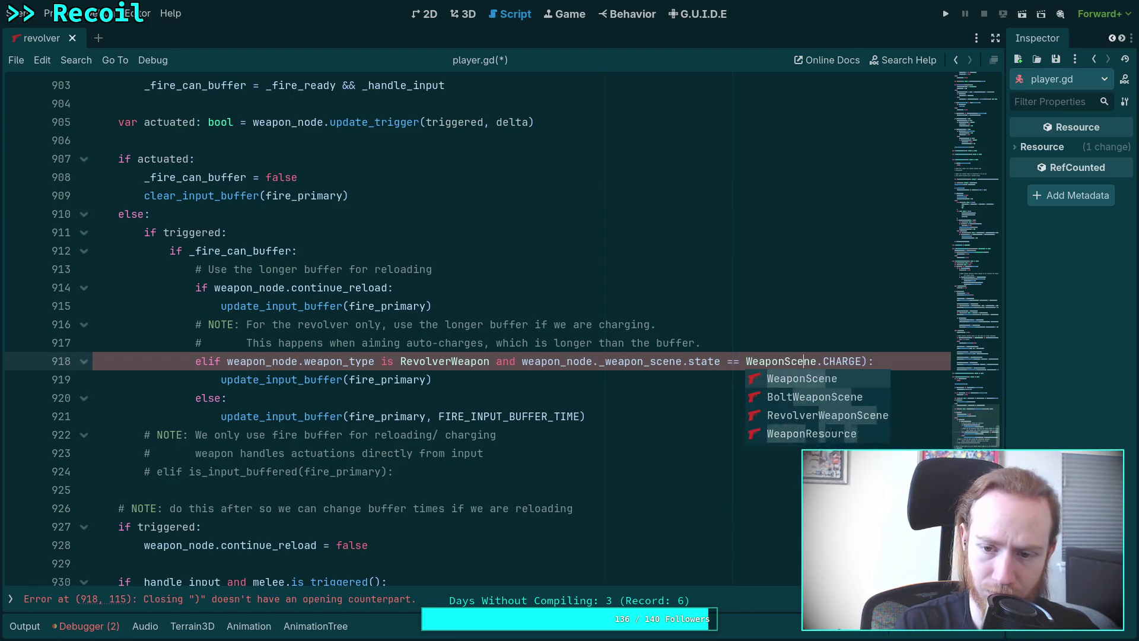
key(ctrl+s)
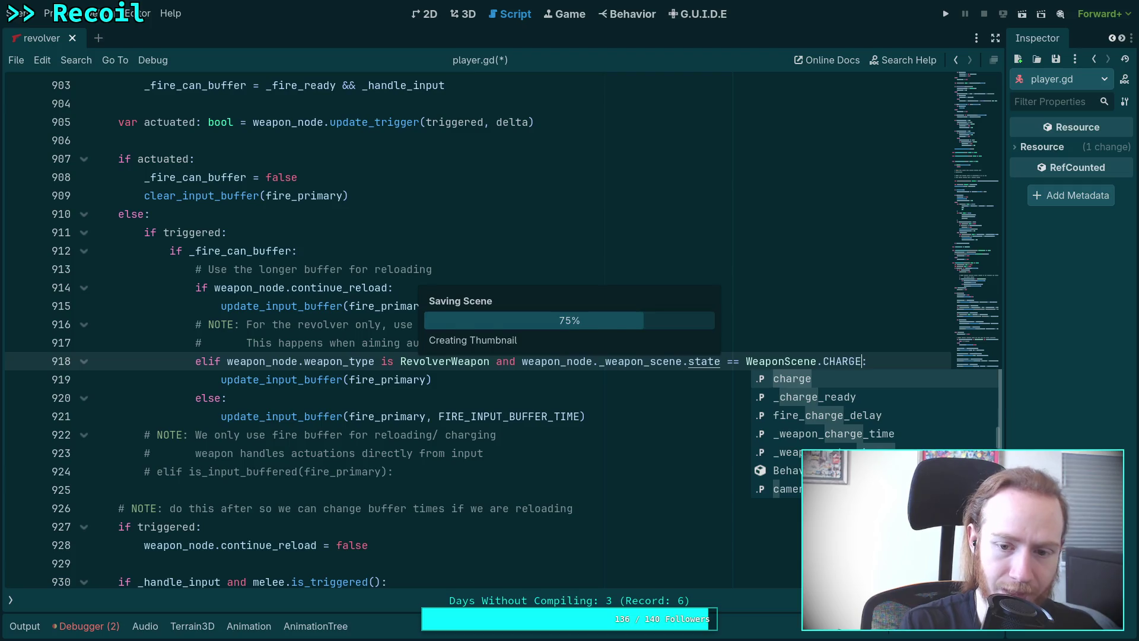
- Add a '# TODO: holy spaghetti fix this!' comment above the condition, save, and widen the Inspector
key(Escape)
key(Up)
key(Return)
text(# TODO: holy spaghetti fix this)
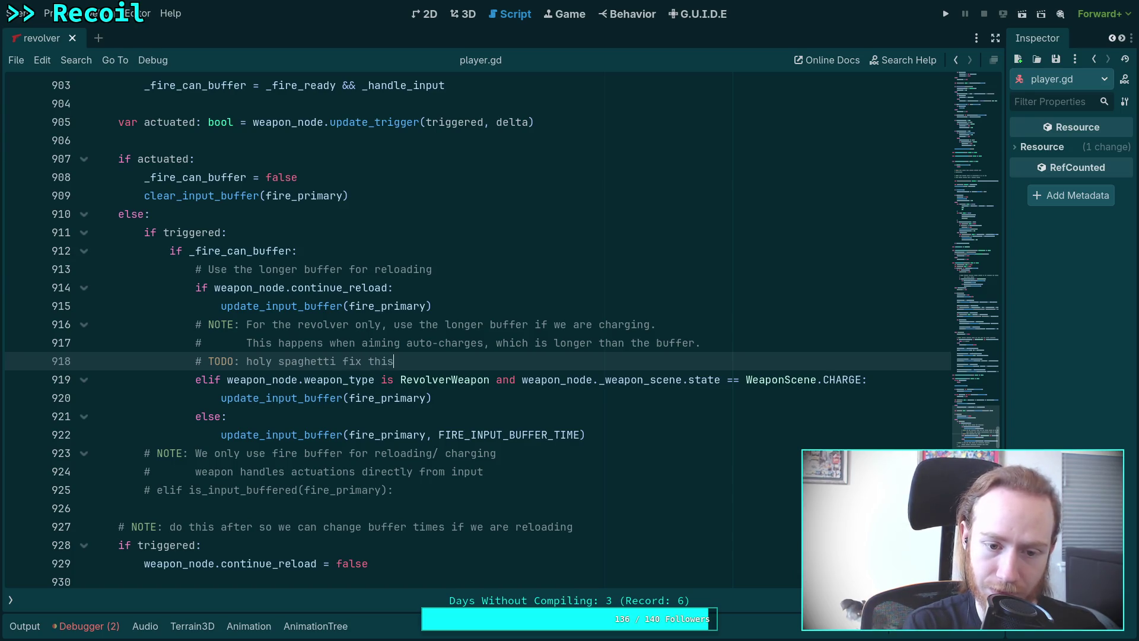
key(ctrl+s)
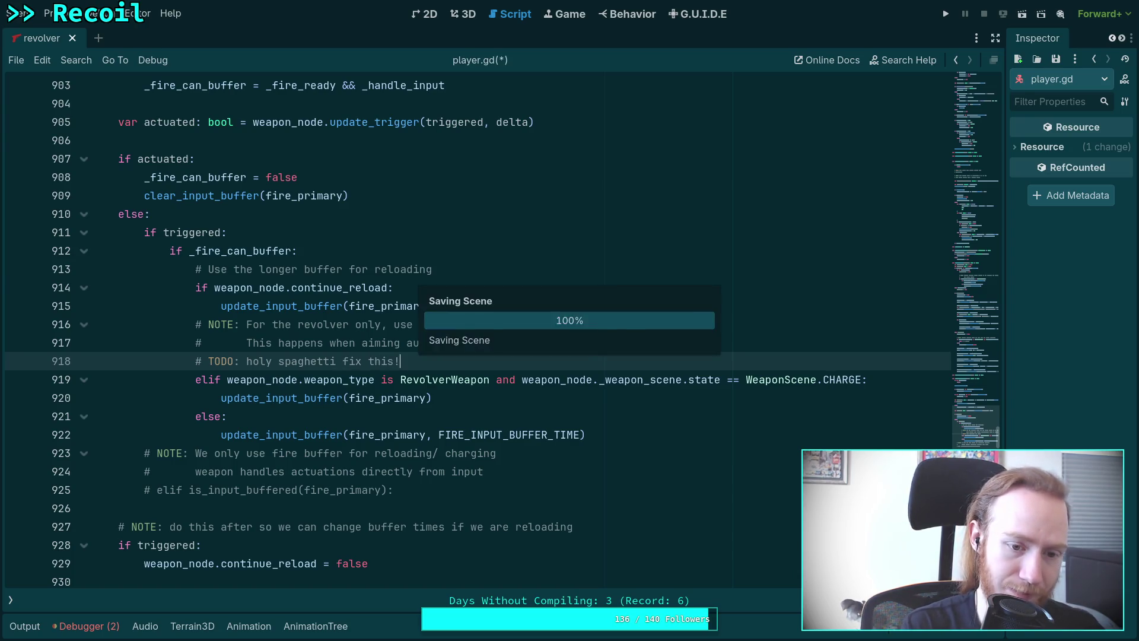
click(599, 398)
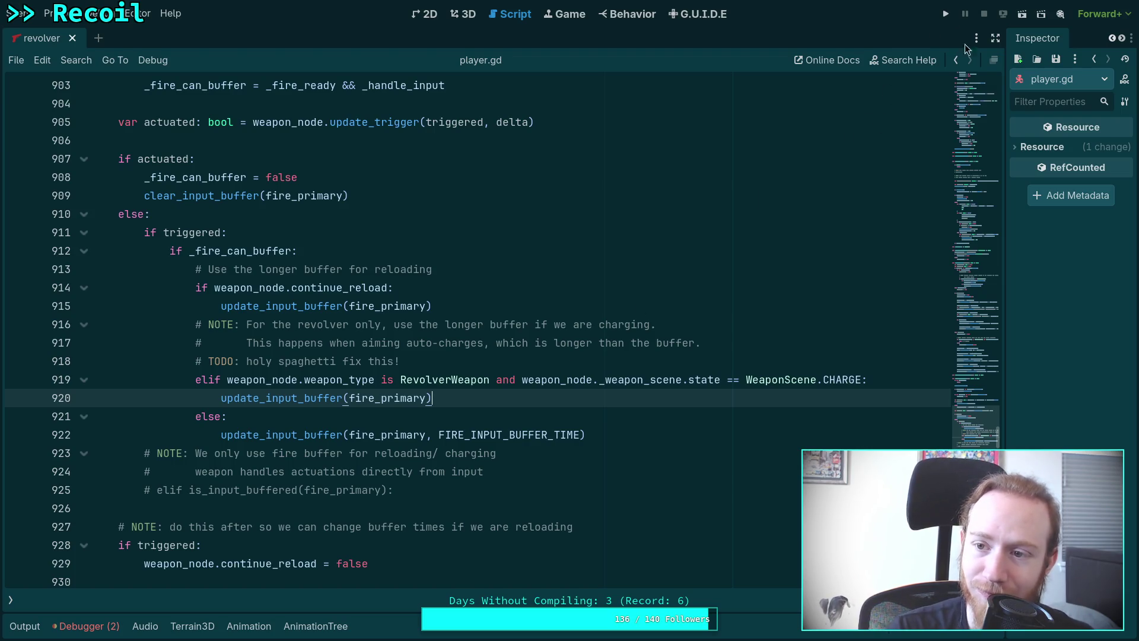
drag(1005, 166, 901, 193)
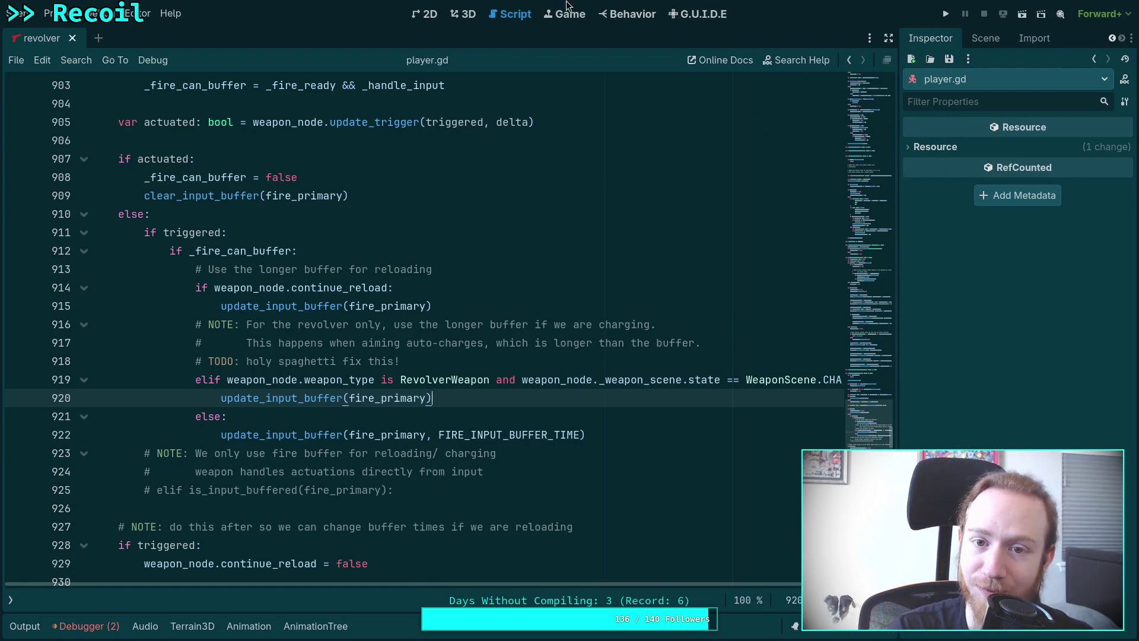
click(944, 16)
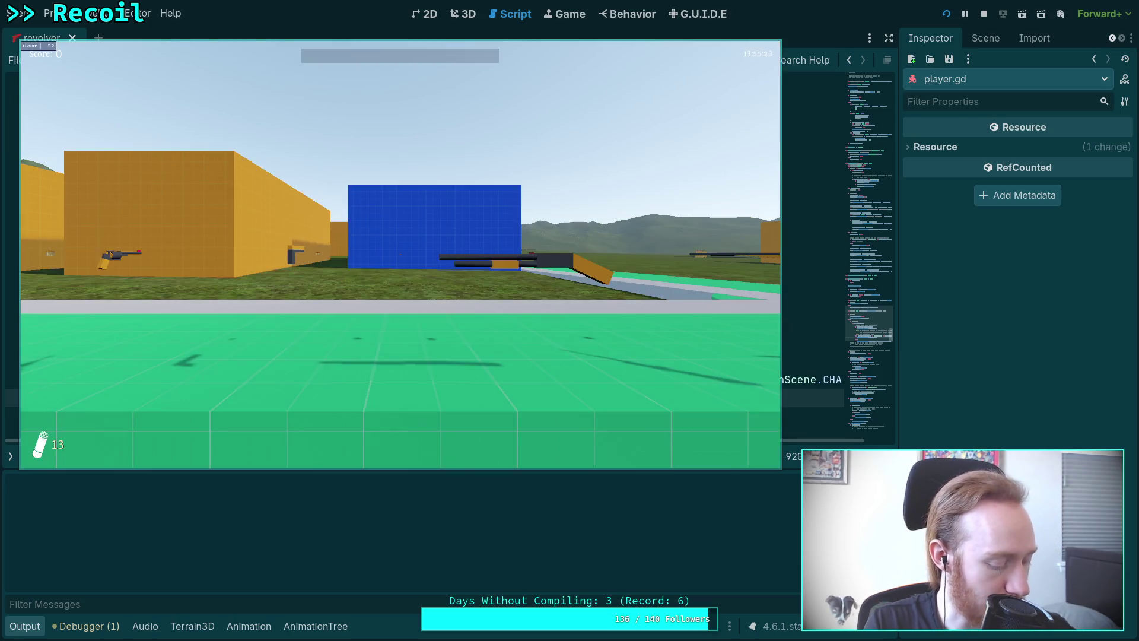
key(w)
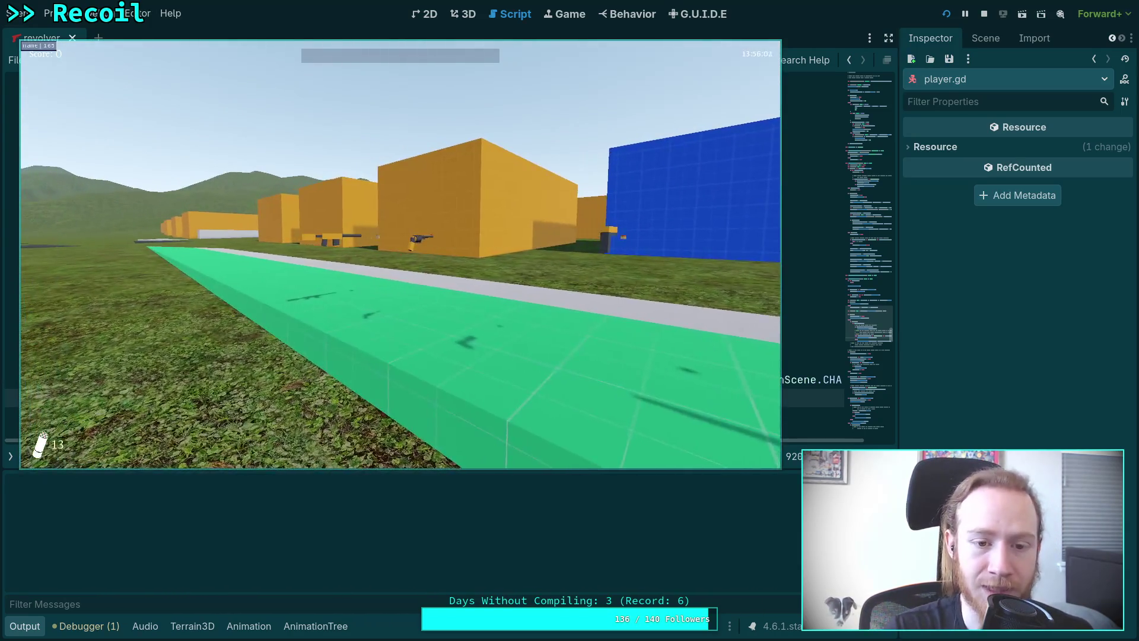
key(w)
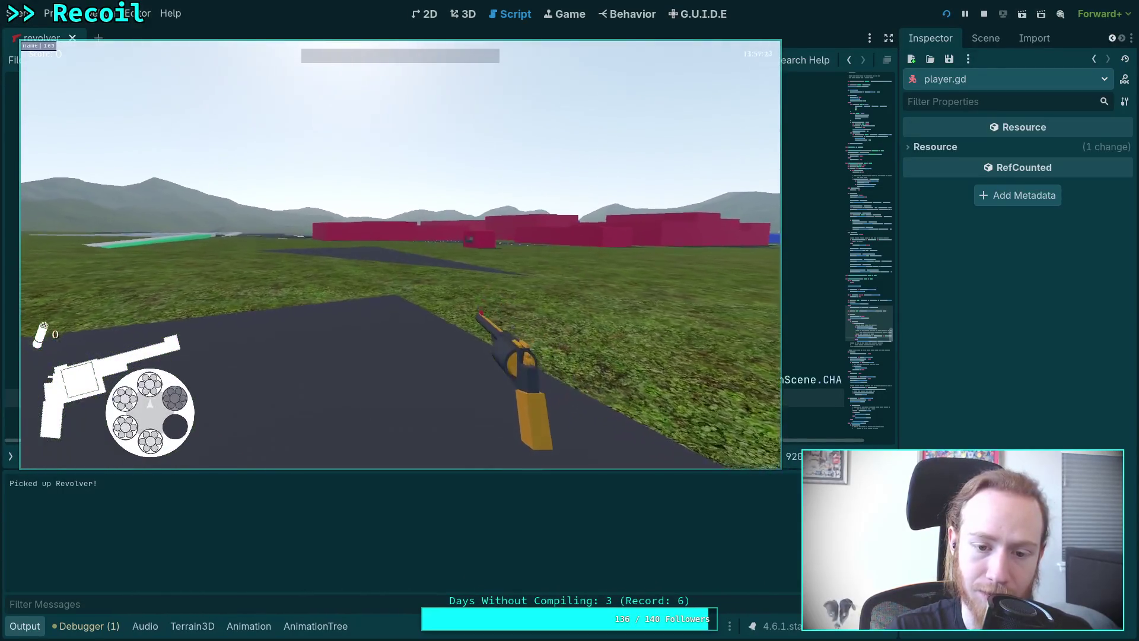
click(400, 255)
right_click(400, 255)
right_click(401, 255)
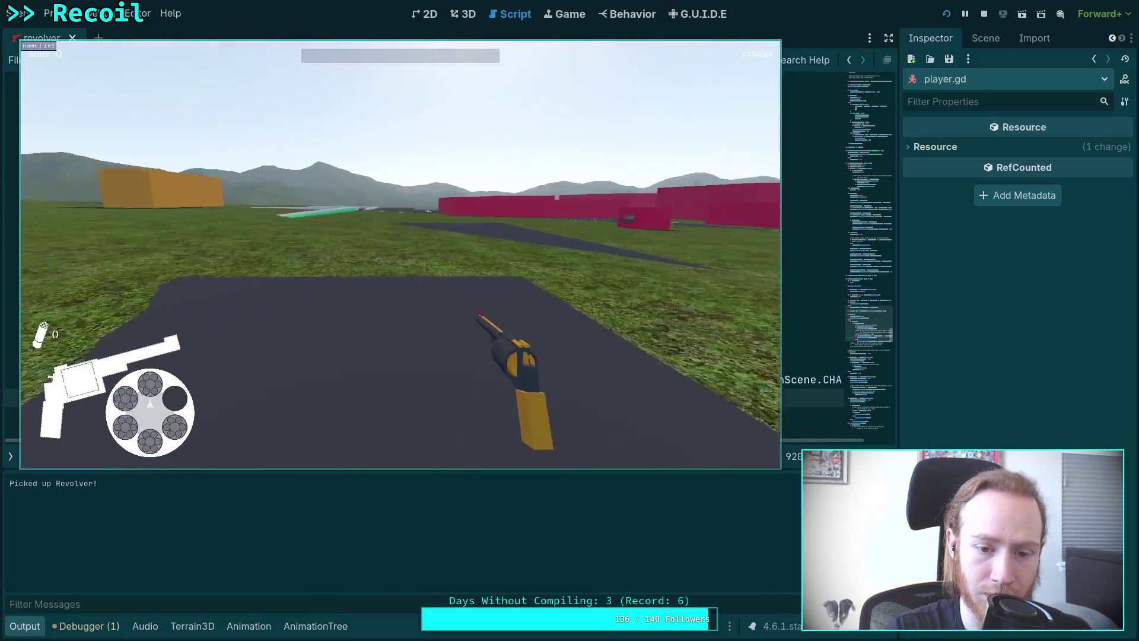
key(w)
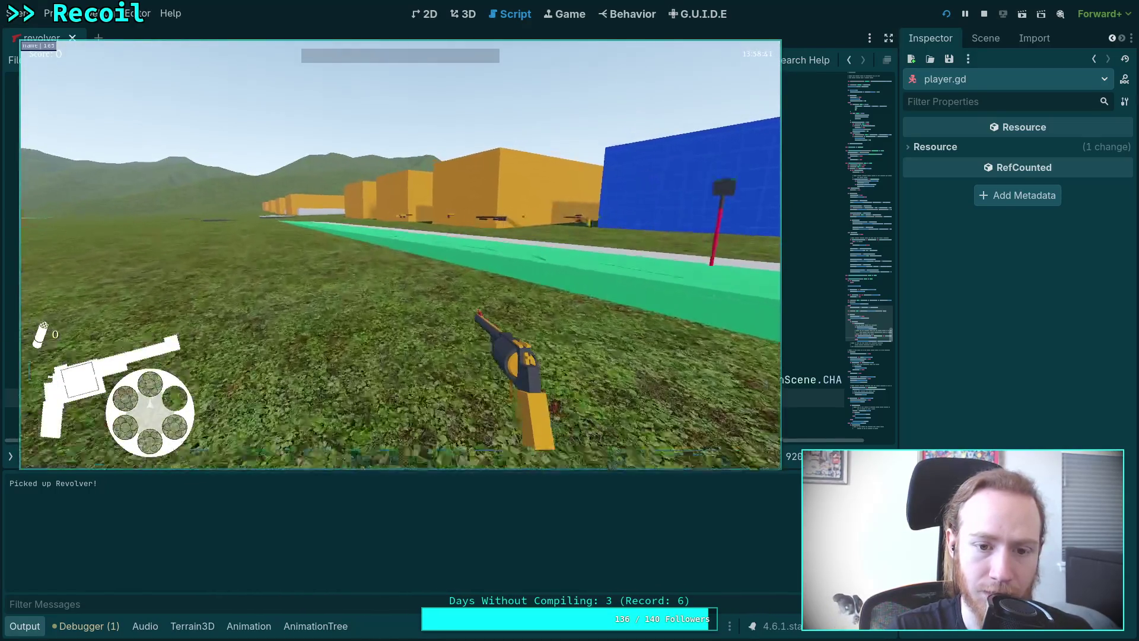
key(w)
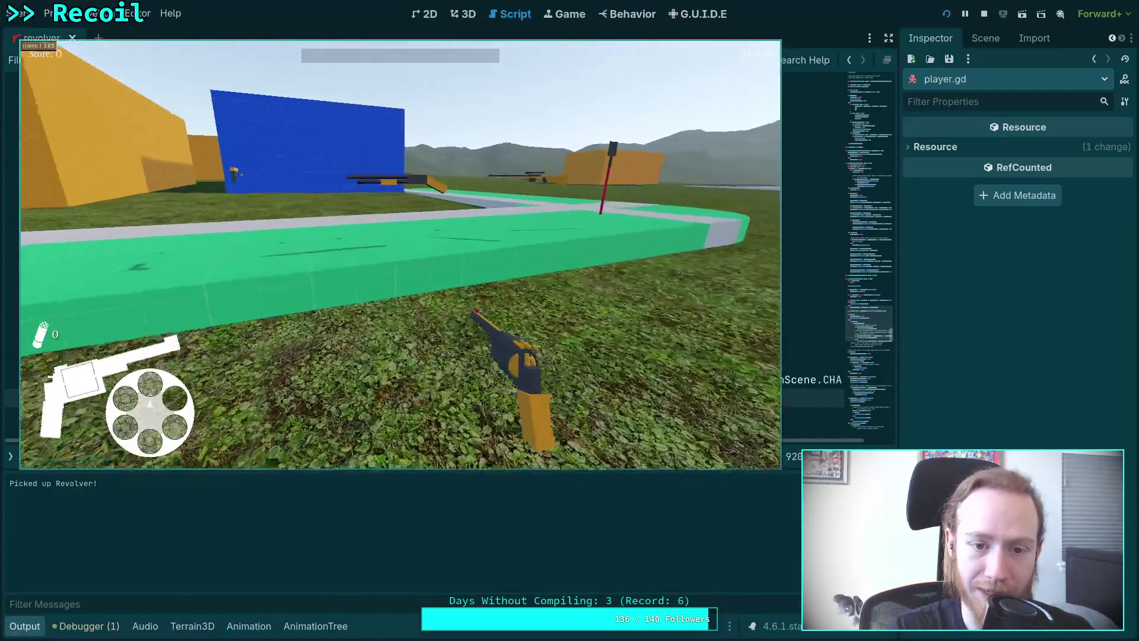
key(w)
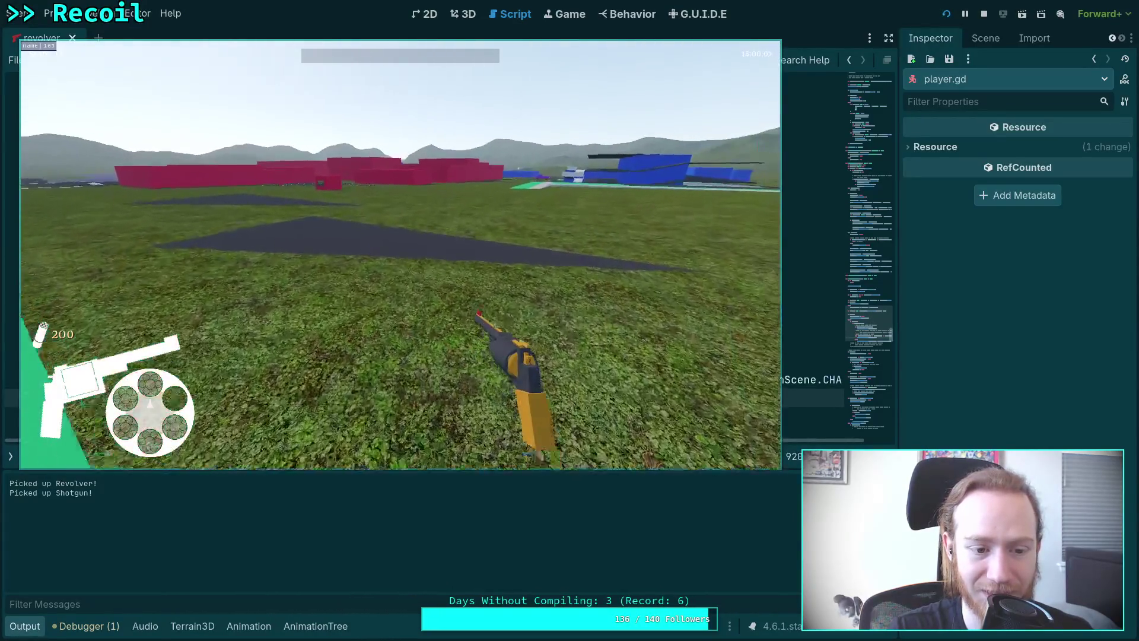
key(r)
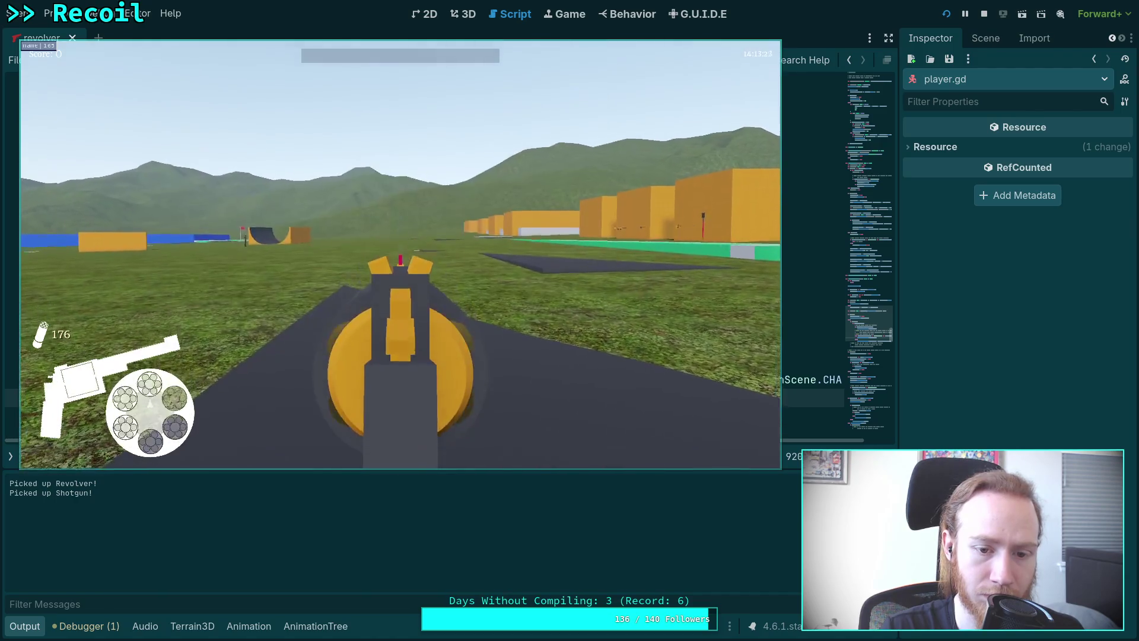
click(400, 255)
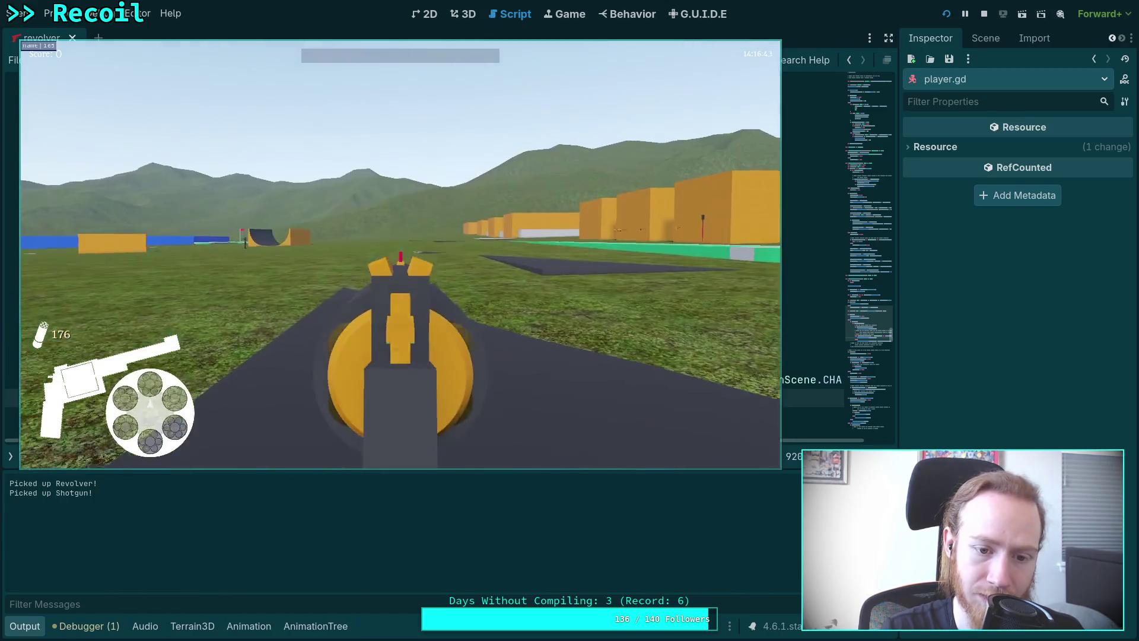
click(401, 255)
key(r)
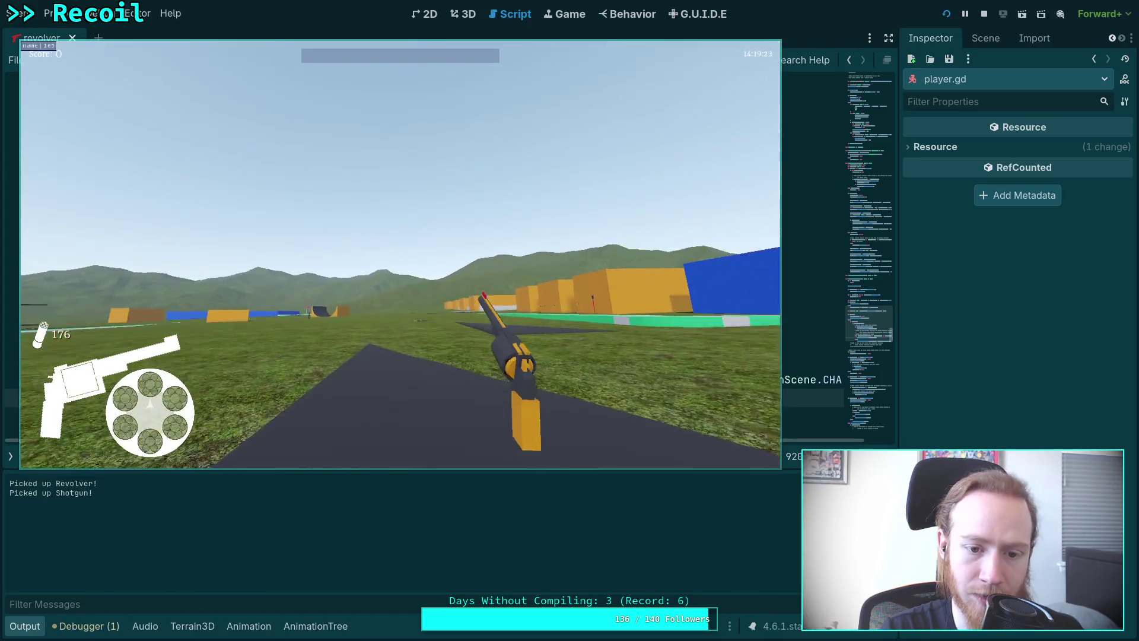
key(Escape)
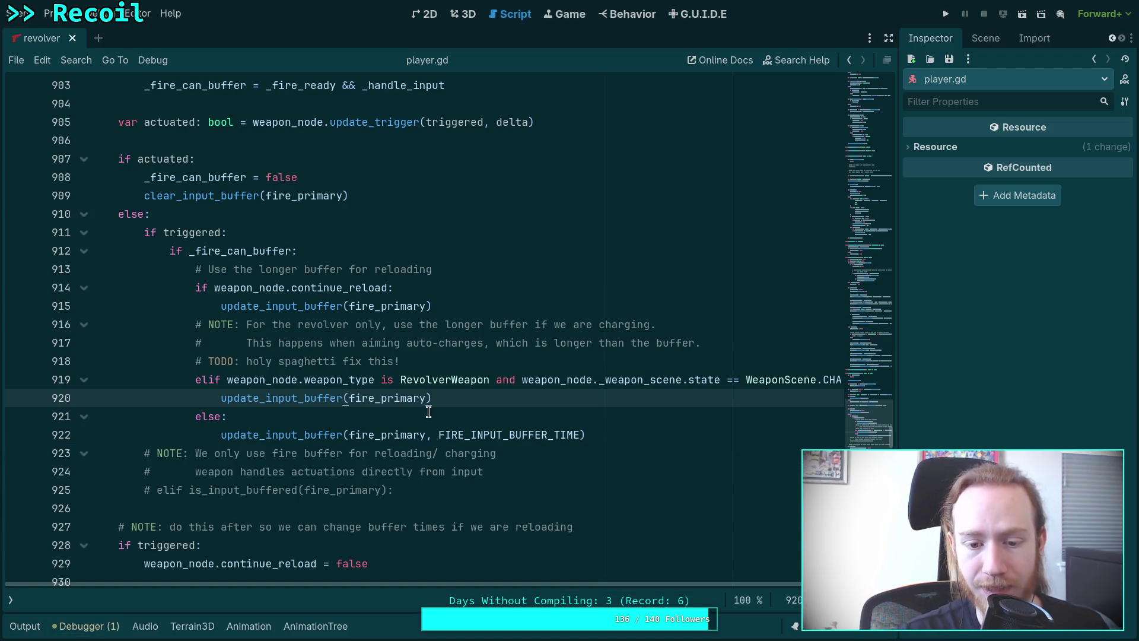
- Switch the script editor to revolver.gd and collapse the open scripts list
scroll(415, 380, down, 3)
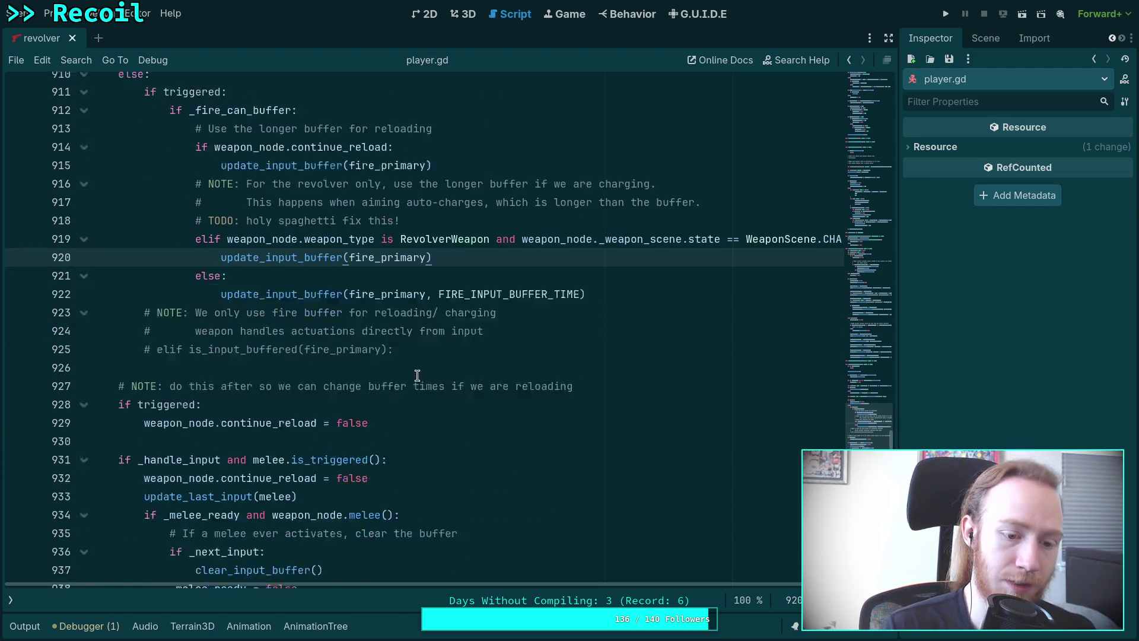
click(10, 602)
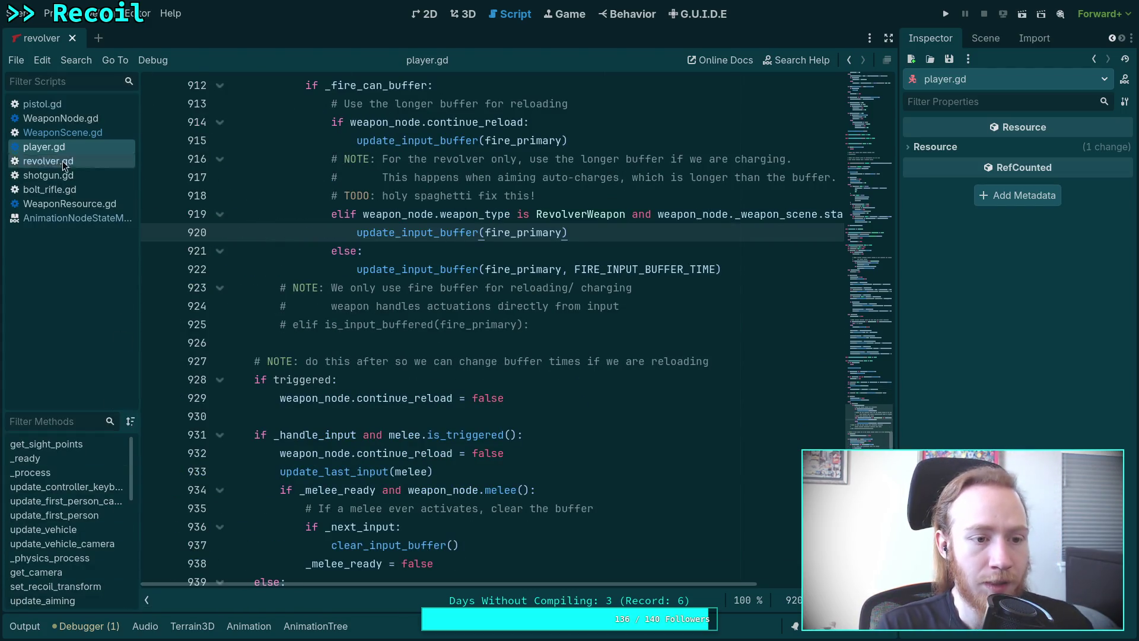
click(81, 164)
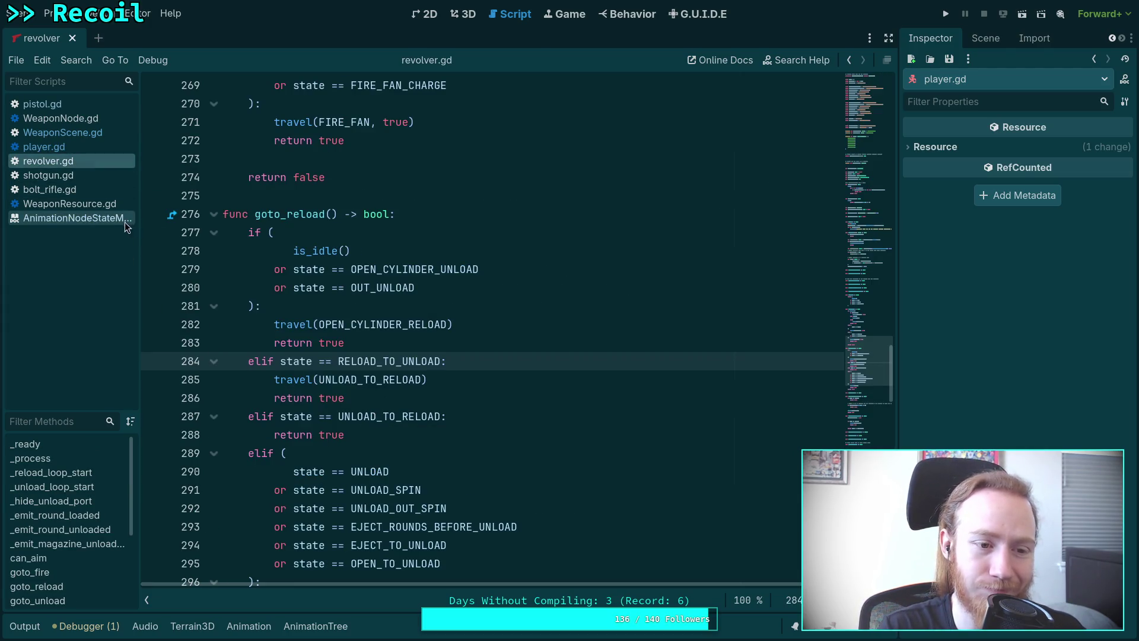
click(146, 600)
click(372, 399)
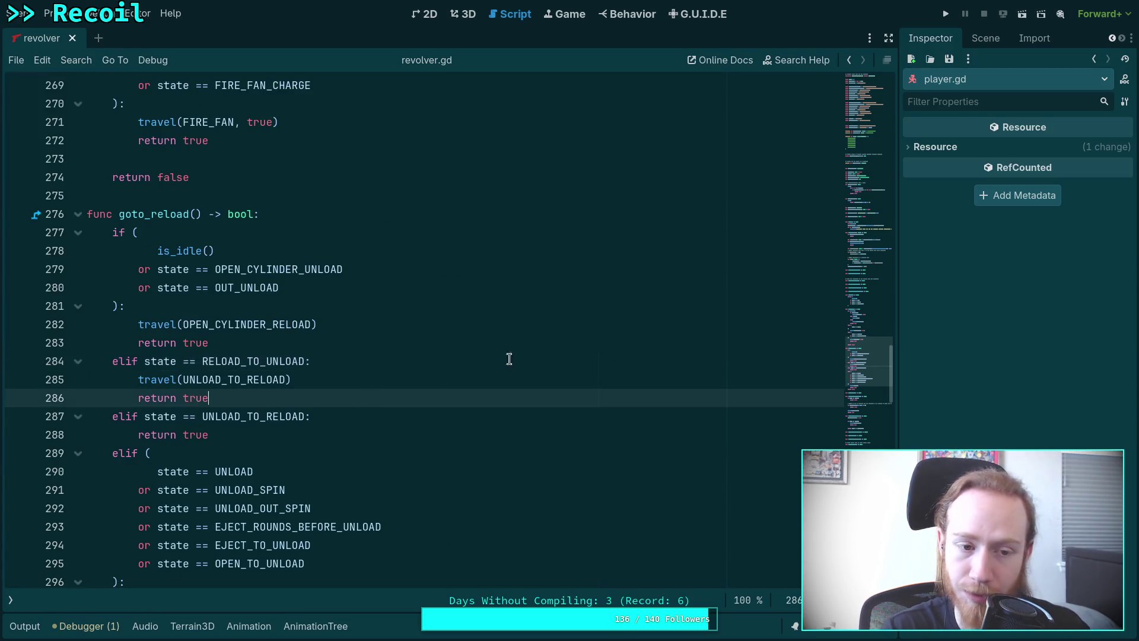
- Widen the right dock and browse the FileSystem to the revolver weapon data folder
drag(938, 332, 885, 332)
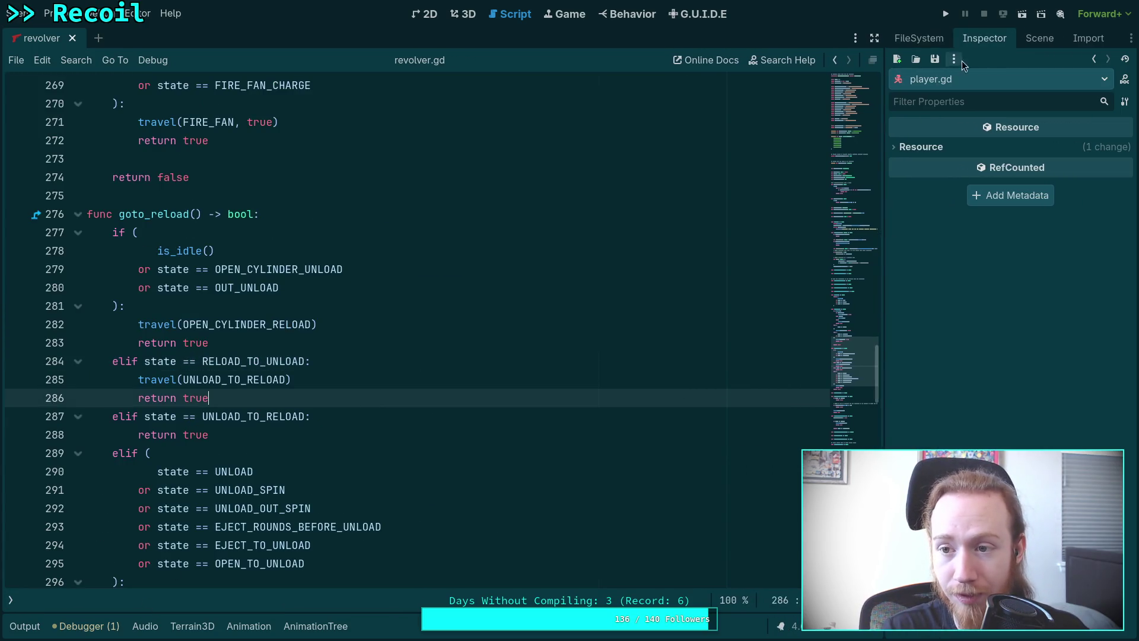
click(1039, 38)
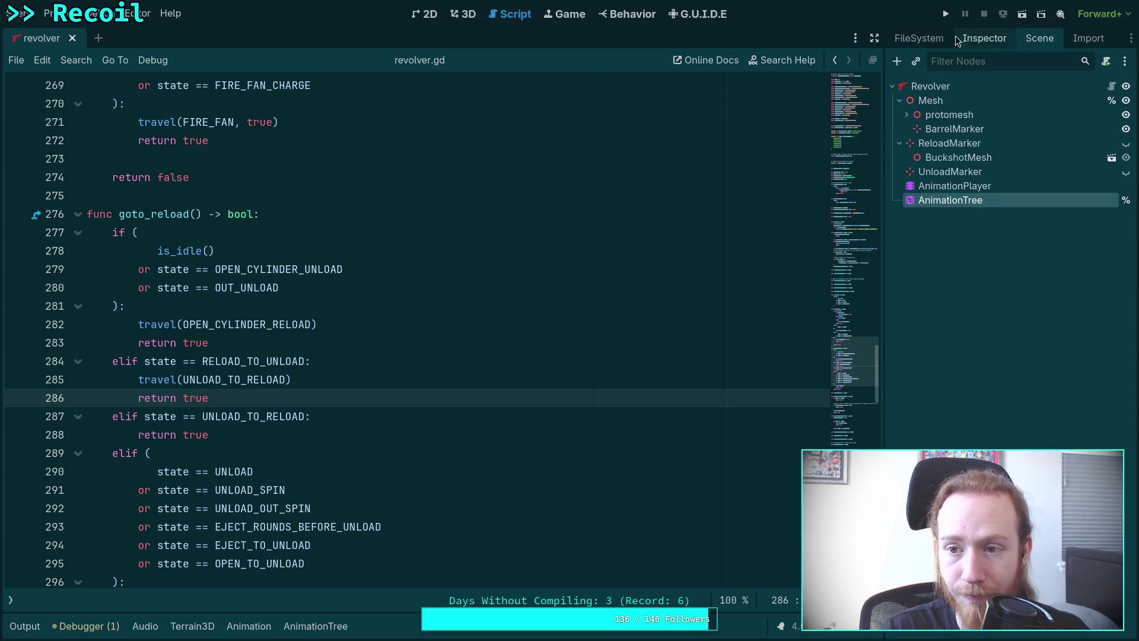
click(923, 38)
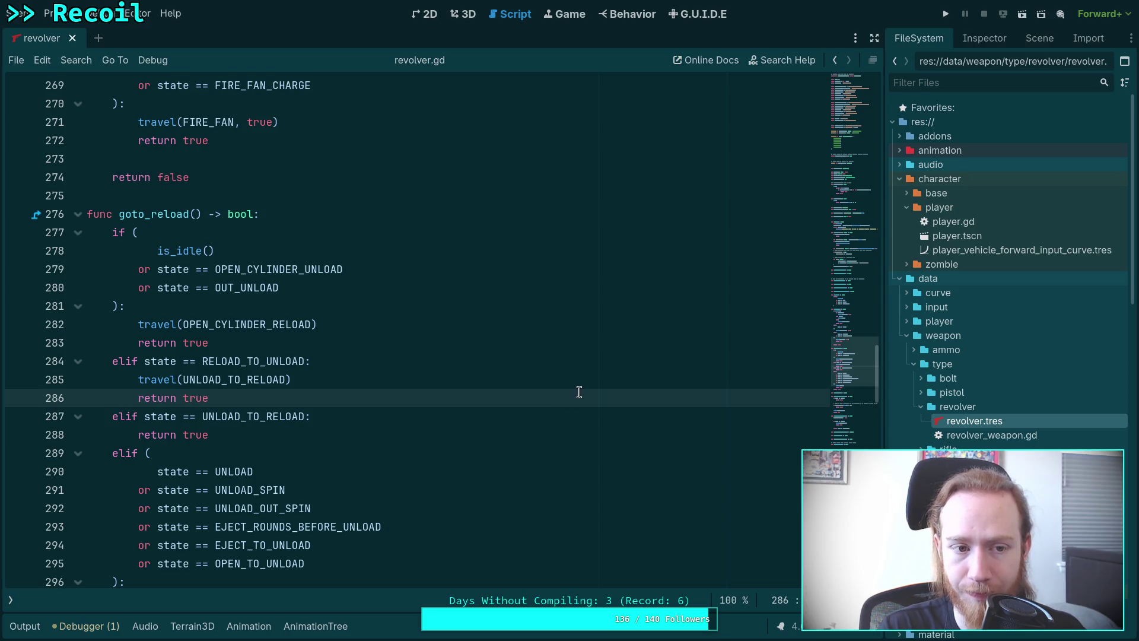
scroll(579, 392, up, 4)
scroll(579, 392, up, 4)
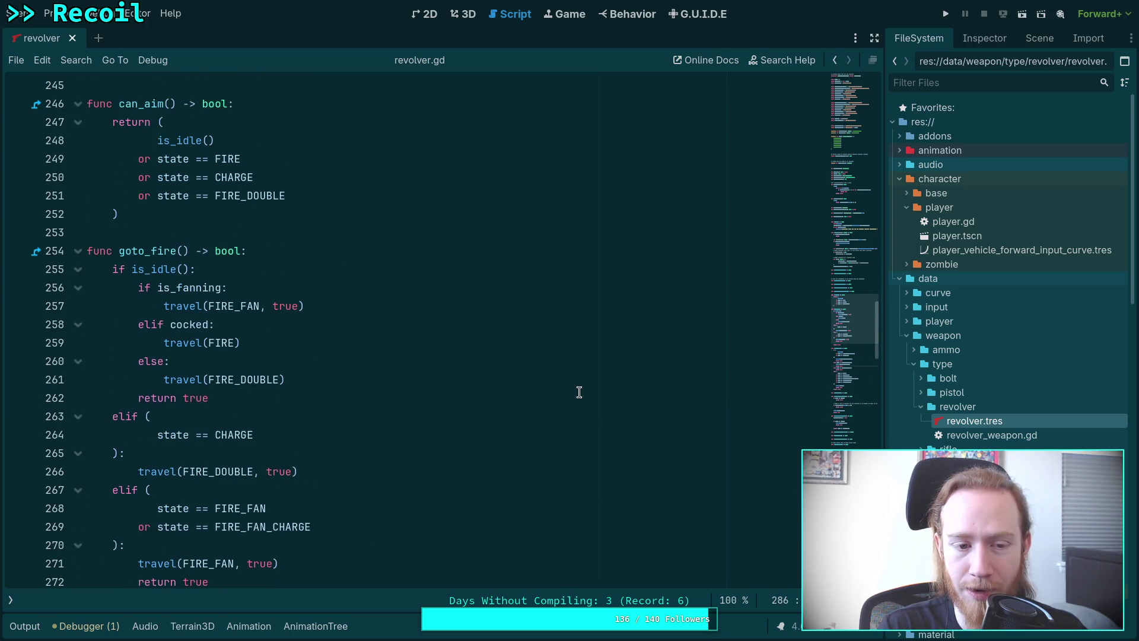
scroll(579, 392, down, 2)
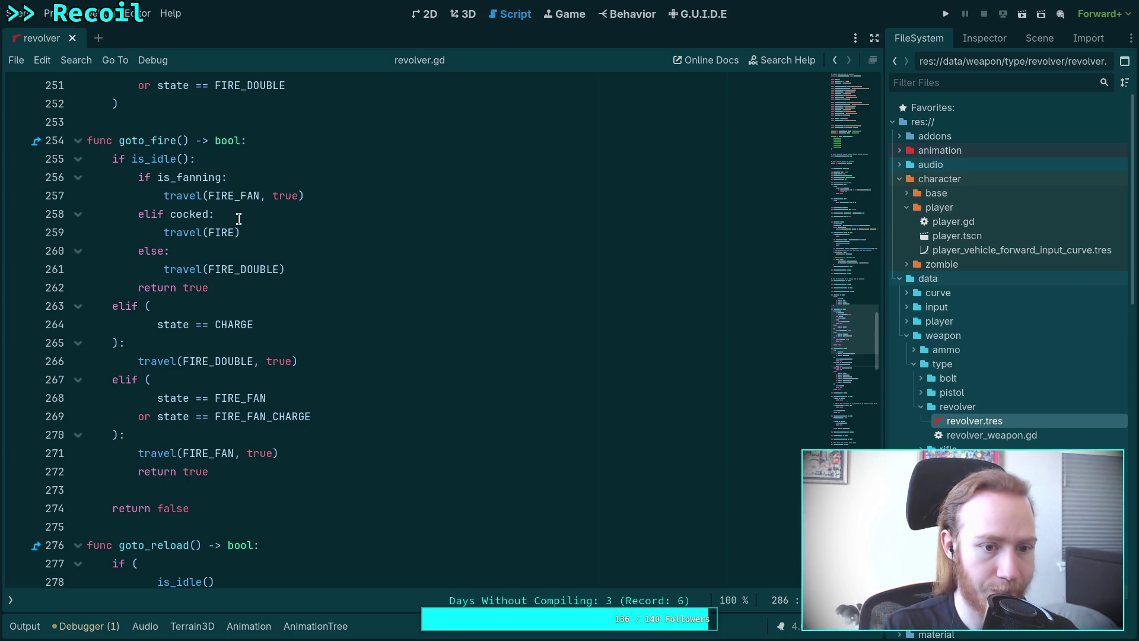
- Add print('single!') under the elif cocked branch and a double! print to the next goto_fire branch
click(244, 219)
key(Return)
text(p)
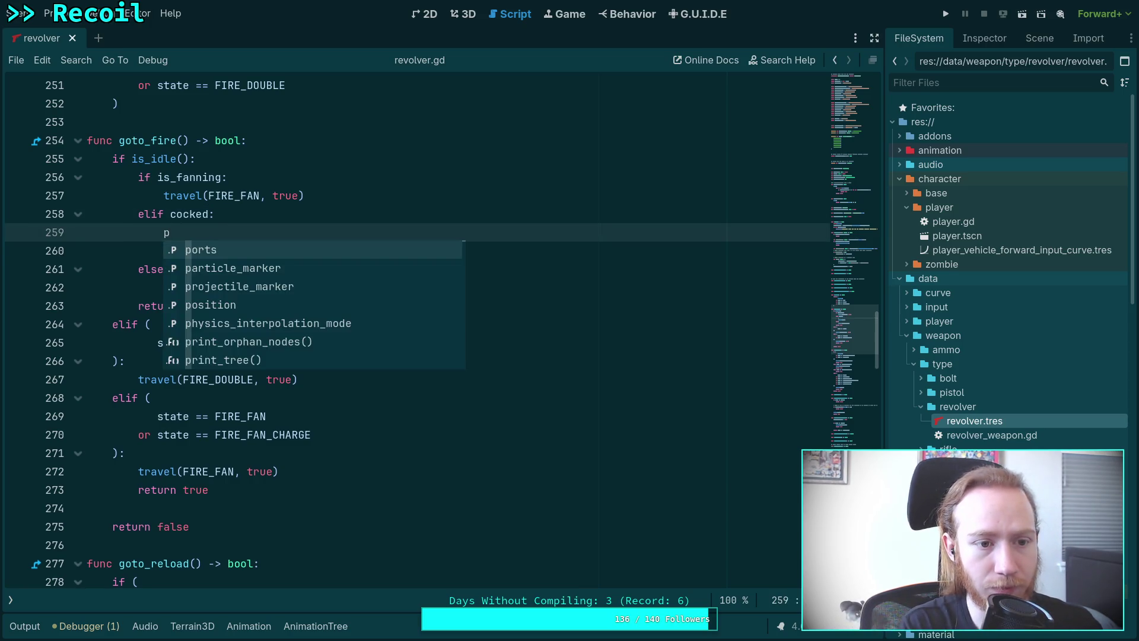
text(rint('fast)
key(BackSpace)
key(BackSpace)
key(BackSpace)
text(singl)
text(e!'))
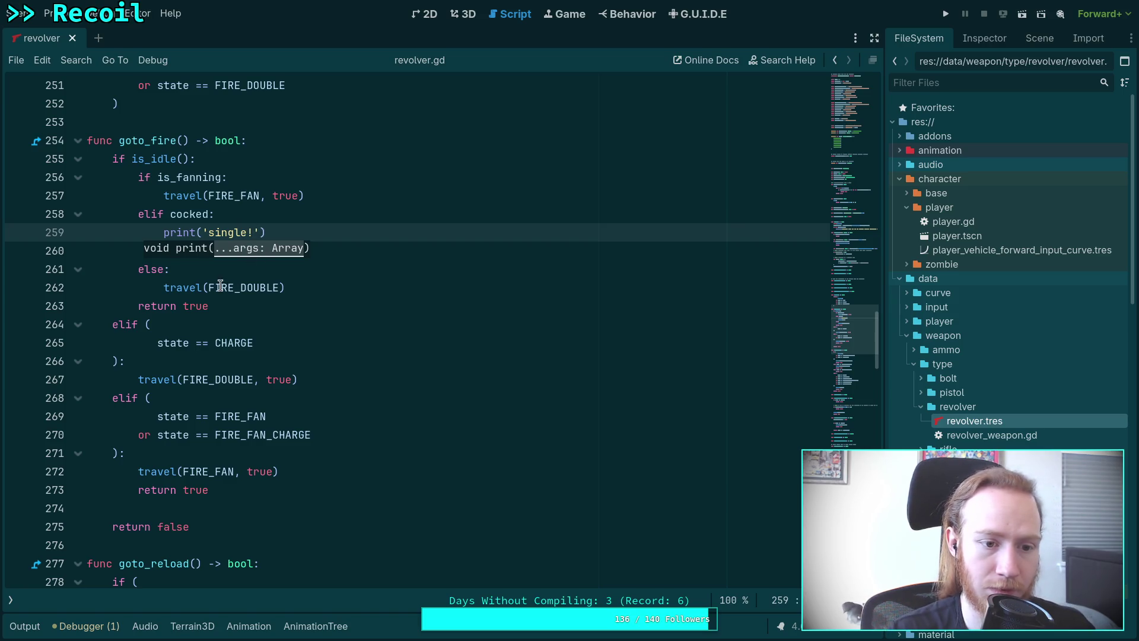
text(!)
key(Return)
text(travel(FIRE))
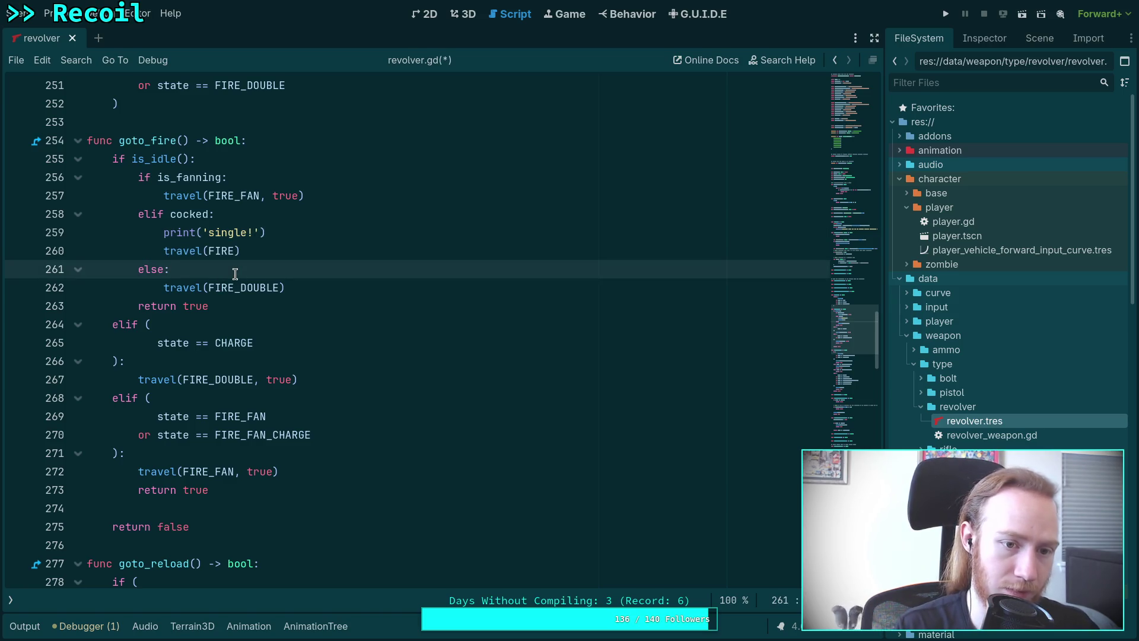
click(168, 232)
text(double!)
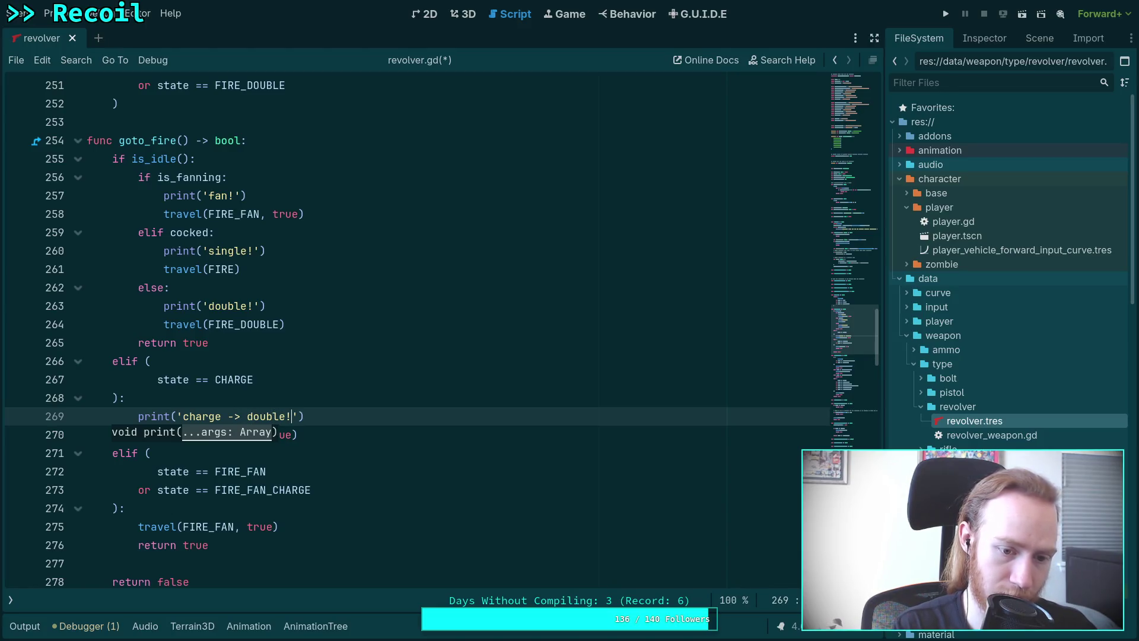
- Add print('fast fan!') to the fan branch, save revolver.gd, and run the project
key(Down)
key(Down)
key(Down)
key(Down)
key(Down)
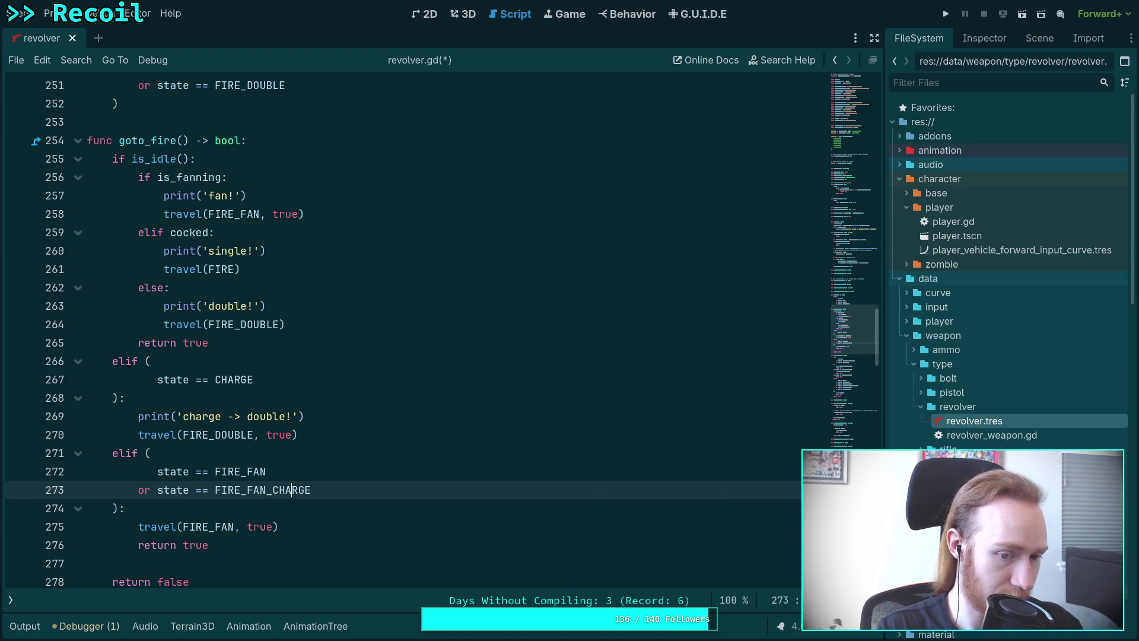
key(Up)
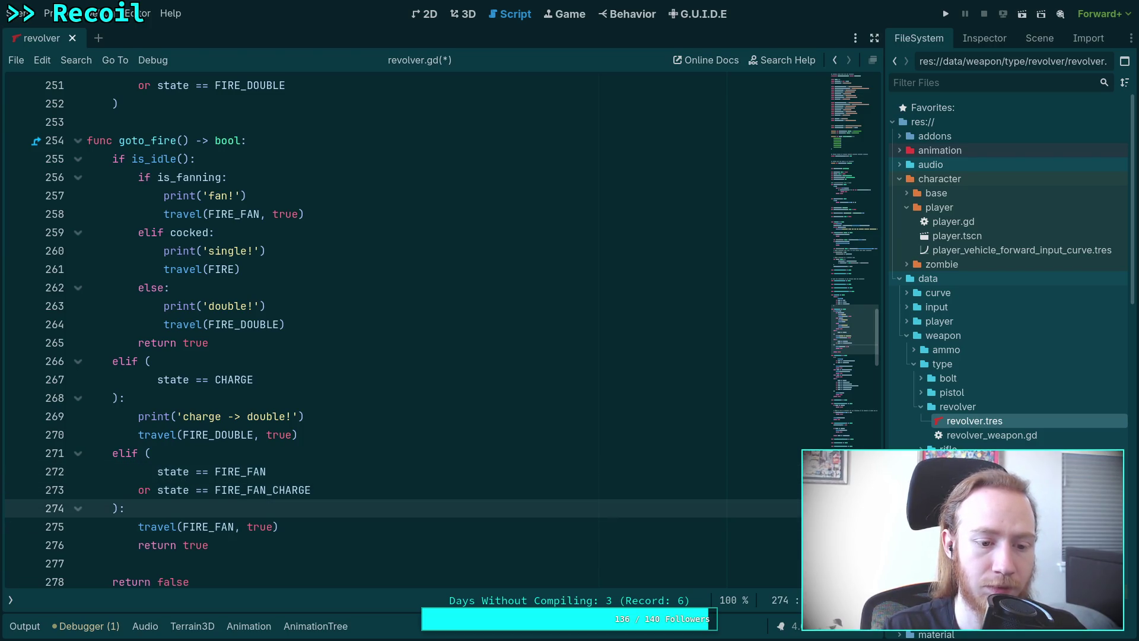
key(Return)
text(print()
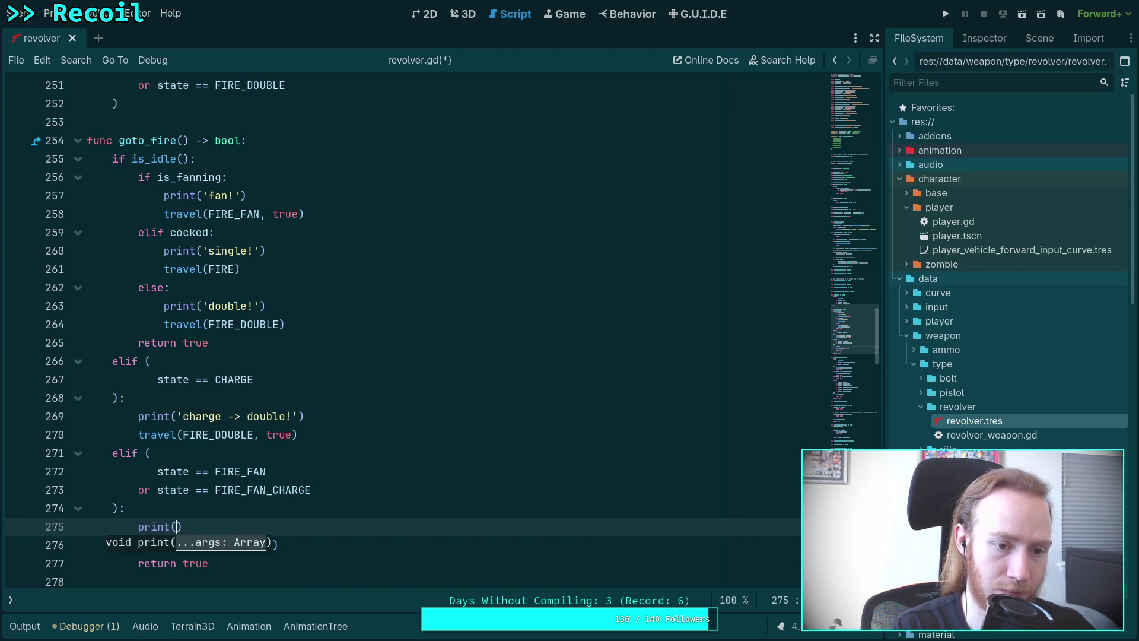
scroll(391, 225, down, 1)
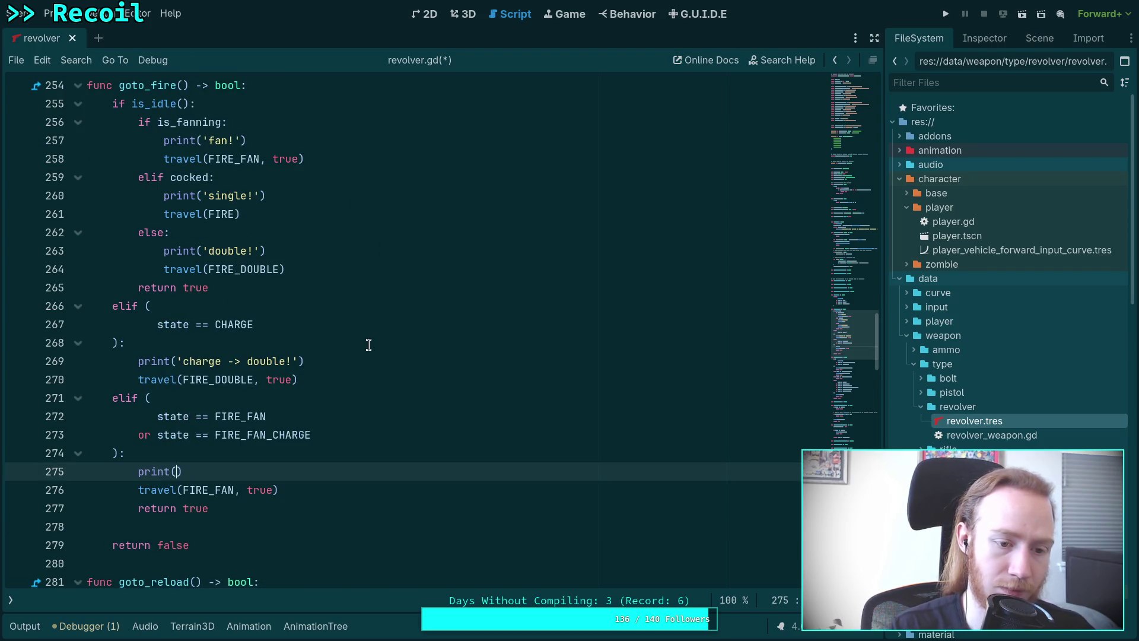
text(')
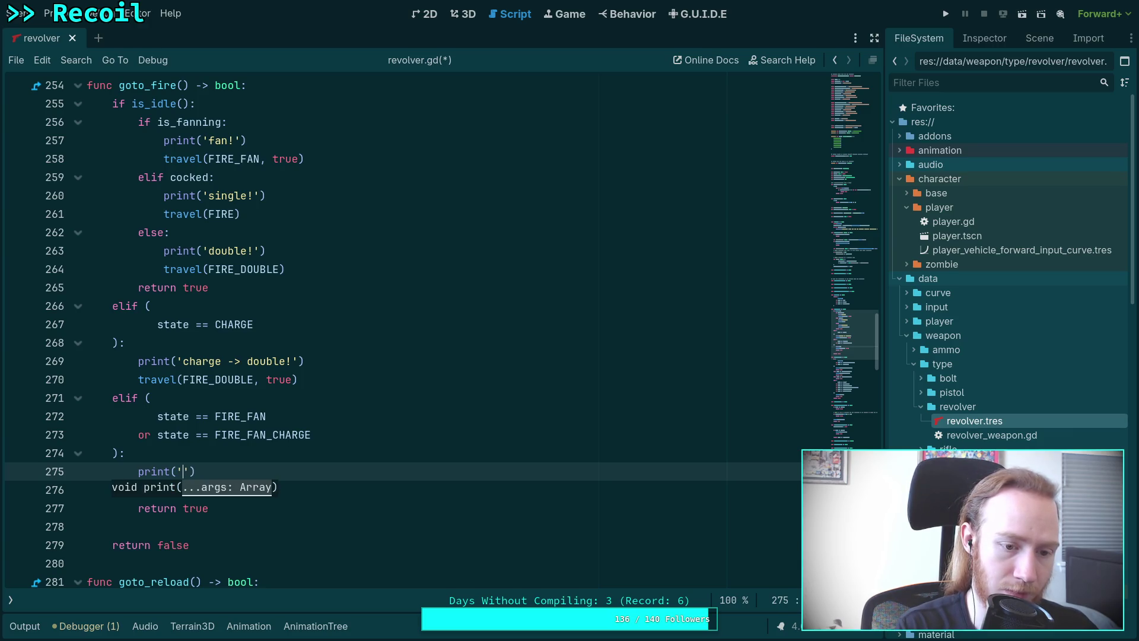
text(fast fan!)
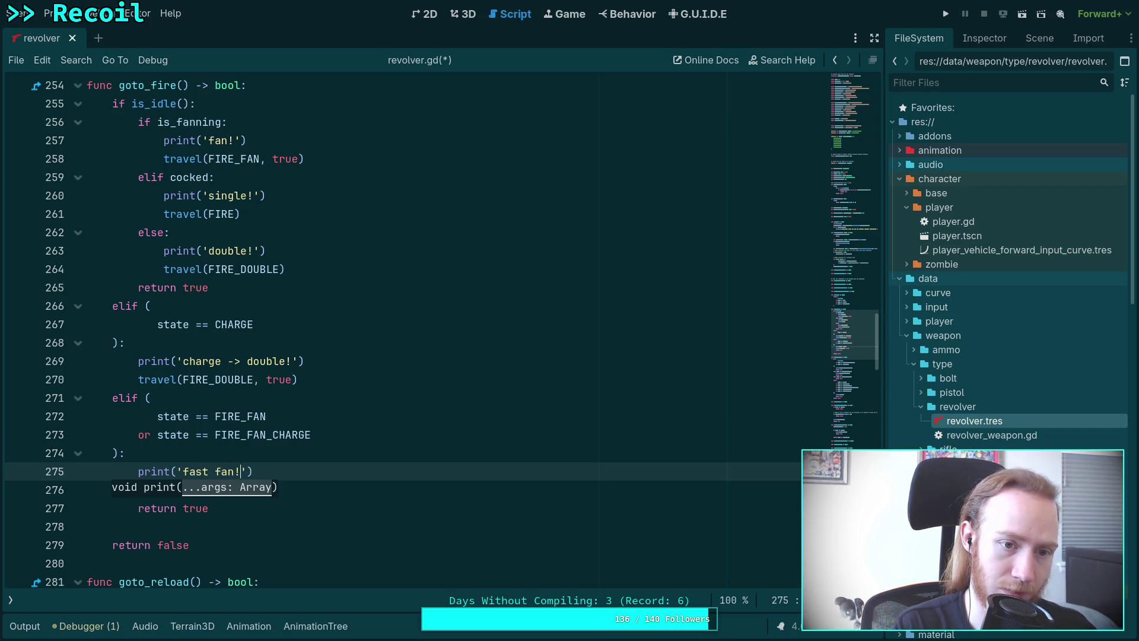
key(ctrl+s)
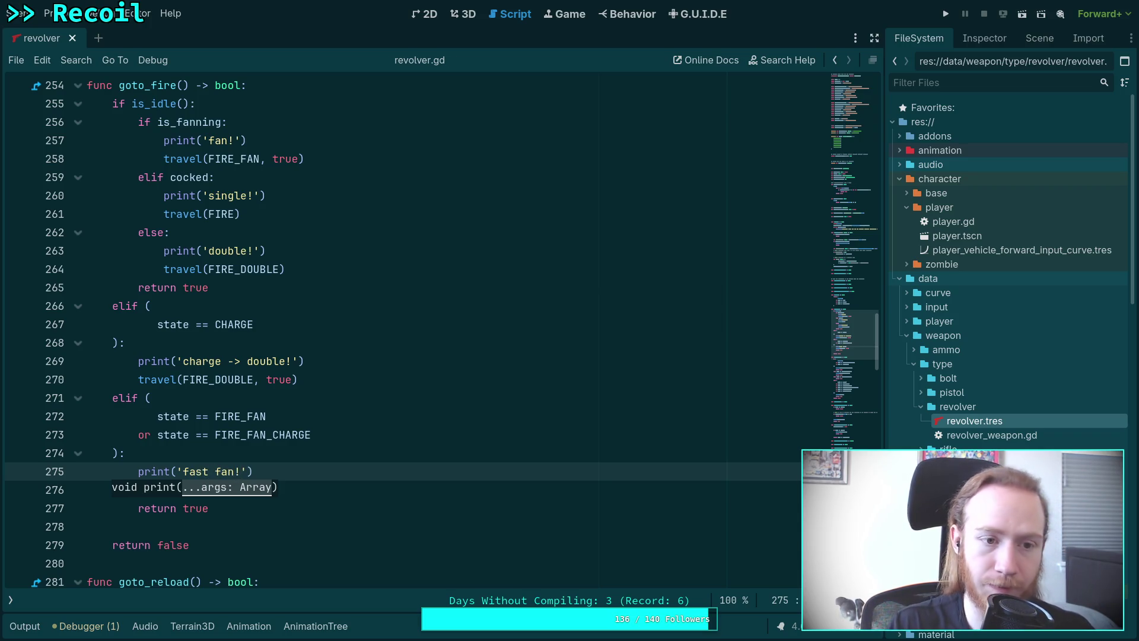
click(946, 14)
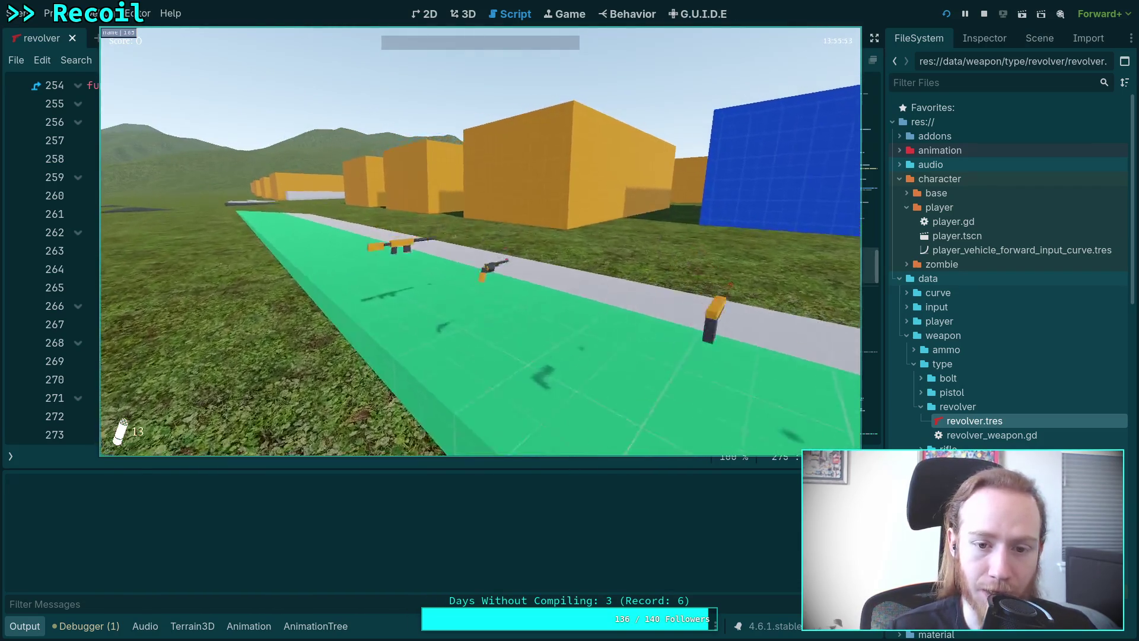
- Pick up the revolver in the running game and reload its cylinder
key(e)
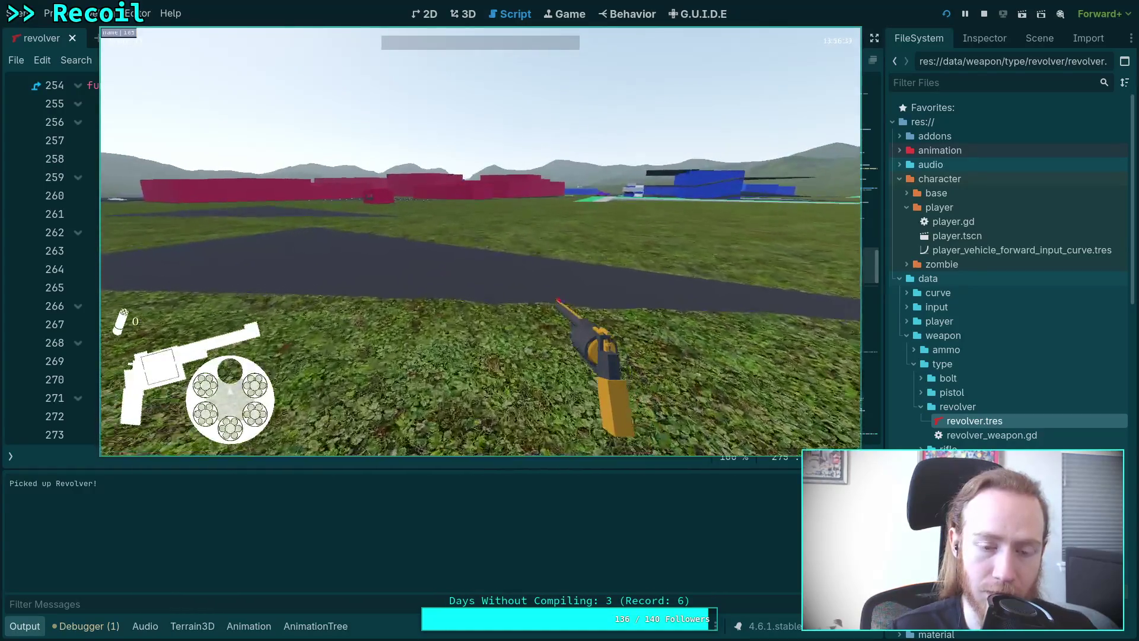
key(Escape)
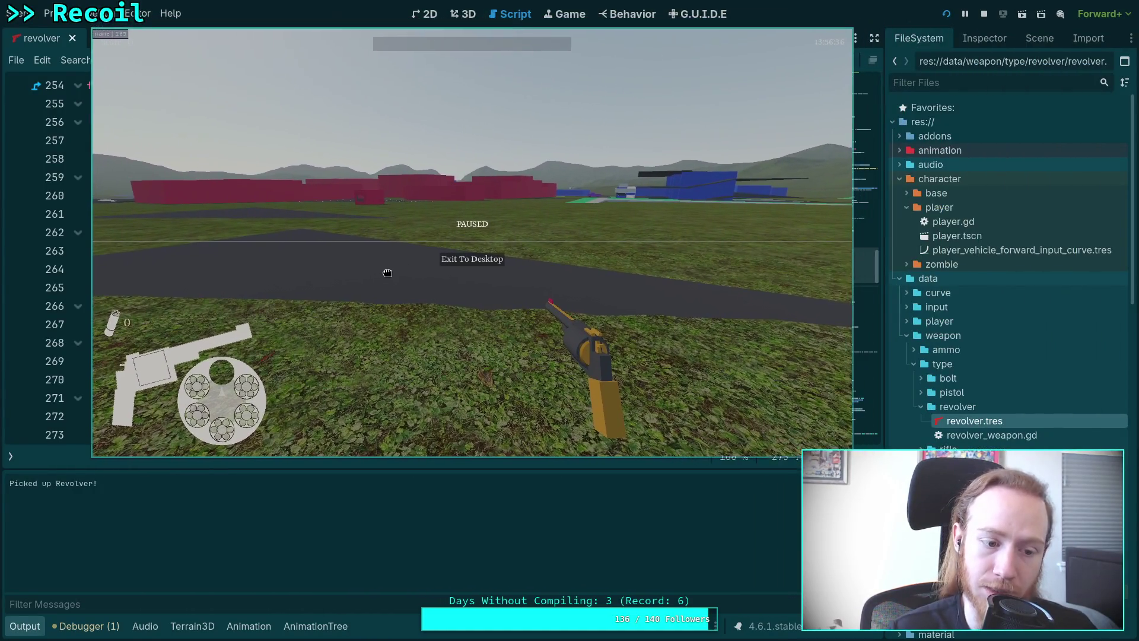
key(Escape)
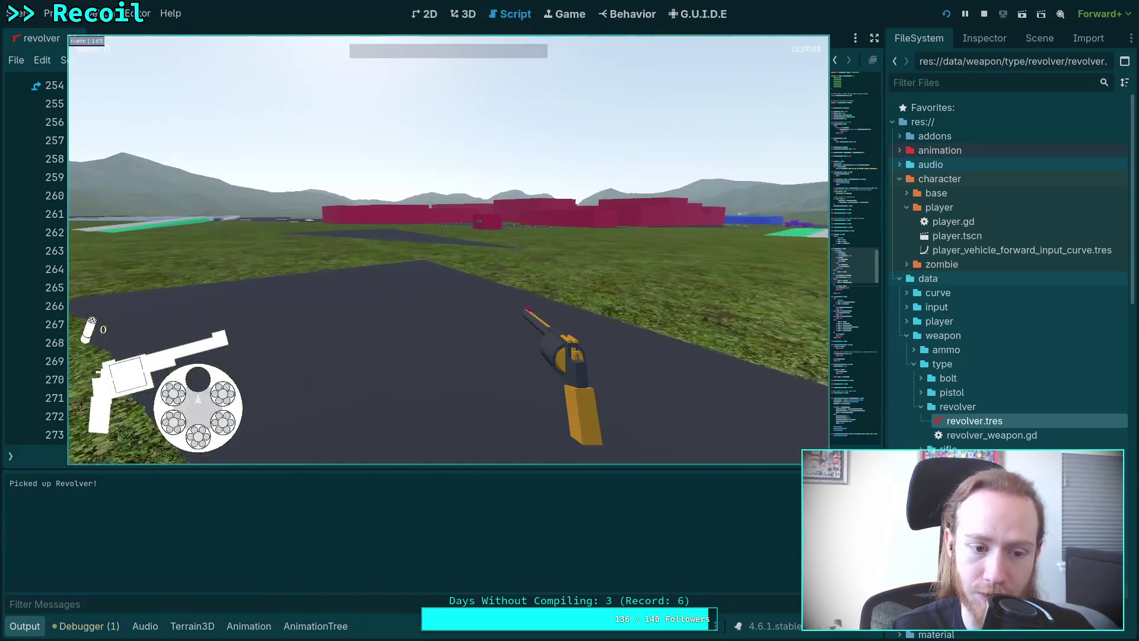
key(r)
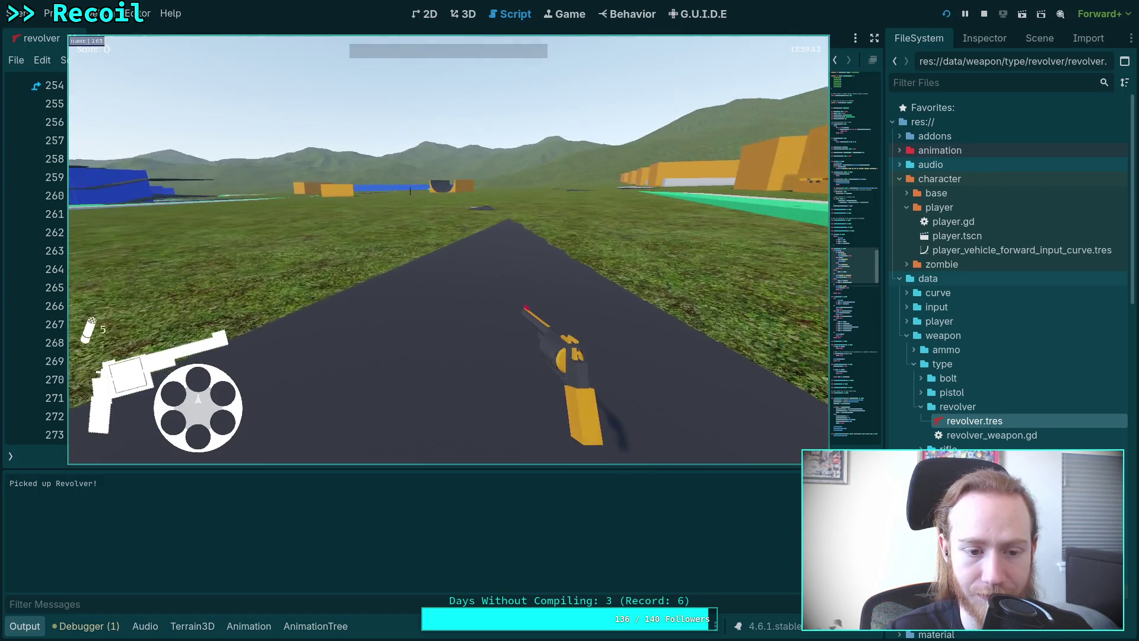
- Fire the revolver repeatedly with right-click to log single!/double! prints, then exit the game
right_click(448, 249)
right_click(448, 249)
right_click(448, 249)
right_click(448, 250)
right_click(448, 249)
right_click(448, 249)
right_click(449, 250)
right_click(448, 249)
right_click(448, 249)
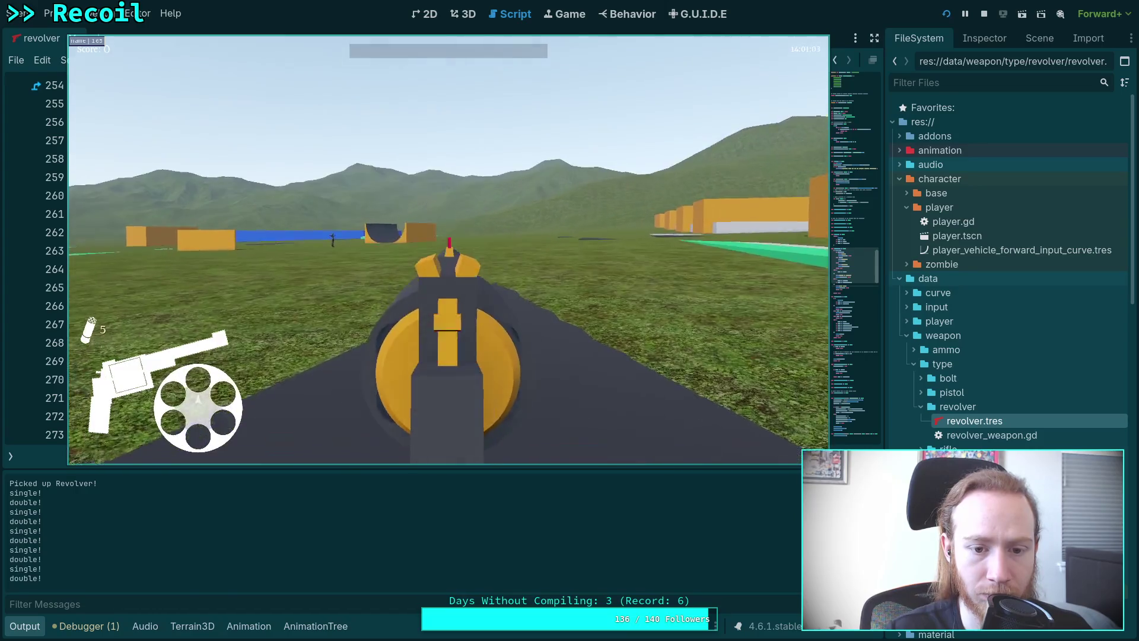
right_click(449, 249)
right_click(448, 249)
right_click(448, 249)
right_click(448, 249)
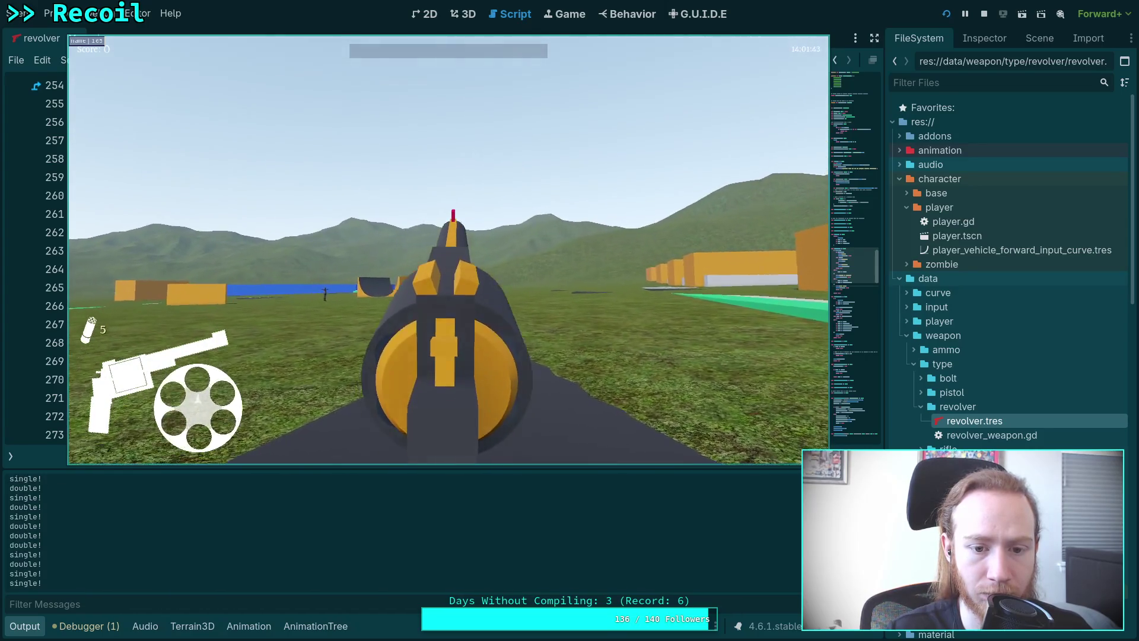
right_click(449, 249)
right_click(448, 249)
right_click(448, 249)
right_click(449, 249)
right_click(448, 249)
right_click(448, 249)
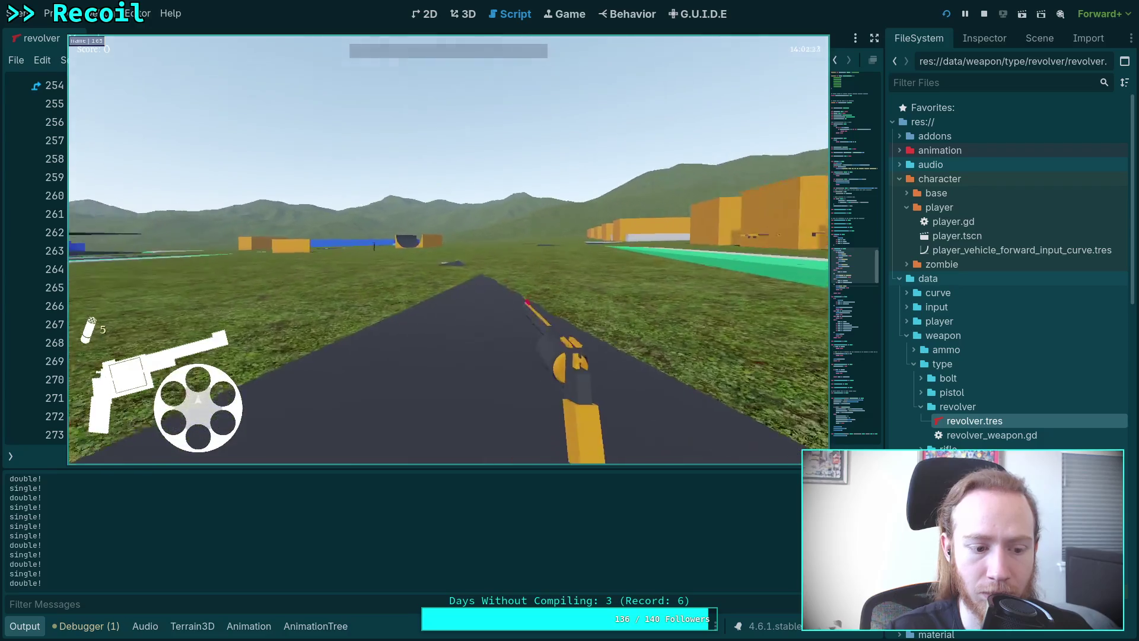
right_click(448, 249)
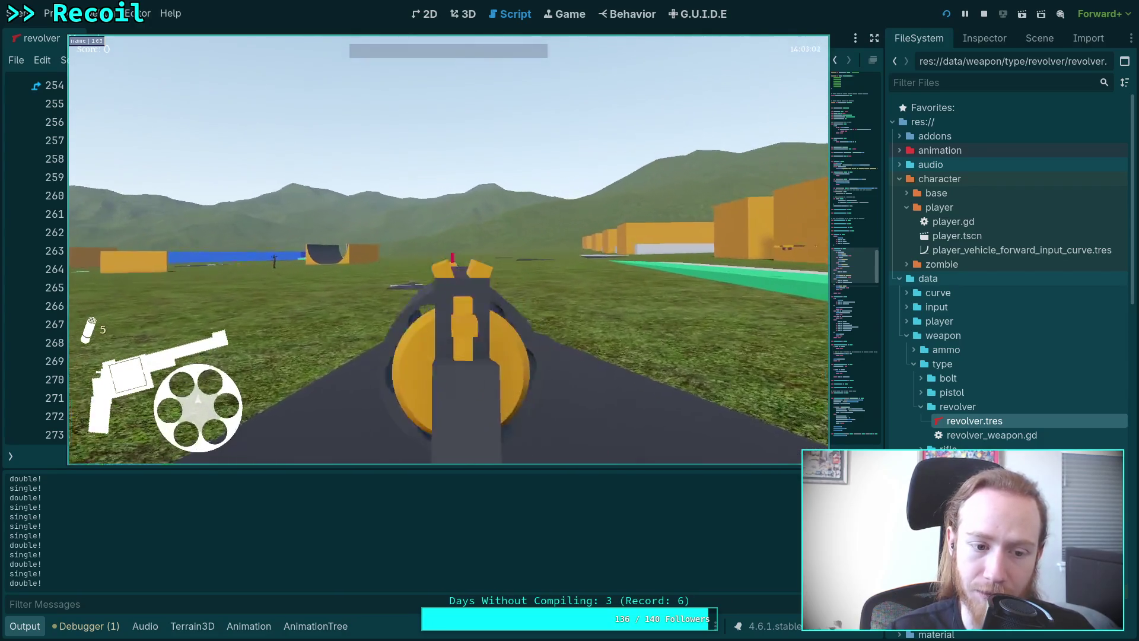
right_click(449, 250)
right_click(448, 249)
right_click(449, 249)
right_click(448, 249)
right_click(448, 249)
right_click(449, 249)
right_click(449, 249)
right_click(449, 249)
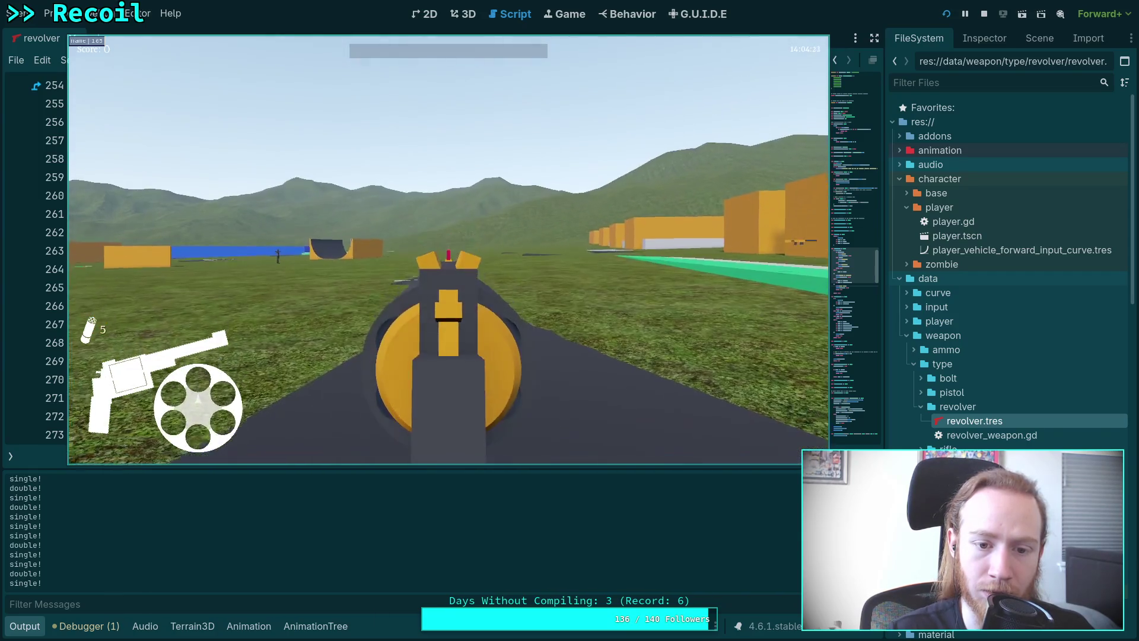
right_click(448, 249)
right_click(448, 249)
right_click(448, 249)
right_click(449, 249)
right_click(448, 249)
right_click(448, 249)
right_click(448, 249)
right_click(448, 250)
right_click(449, 249)
right_click(448, 249)
right_click(448, 249)
key(Escape)
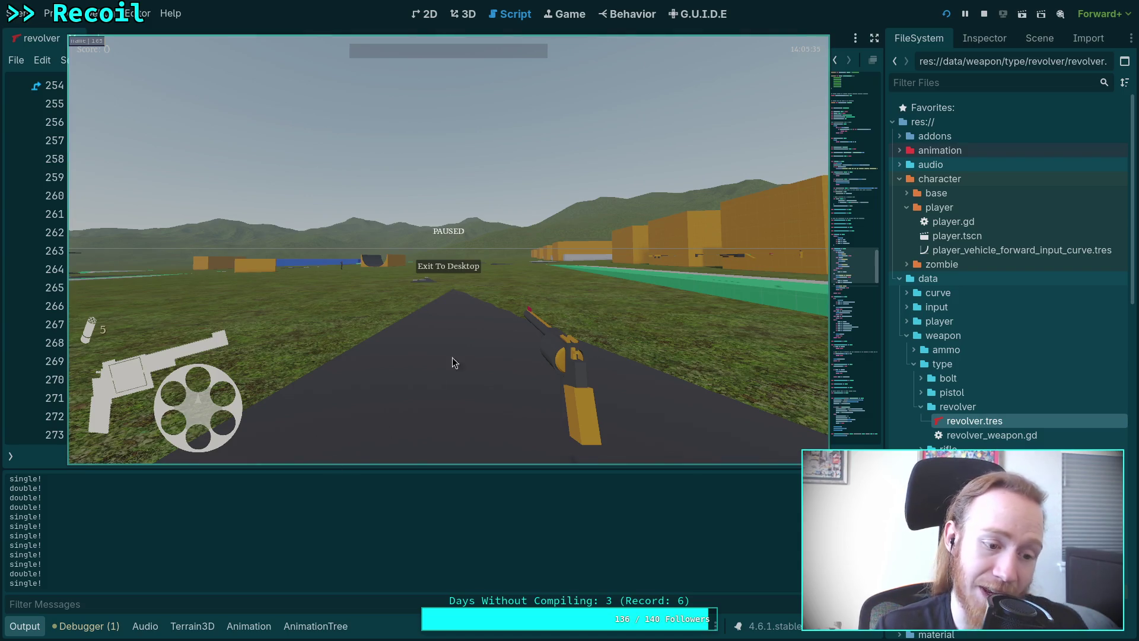
click(463, 271)
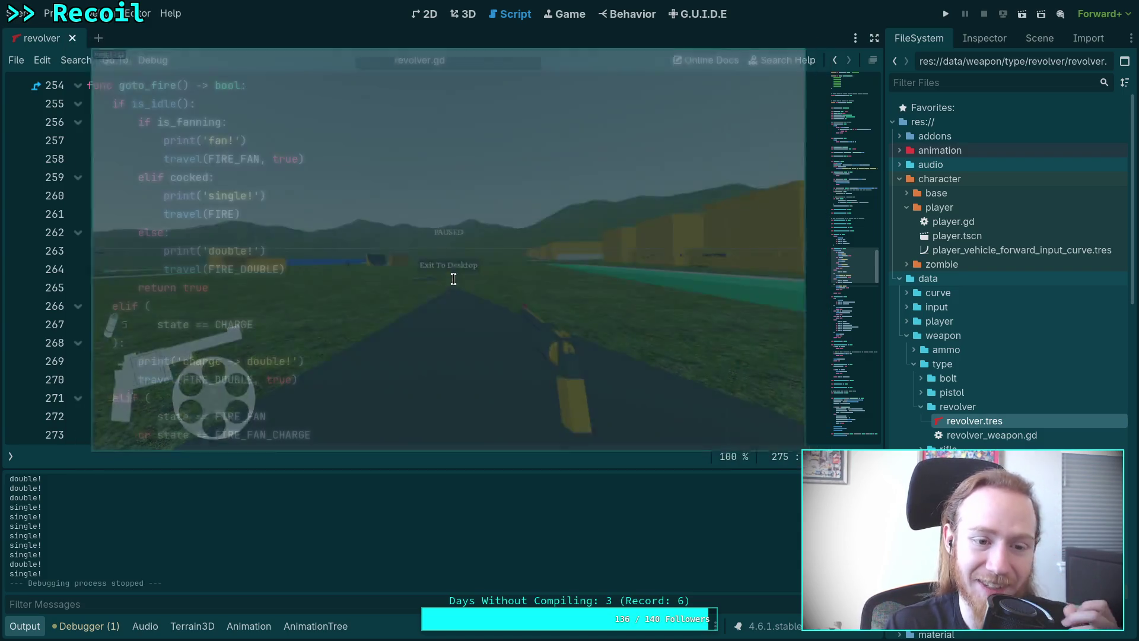
- Select 'cocked' on line 259 of revolver.gd and start a search for it
click(187, 177)
double_click(187, 177)
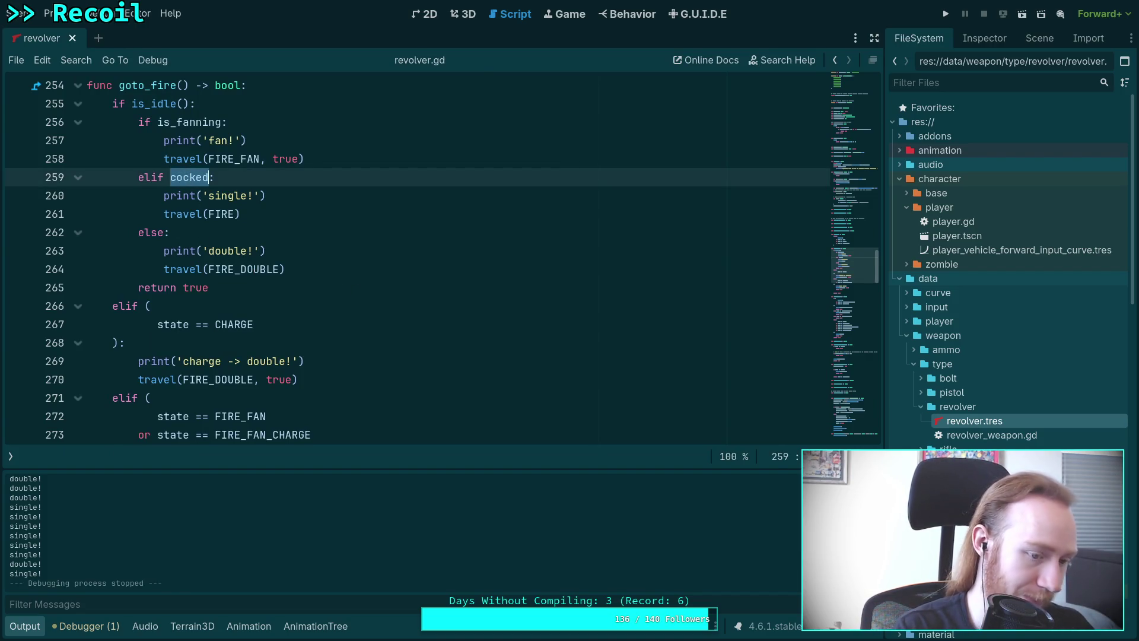
key(ctrl+l)
key(Escape)
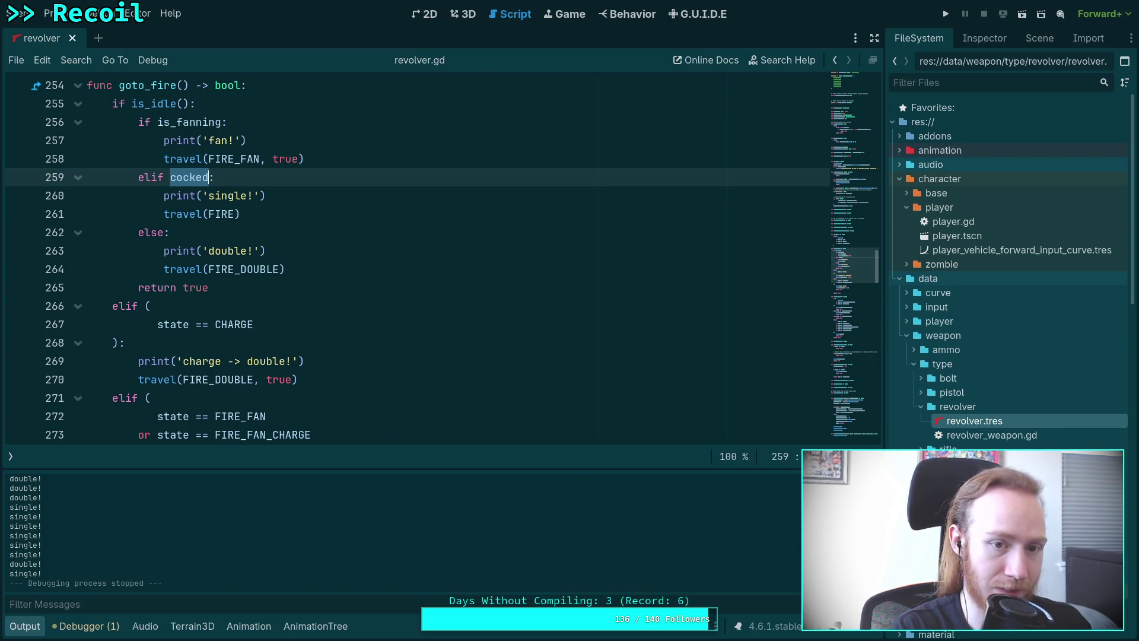
key(ctrl+f)
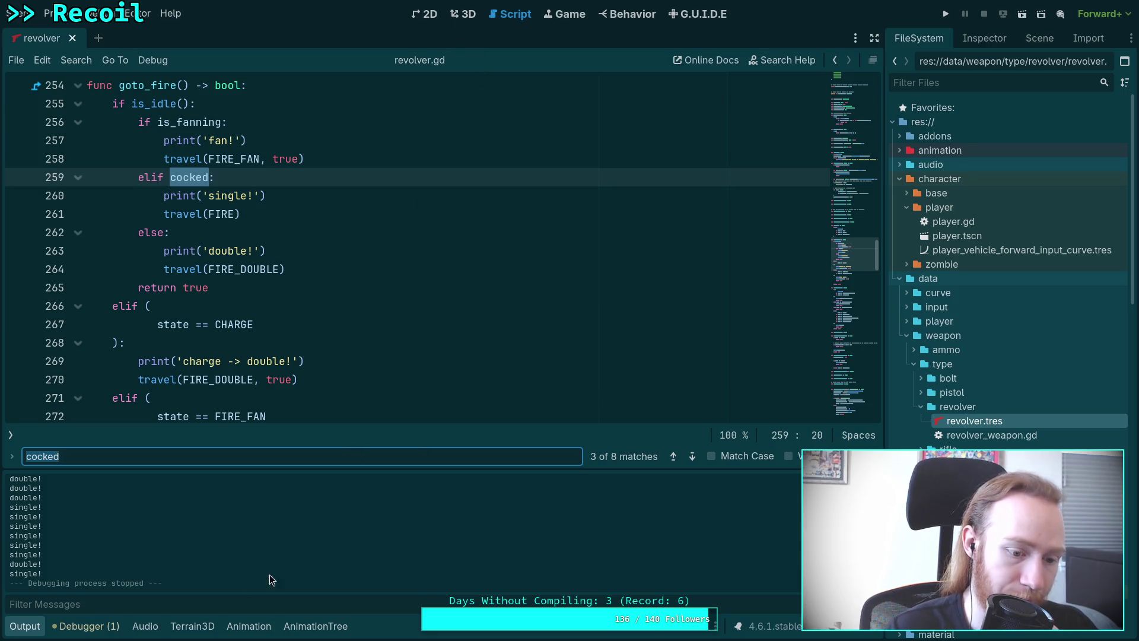
- Inspect the revolver/charge and revolver/fire_double animations, then hide the bottom panel
click(300, 630)
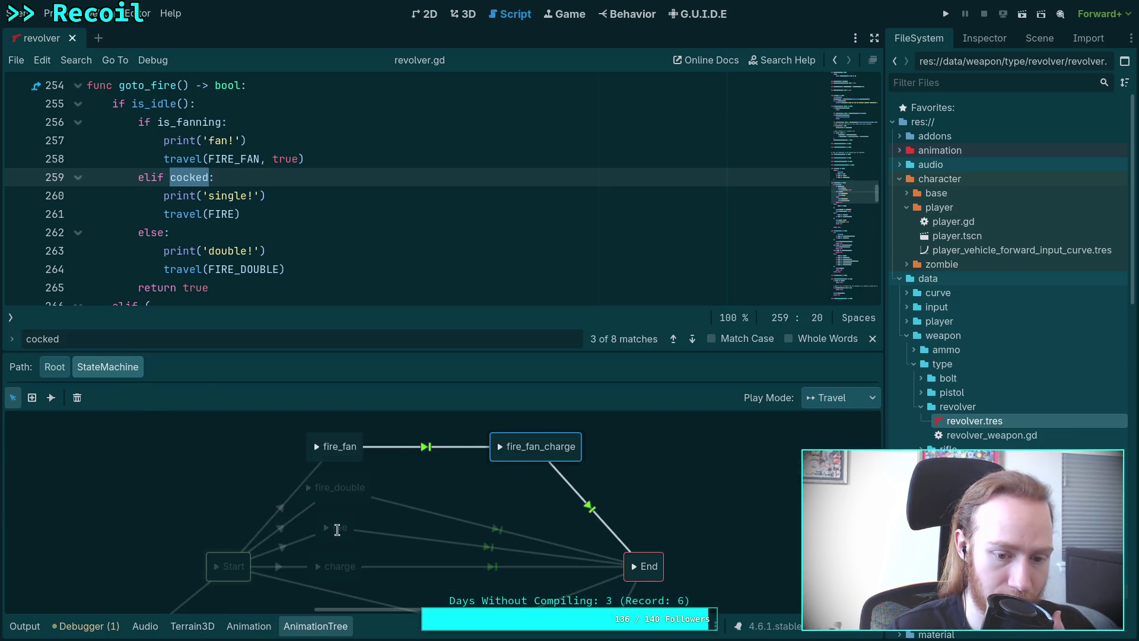
click(249, 626)
click(325, 350)
click(330, 361)
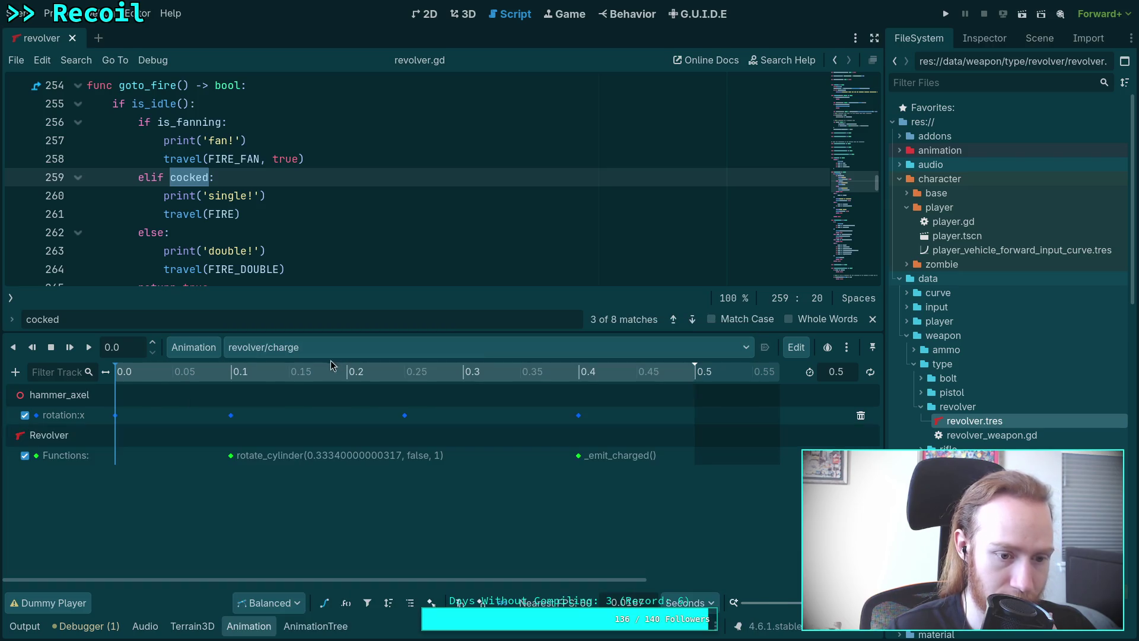
drag(282, 376, 613, 374)
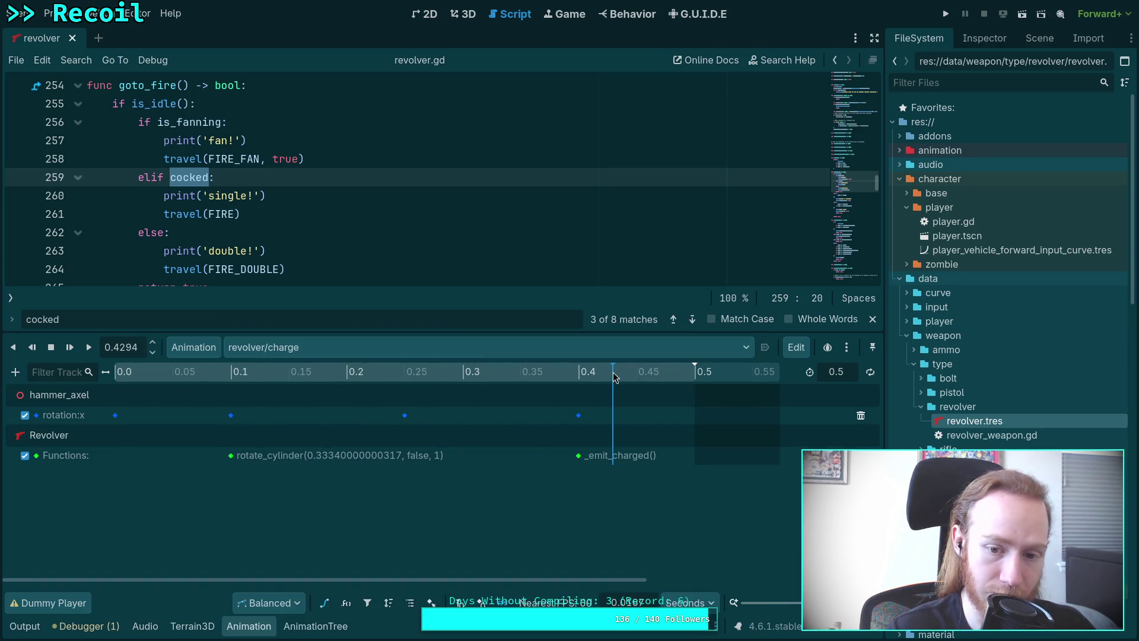
click(312, 347)
click(341, 446)
drag(150, 378, 388, 376)
click(316, 625)
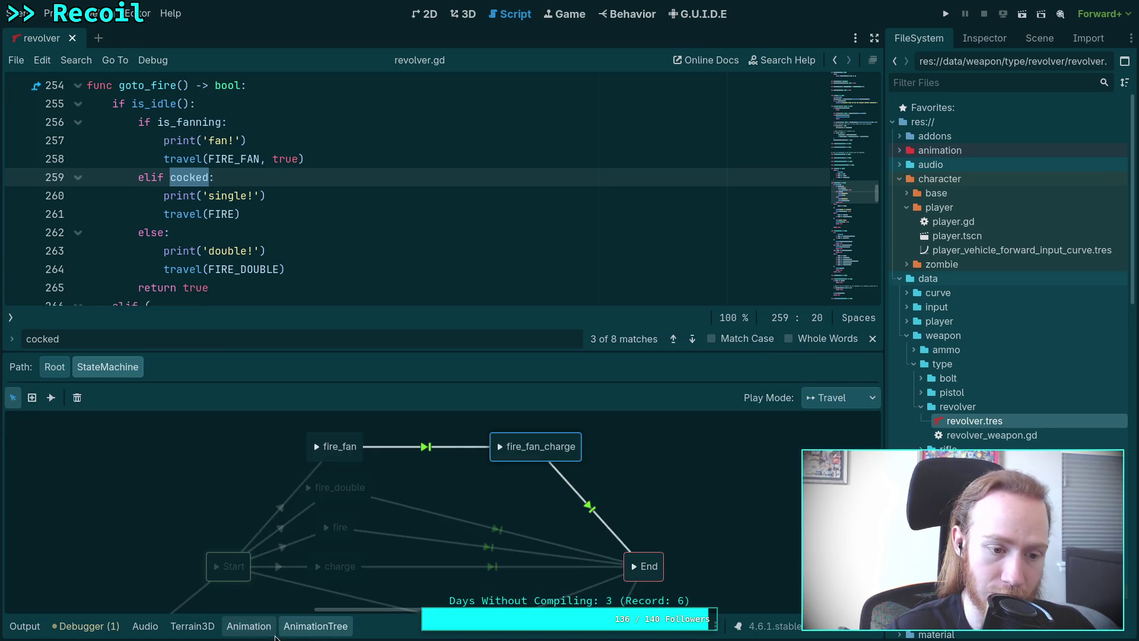
click(314, 630)
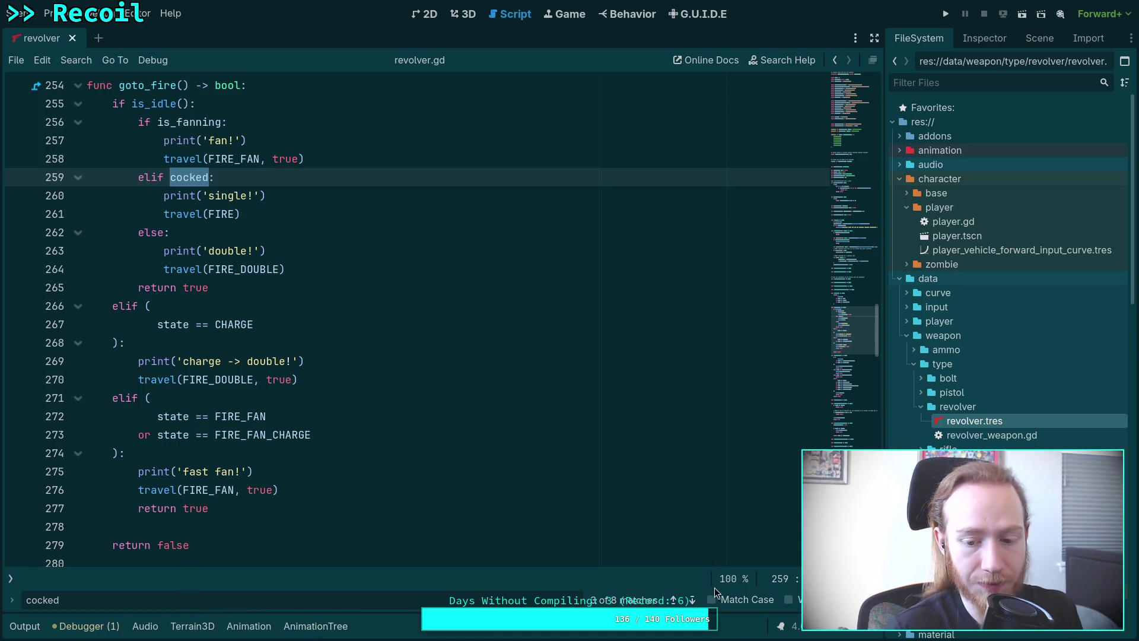
- Step through the 'cocked' matches, including its declaration and the reset at line 427
click(692, 600)
click(692, 600)
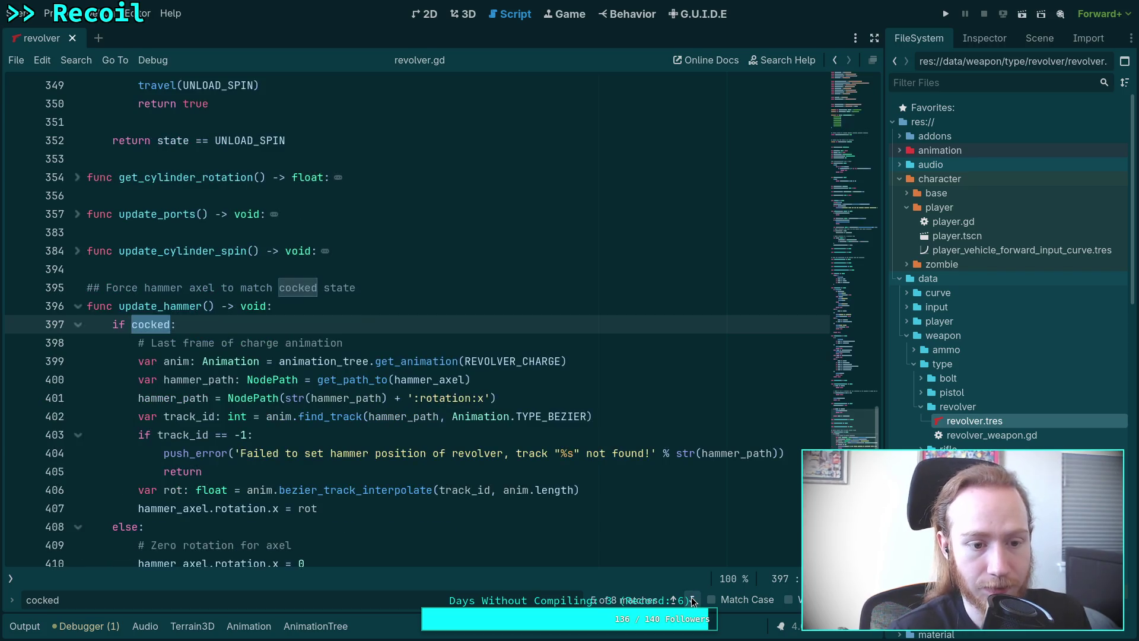
click(692, 601)
click(692, 600)
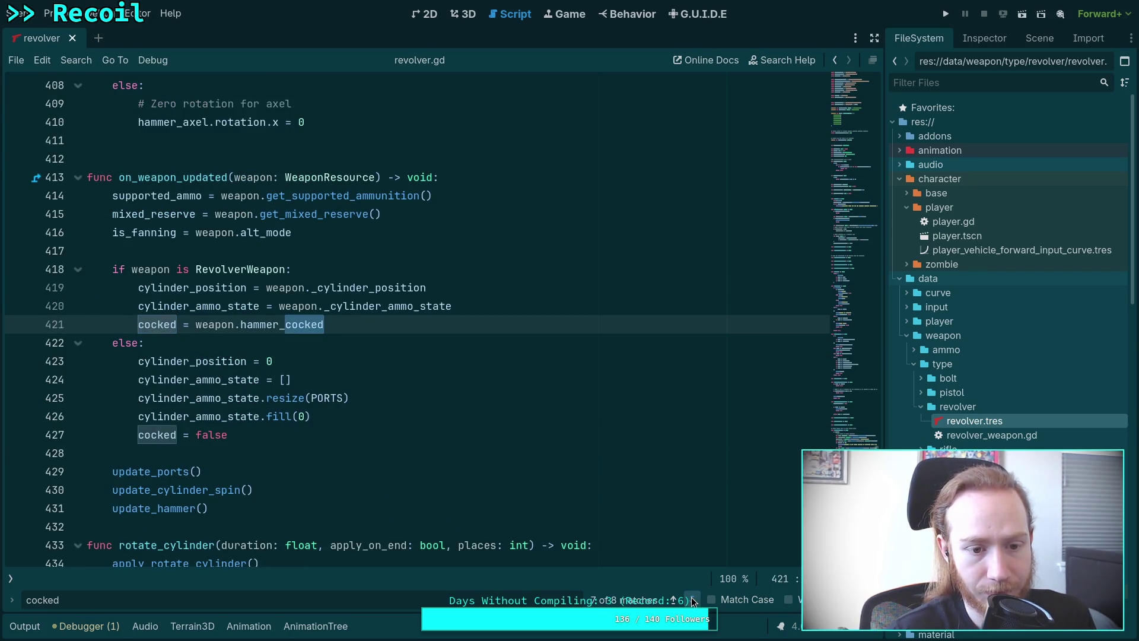
click(692, 600)
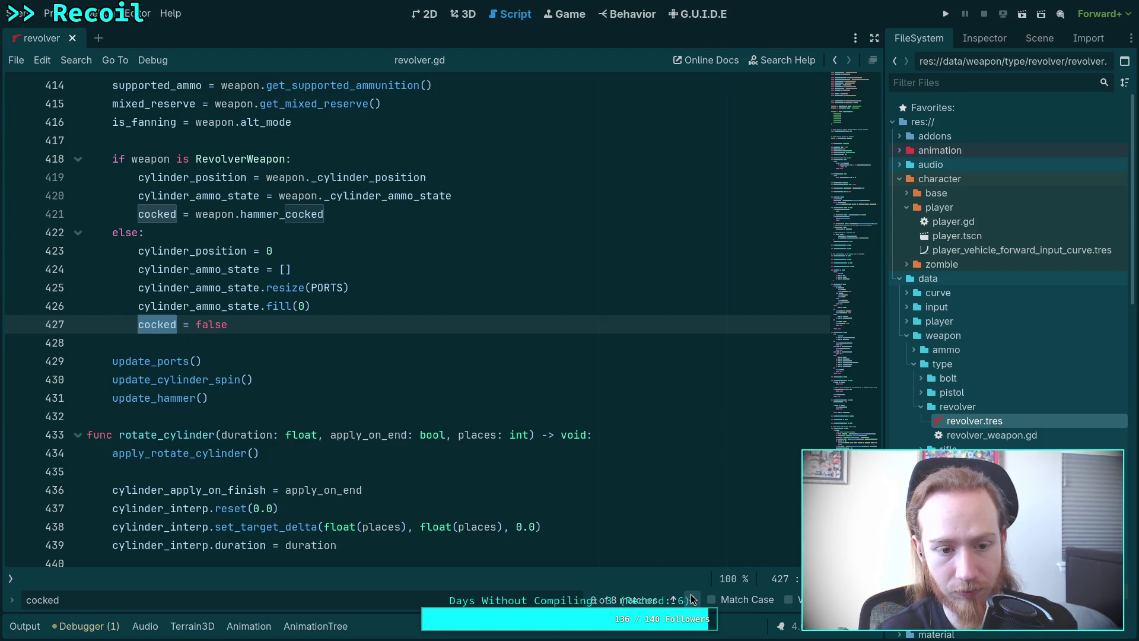
click(692, 601)
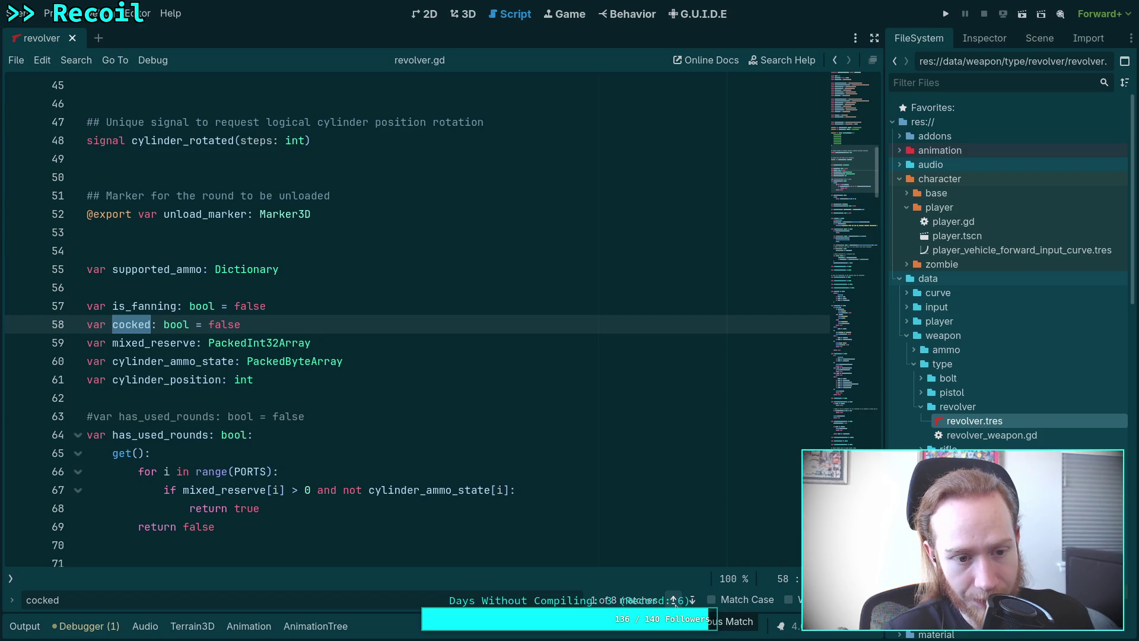
click(673, 600)
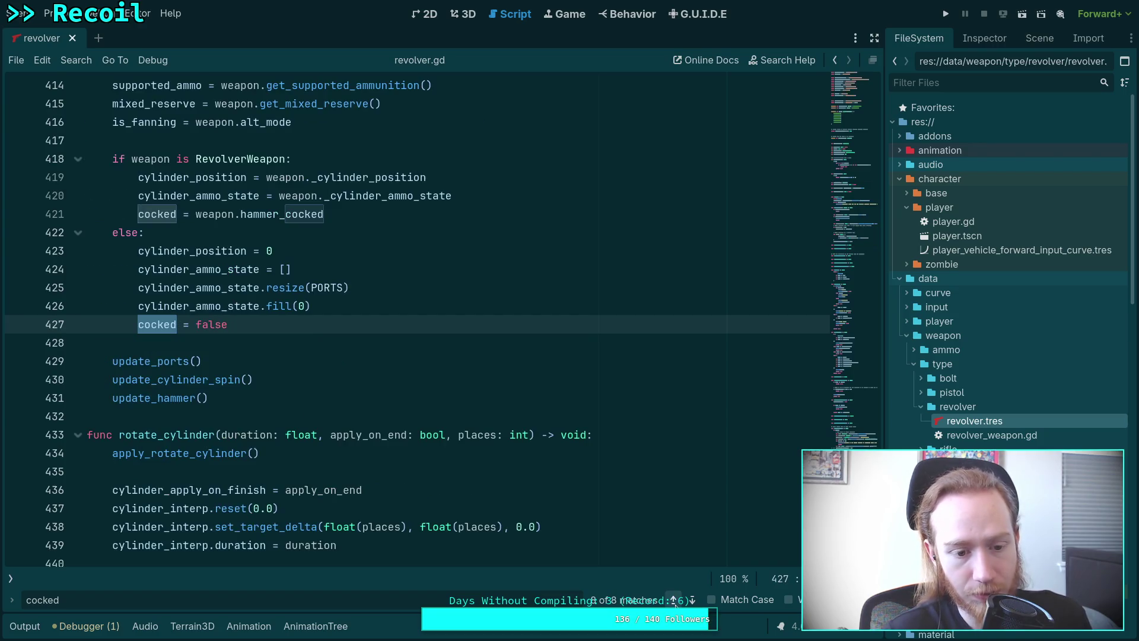
- Fold the goto_reload and goto_reload_continue functions to bring goto_fire into view
scroll(311, 422, up, 2)
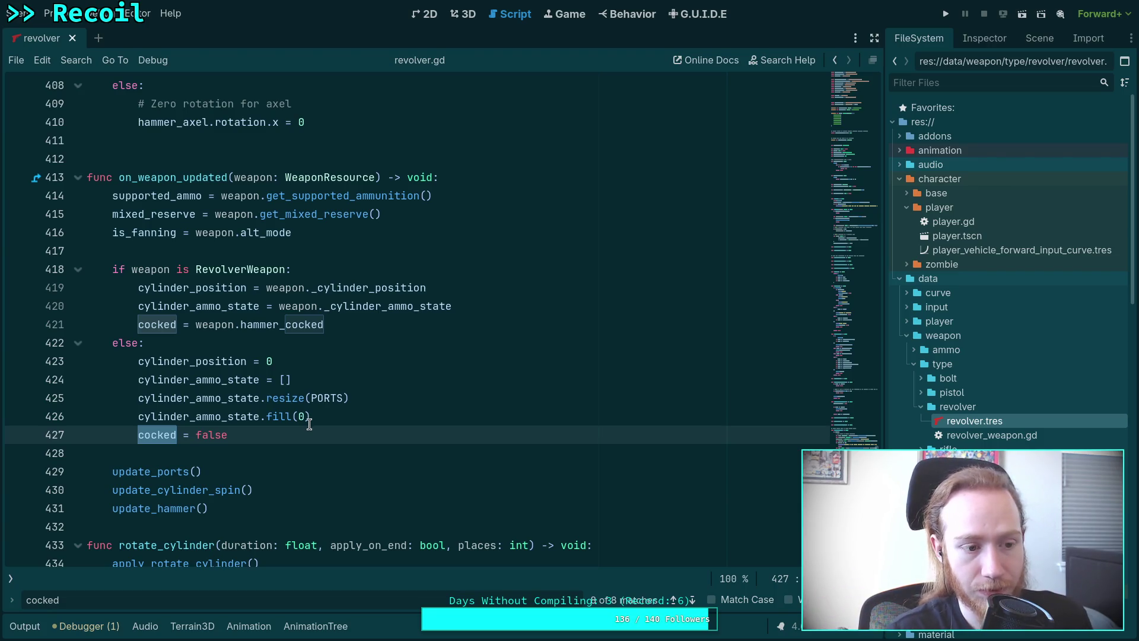
scroll(309, 425, up, 11)
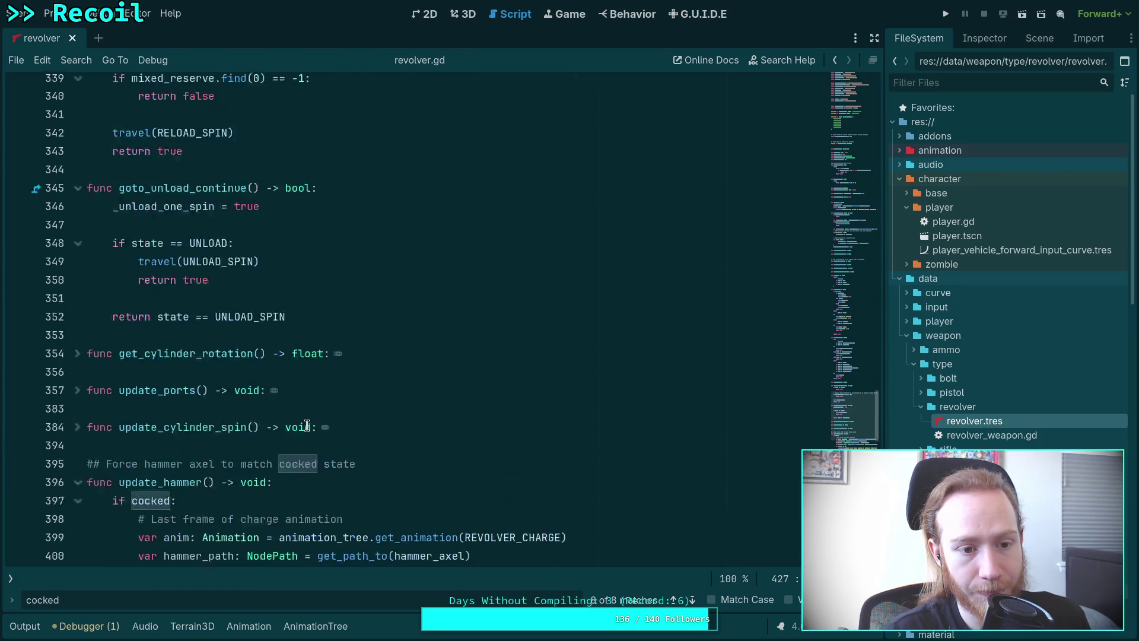
scroll(307, 425, up, 2)
scroll(307, 425, up, 20)
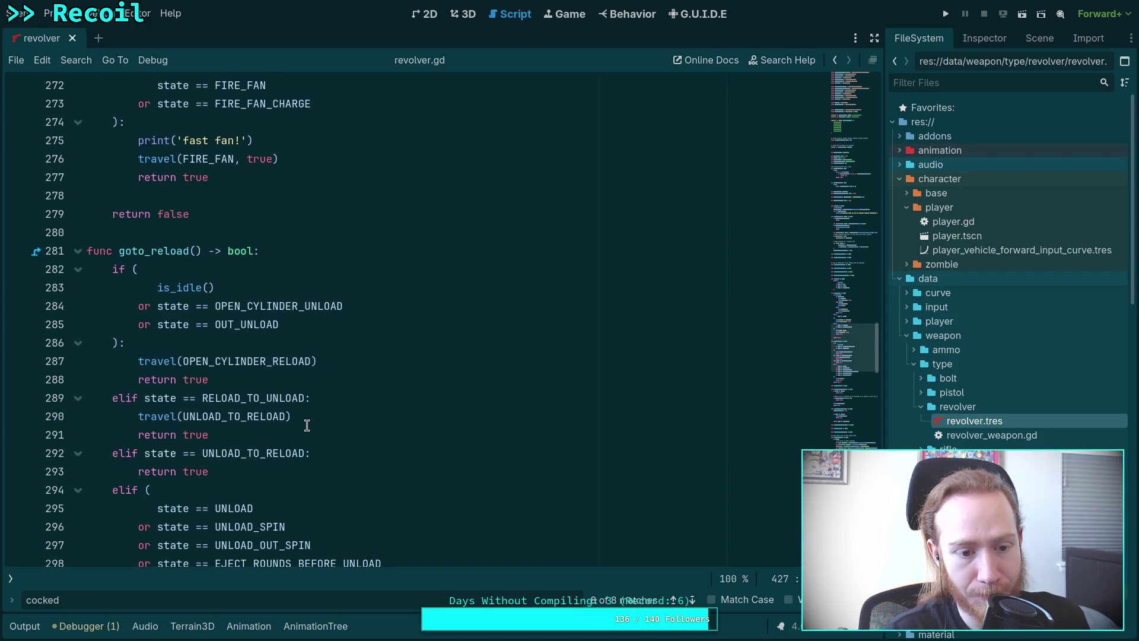
scroll(307, 425, up, 11)
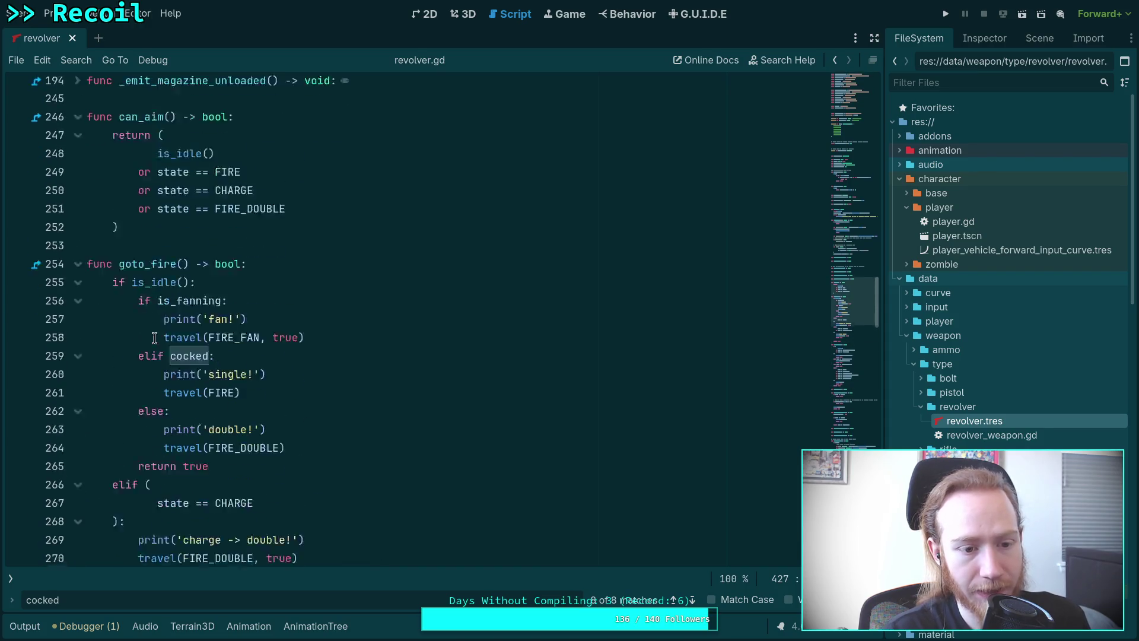
scroll(161, 342, down, 7)
click(78, 471)
scroll(89, 421, down, 2)
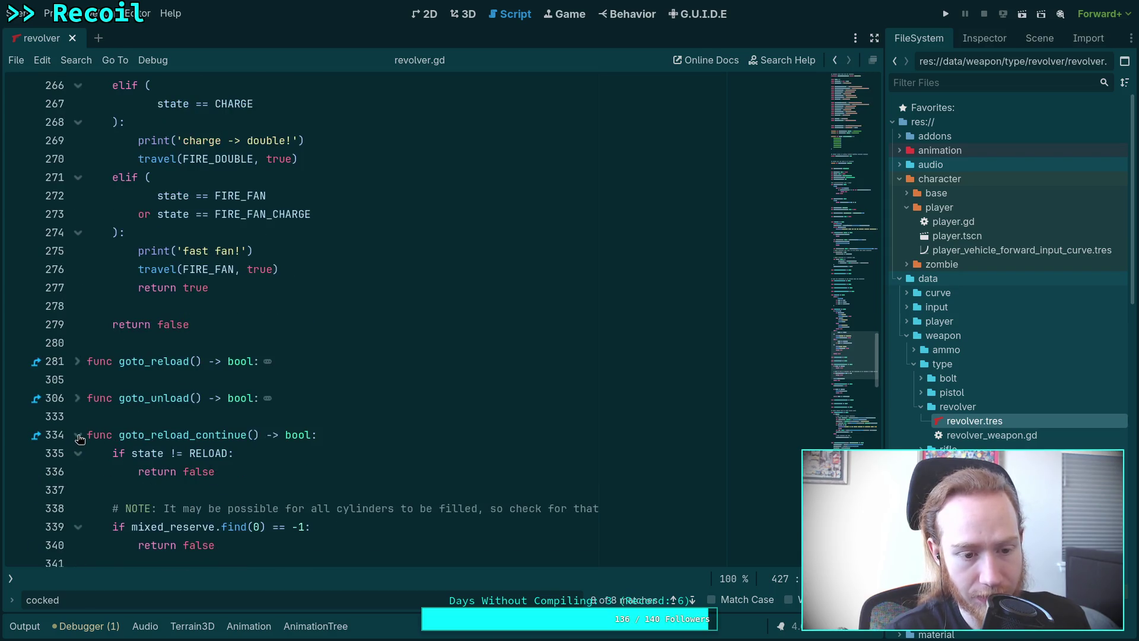
click(78, 434)
click(78, 471)
scroll(195, 411, up, 3)
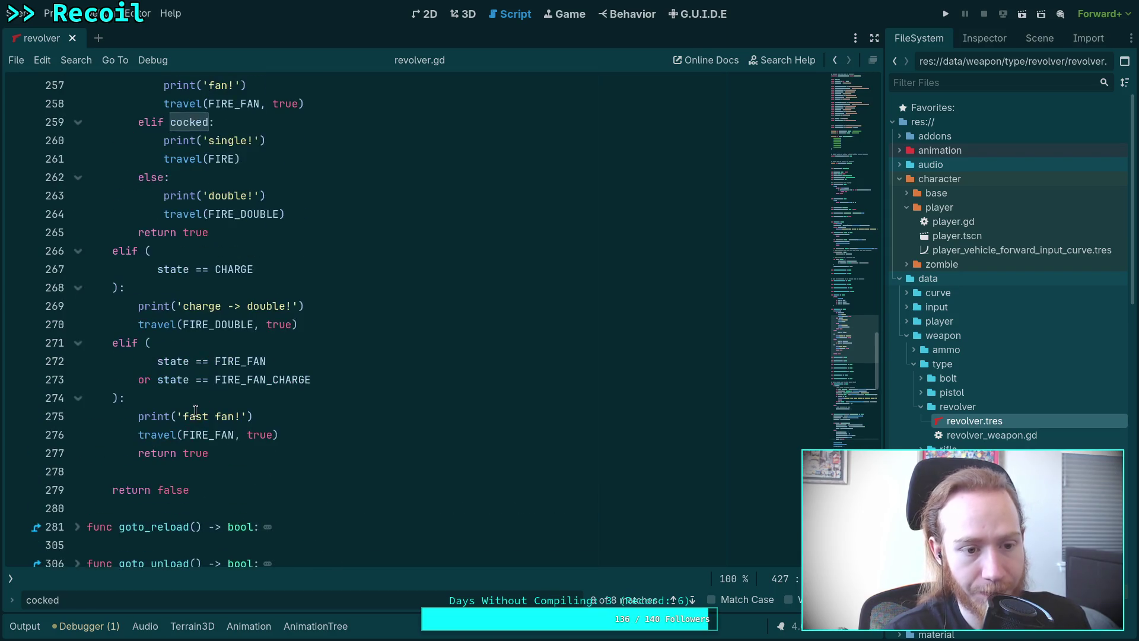
scroll(195, 410, up, 2)
- Add 'cocked = false' under travel(FIRE), save revolver.gd, and run the game with F5
click(312, 268)
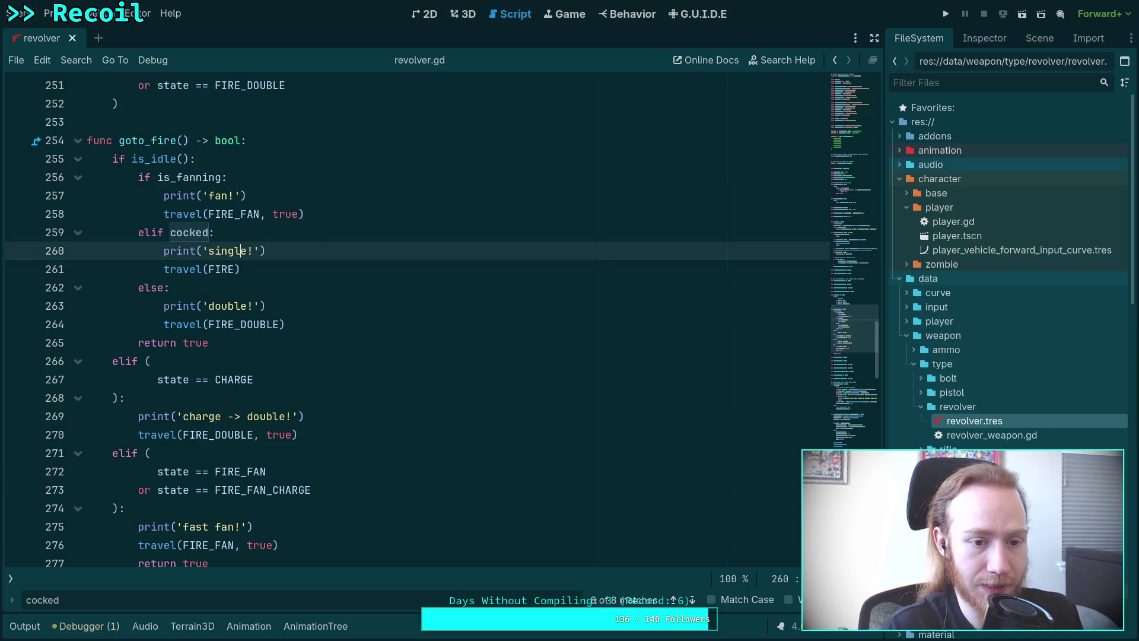
key(Return)
text(cked =)
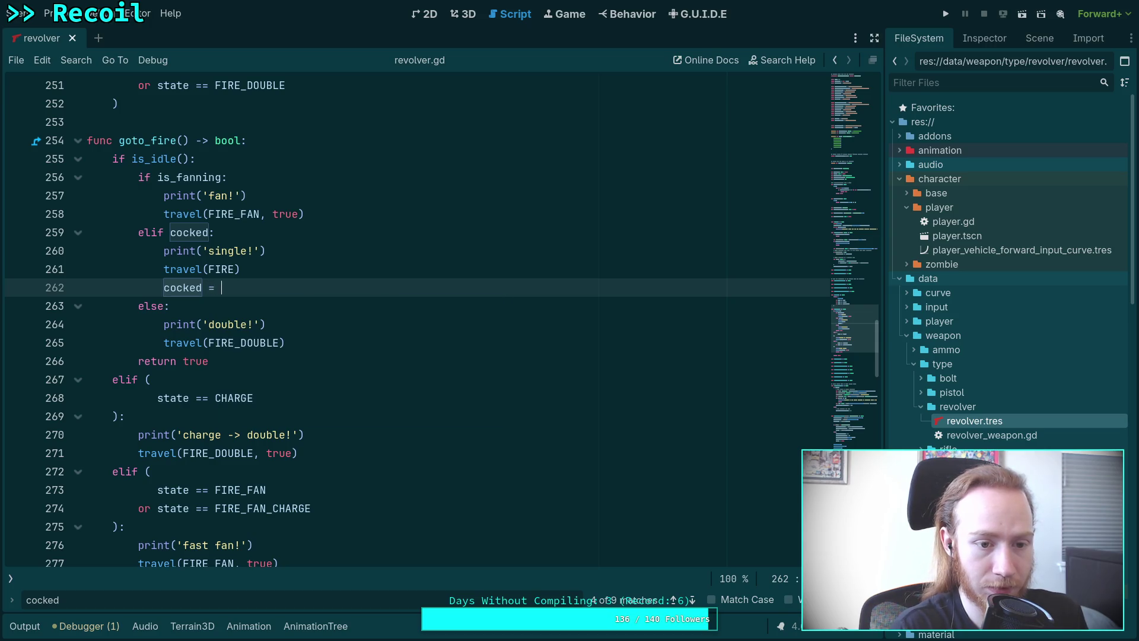
key(BackSpace)
key(BackSpace)
key(BackSpace)
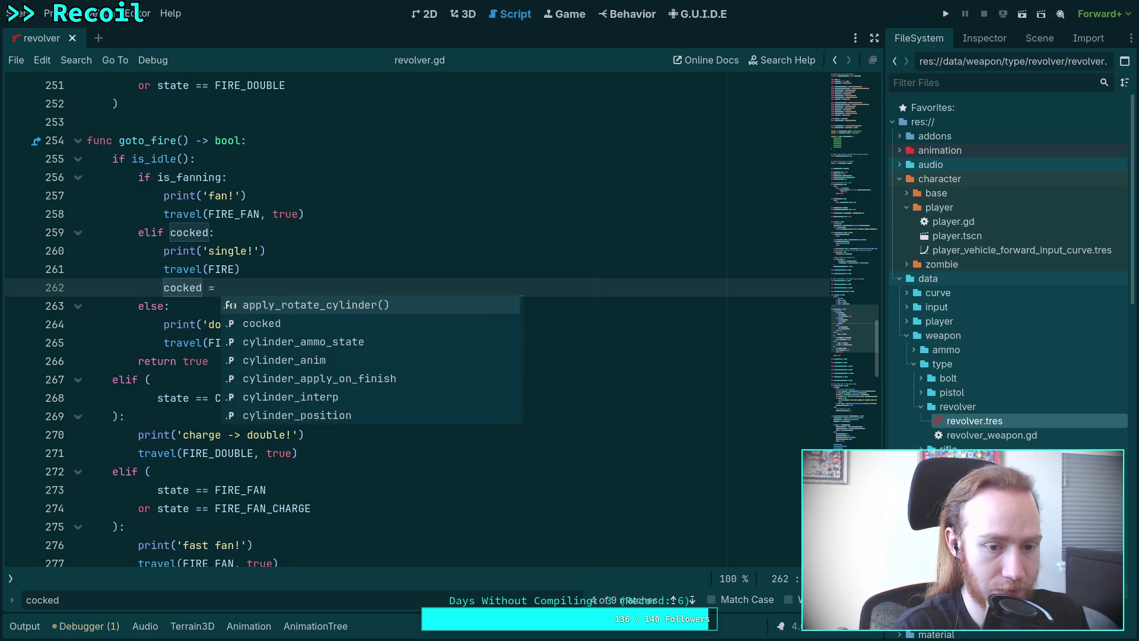
text(false)
key(Escape)
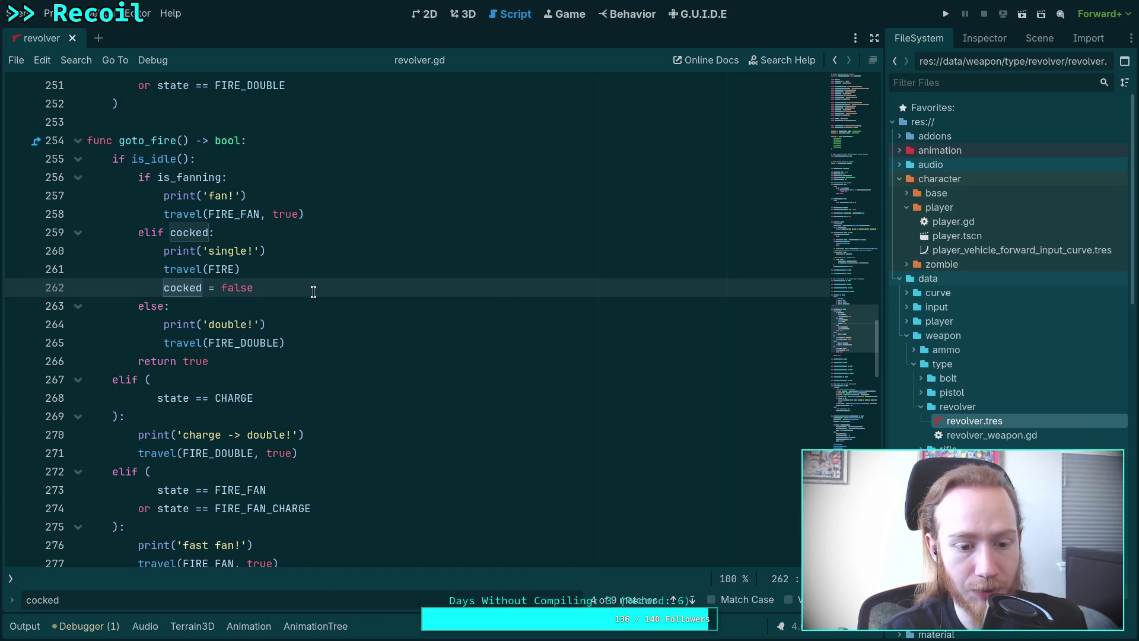
scroll(333, 302, down, 2)
click(415, 335)
scroll(427, 334, up, 3)
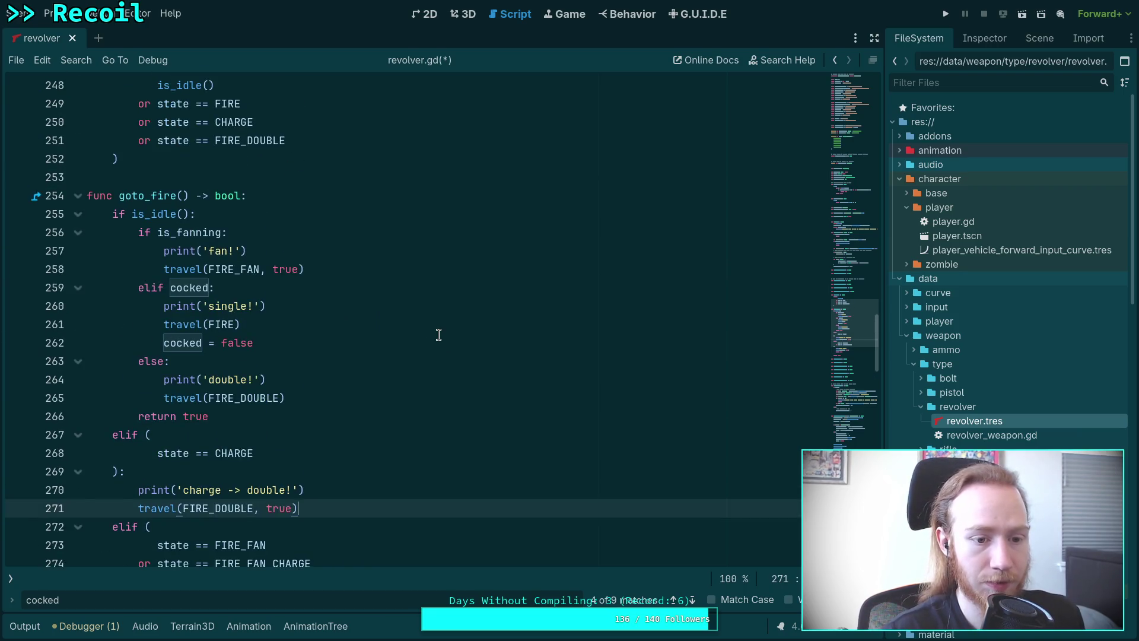
key(ctrl+s)
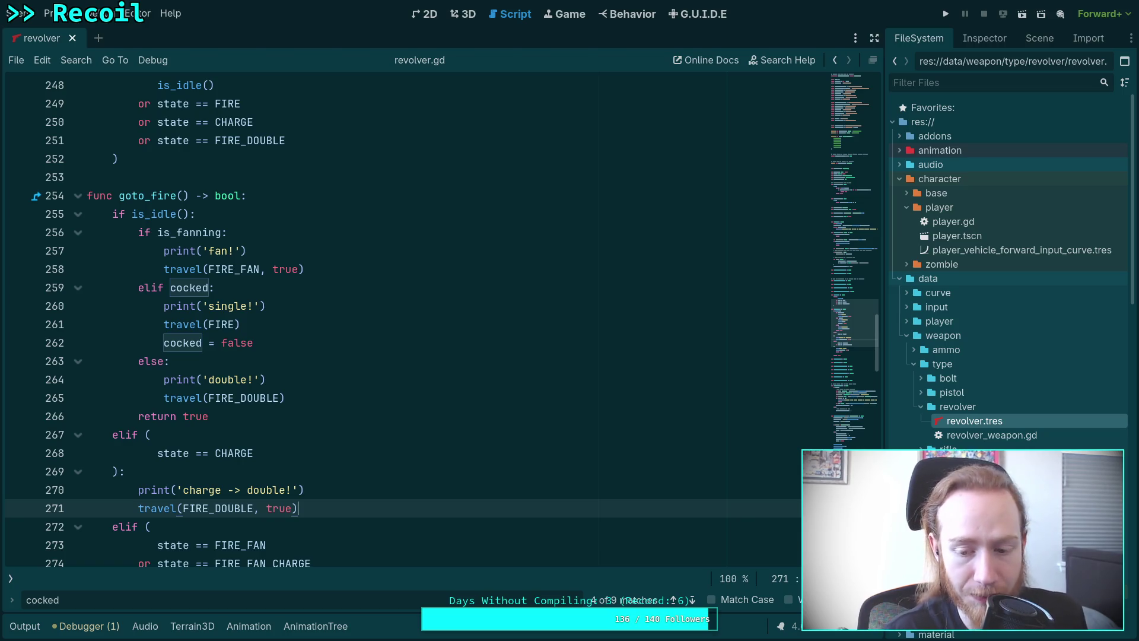
key(Escape)
key(F5)
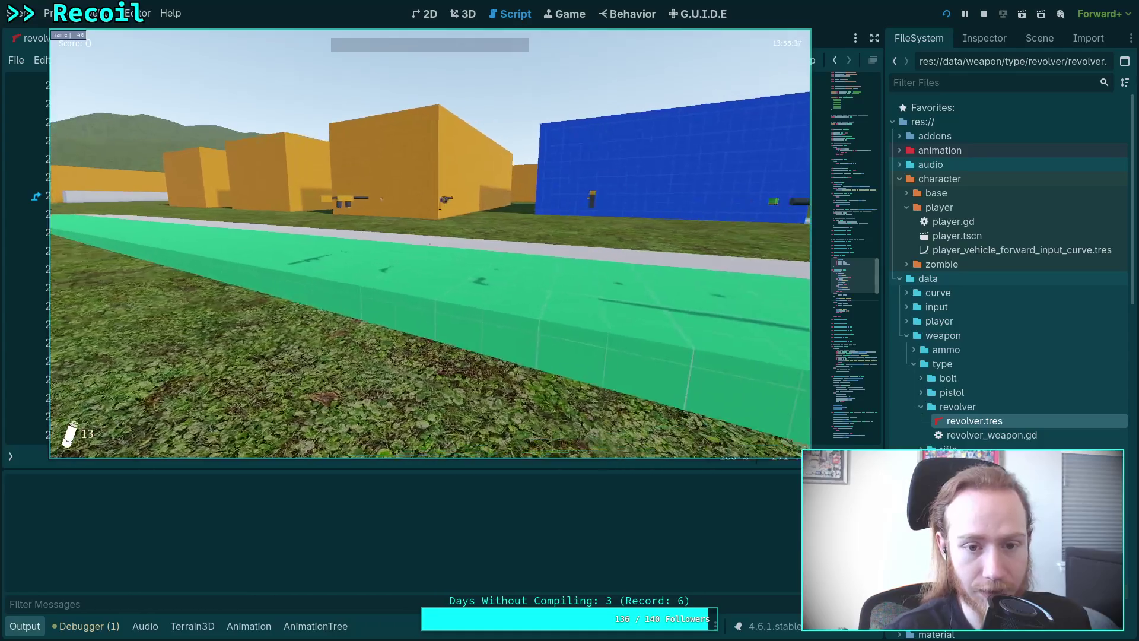
- Pick up the revolver, walk onto the road, and reload the cylinder
key(e)
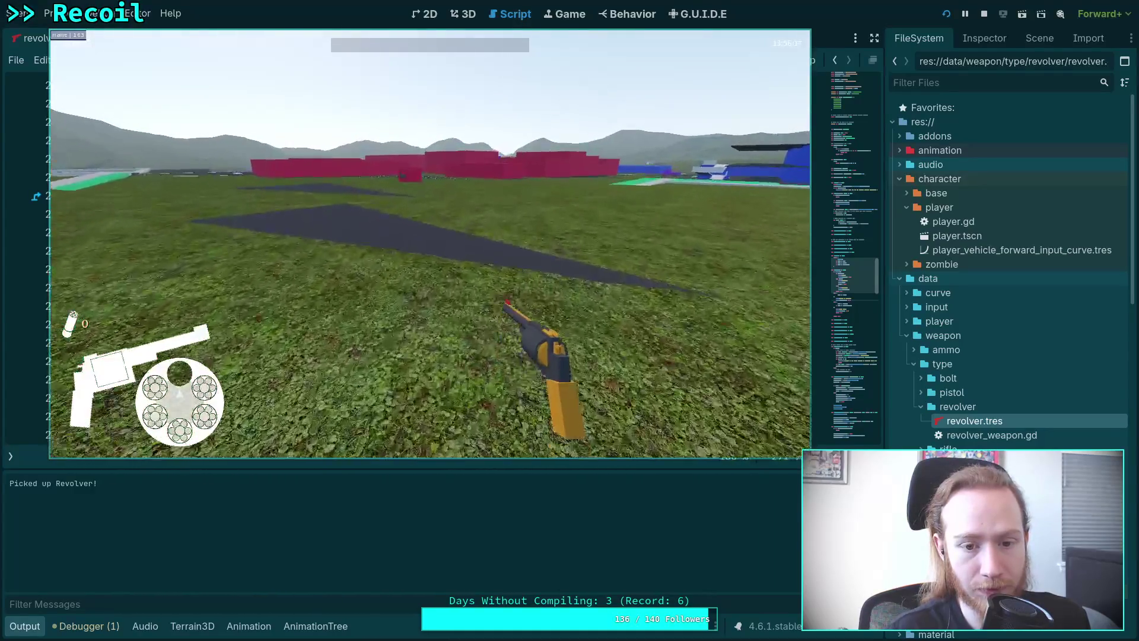
key(w)
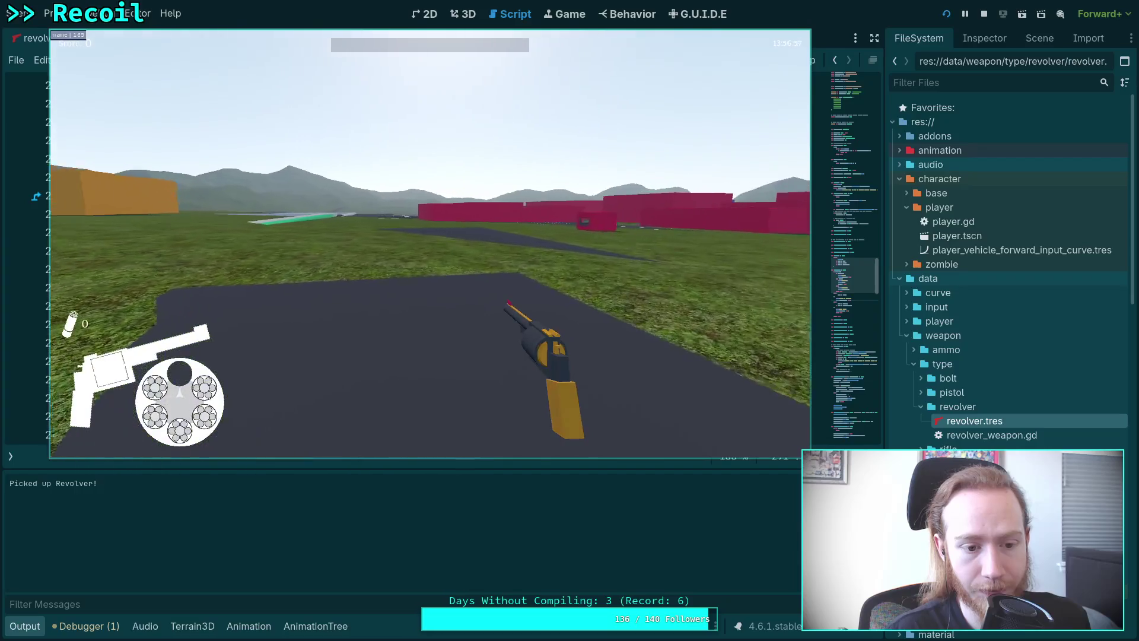
key(r)
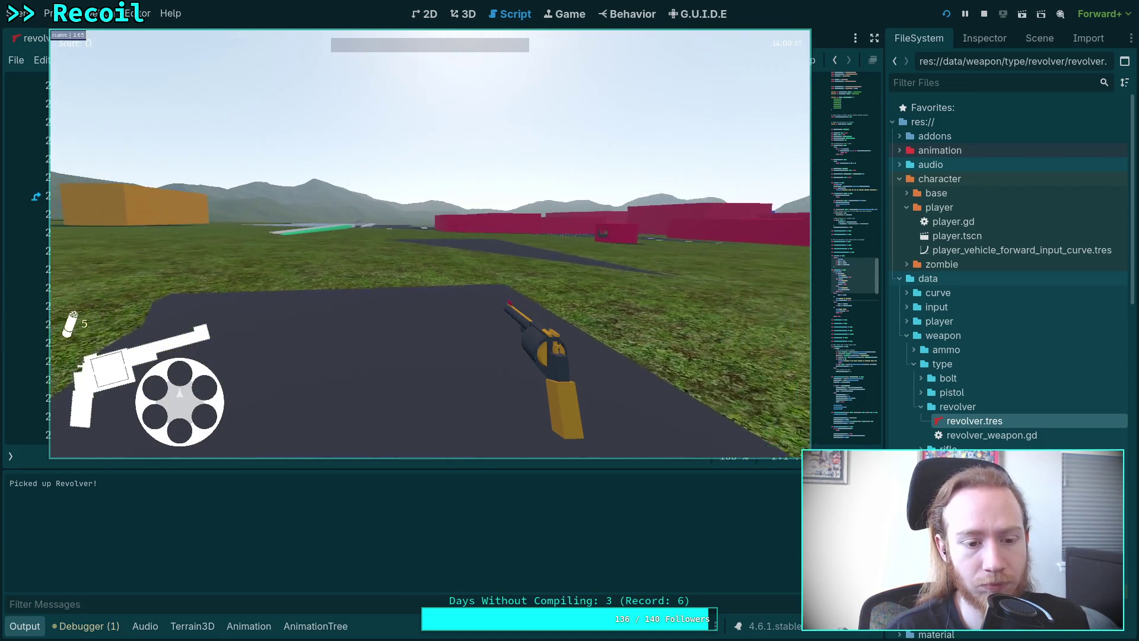
- Aim the revolver and fire it about 26 times to log single!/double! shots
right_click(429, 243)
click(429, 243)
click(430, 243)
click(429, 243)
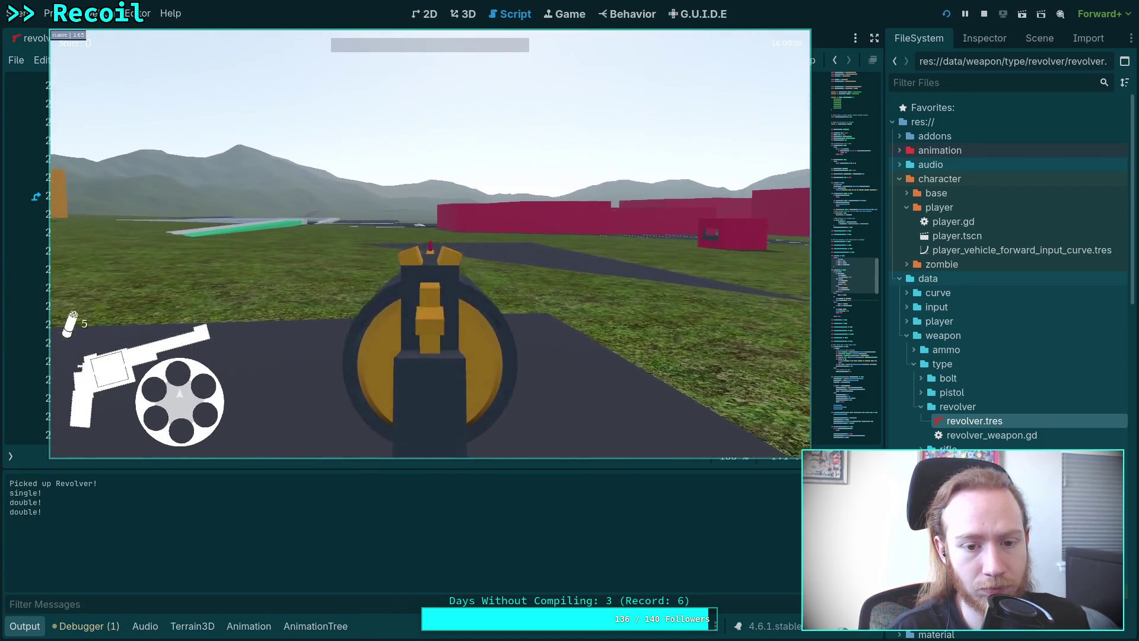
click(430, 243)
click(430, 243)
click(430, 244)
click(429, 244)
click(429, 243)
click(429, 243)
click(430, 243)
click(430, 243)
click(429, 243)
click(429, 243)
click(430, 243)
click(429, 243)
click(430, 243)
click(429, 243)
click(430, 244)
click(429, 243)
click(430, 243)
click(430, 243)
click(430, 244)
click(429, 243)
click(429, 243)
click(429, 244)
click(430, 243)
click(429, 244)
click(429, 243)
click(430, 243)
click(429, 243)
click(429, 243)
click(429, 243)
click(430, 244)
click(429, 244)
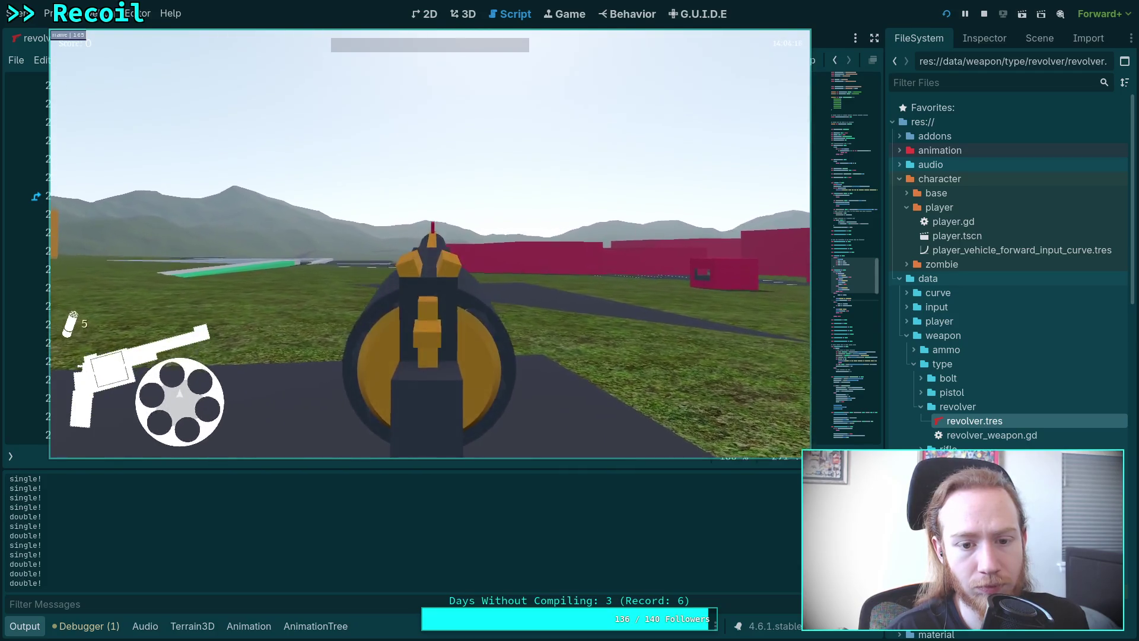
click(429, 243)
click(430, 244)
click(429, 243)
click(429, 243)
click(429, 243)
click(429, 244)
click(429, 243)
click(429, 243)
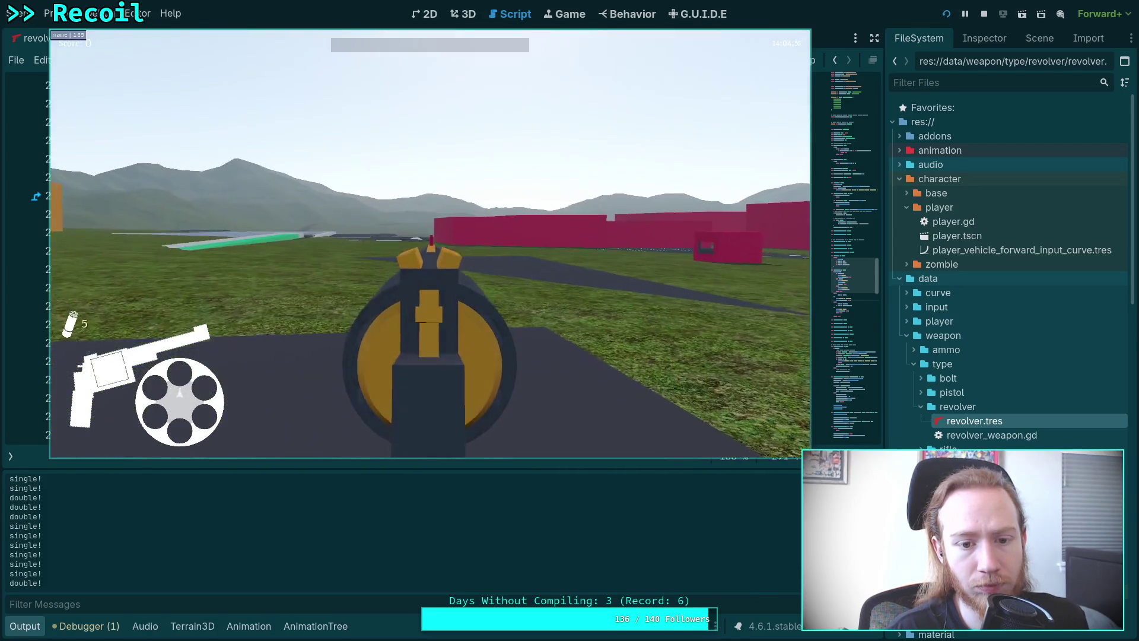
- Pause the game, select the single!/double! lines in the Output log, and stop the run
key(Escape)
drag(40, 571, 14, 516)
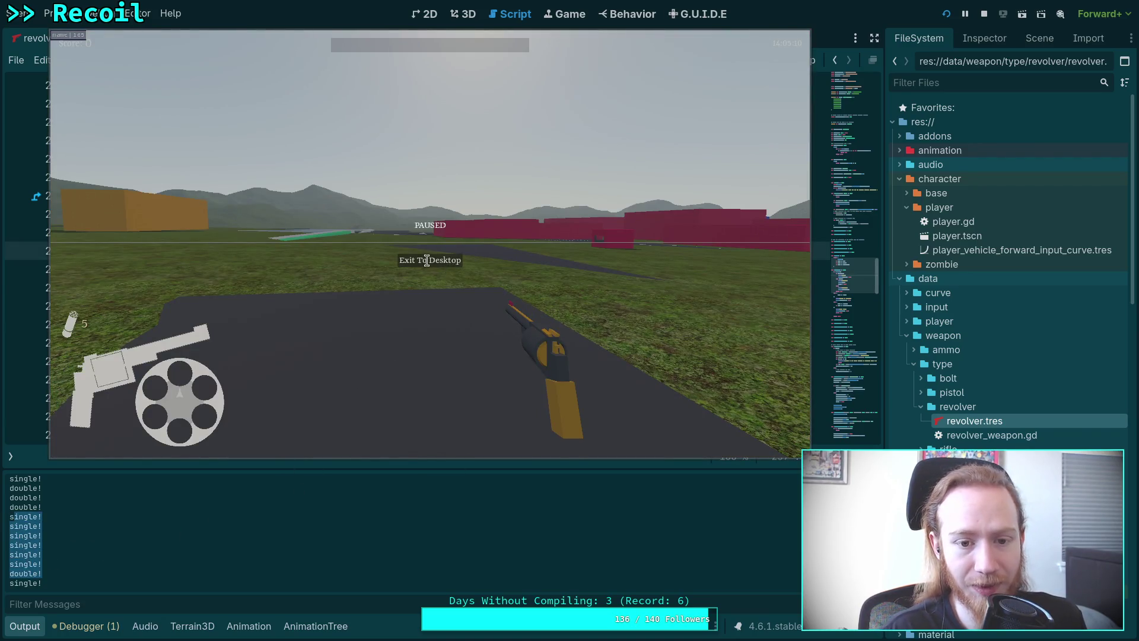
click(983, 13)
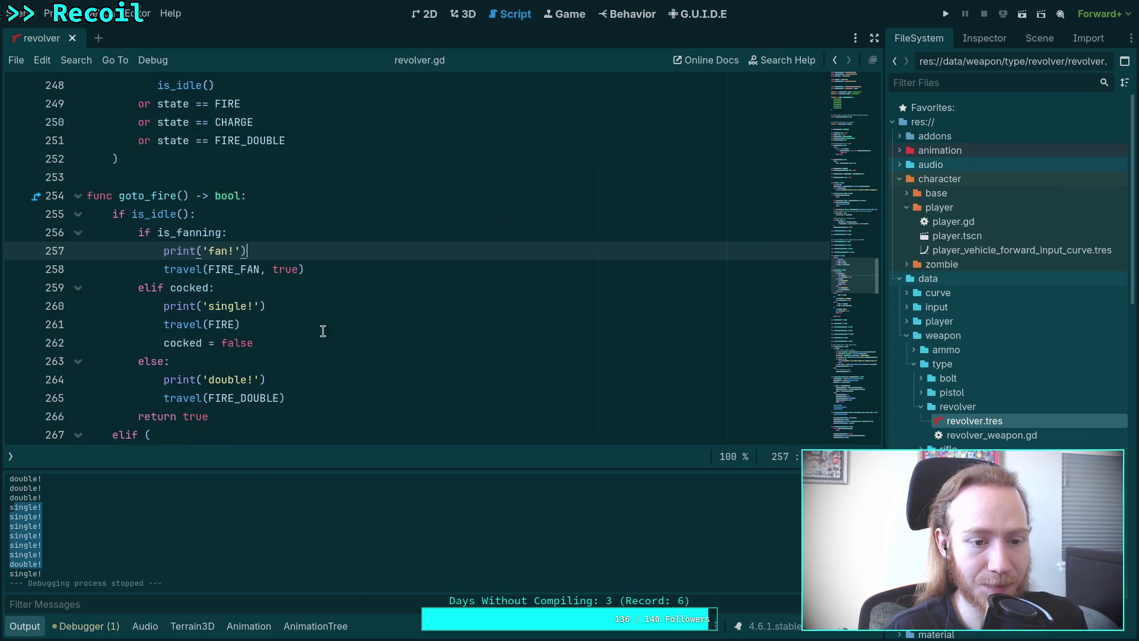
- Exit the game and open revolver_weapon.gd from the FileSystem dock
click(313, 339)
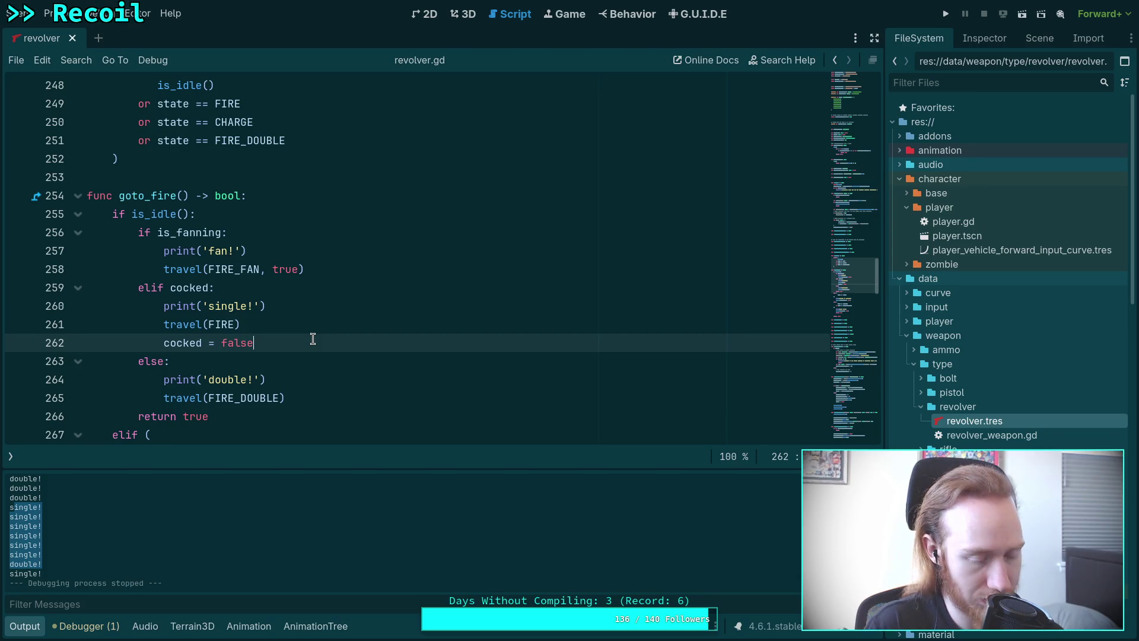
double_click(956, 433)
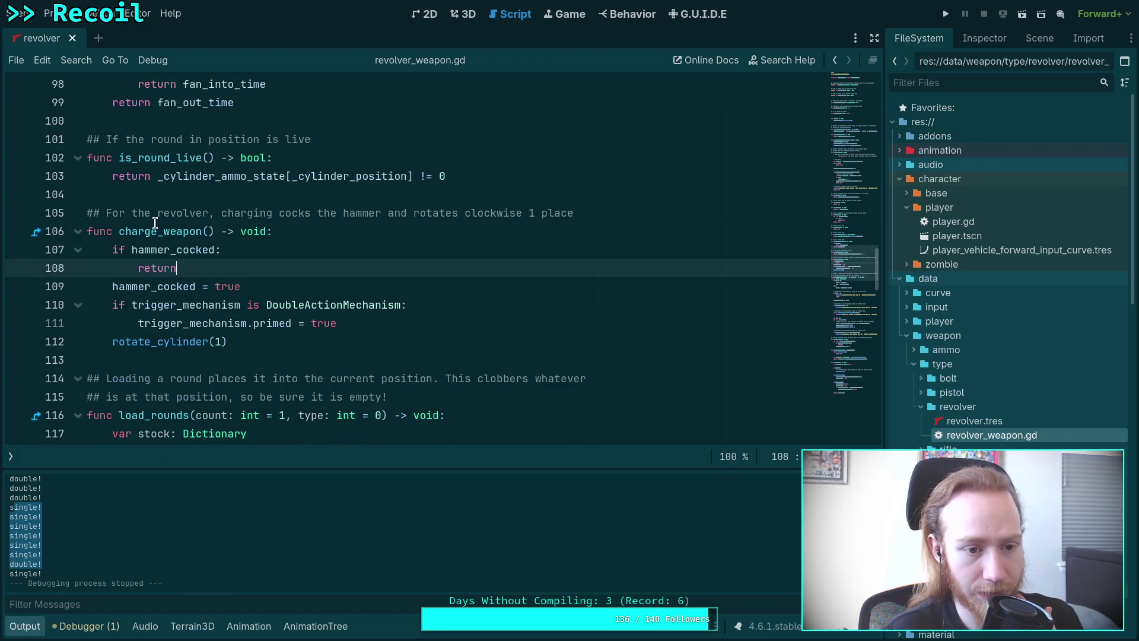
- Select charge_weapon, place the caret at the end of line 111, and search for 'cocked'
double_click(155, 225)
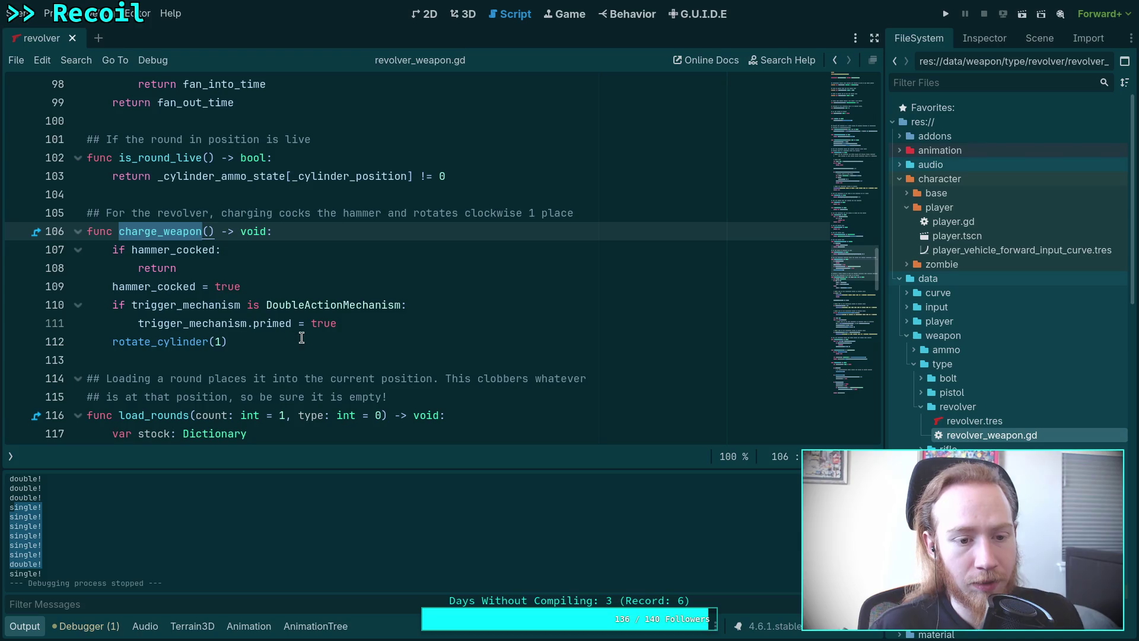
scroll(293, 325, down, 1)
scroll(292, 325, down, 1)
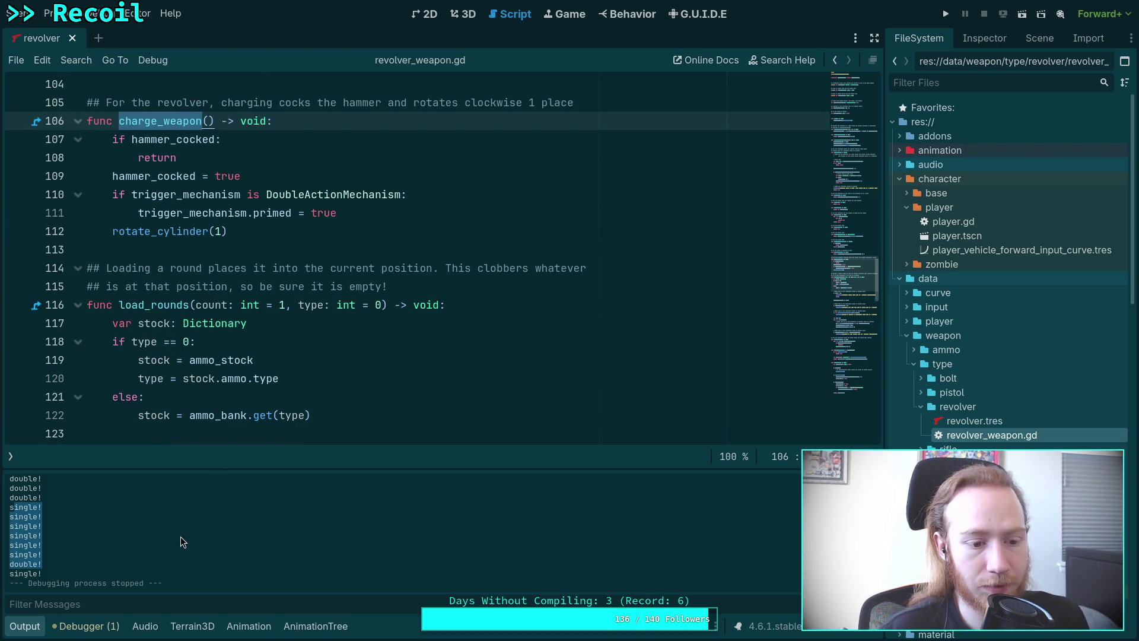
scroll(248, 363, up, 1)
scroll(249, 363, up, 1)
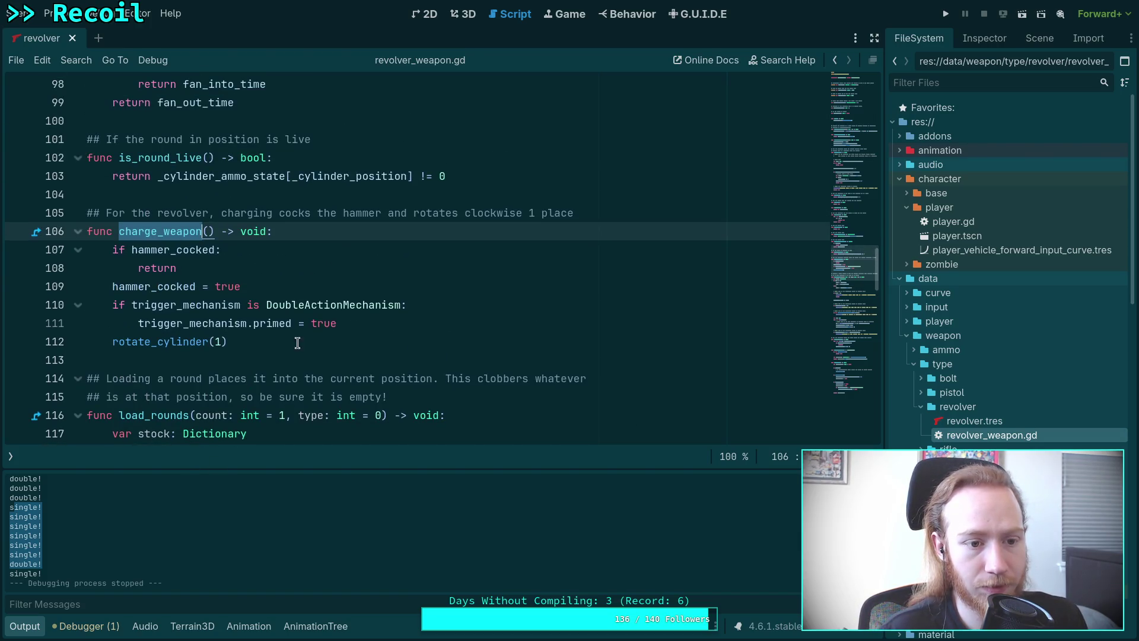
click(350, 317)
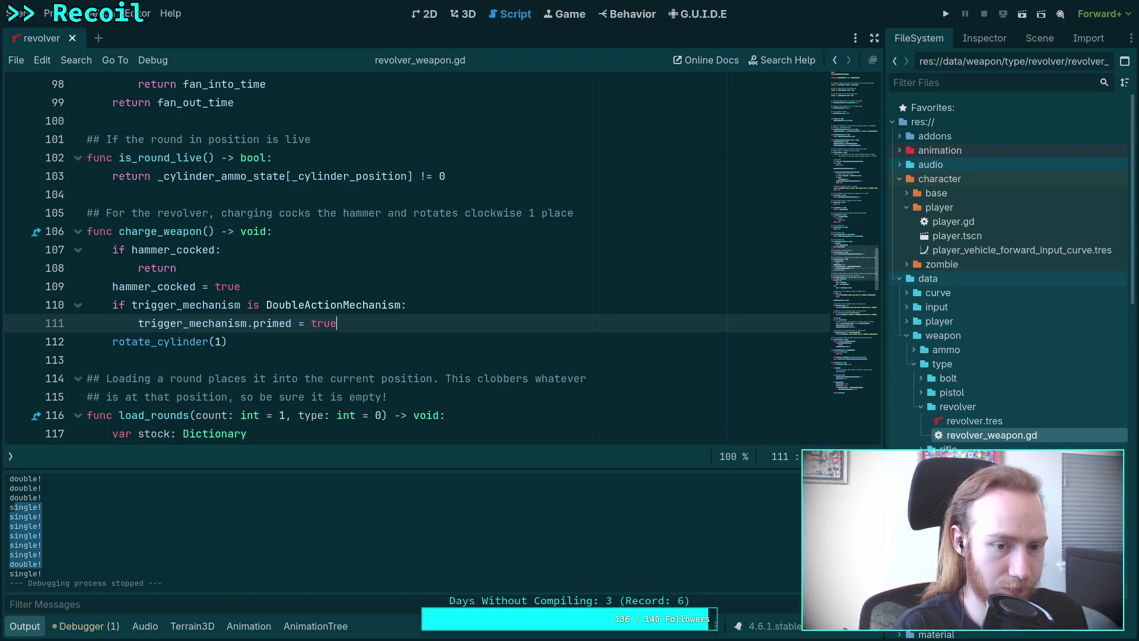
key(ctrl+f)
- Search revolver_weapon.gd for hammer_cocked and step through all six matches
text(hamme)
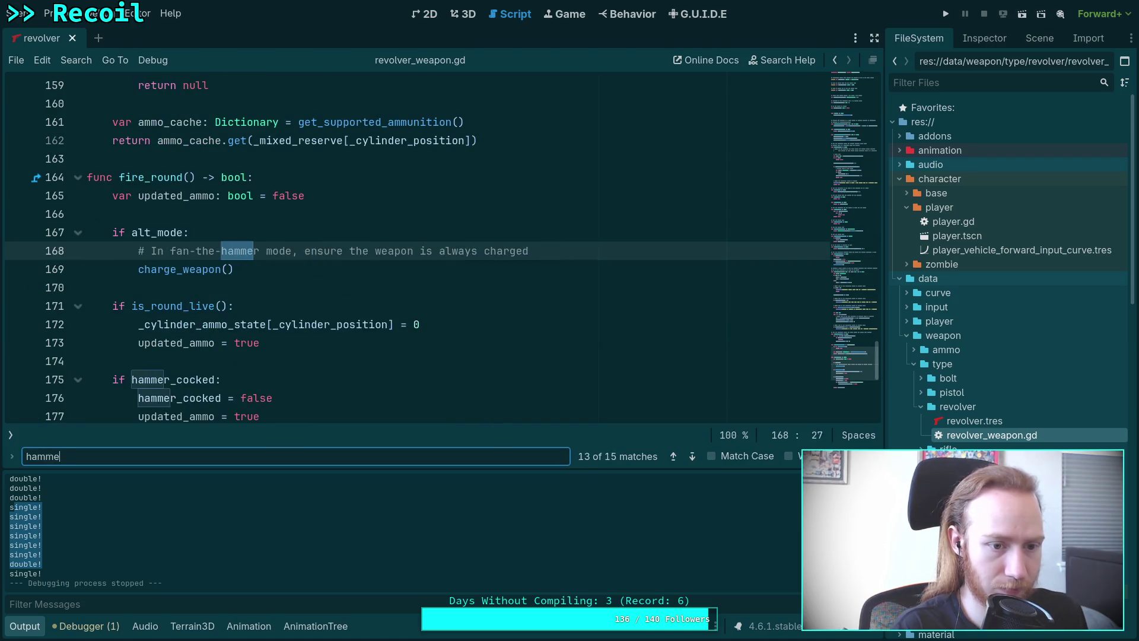
text(r_cocked)
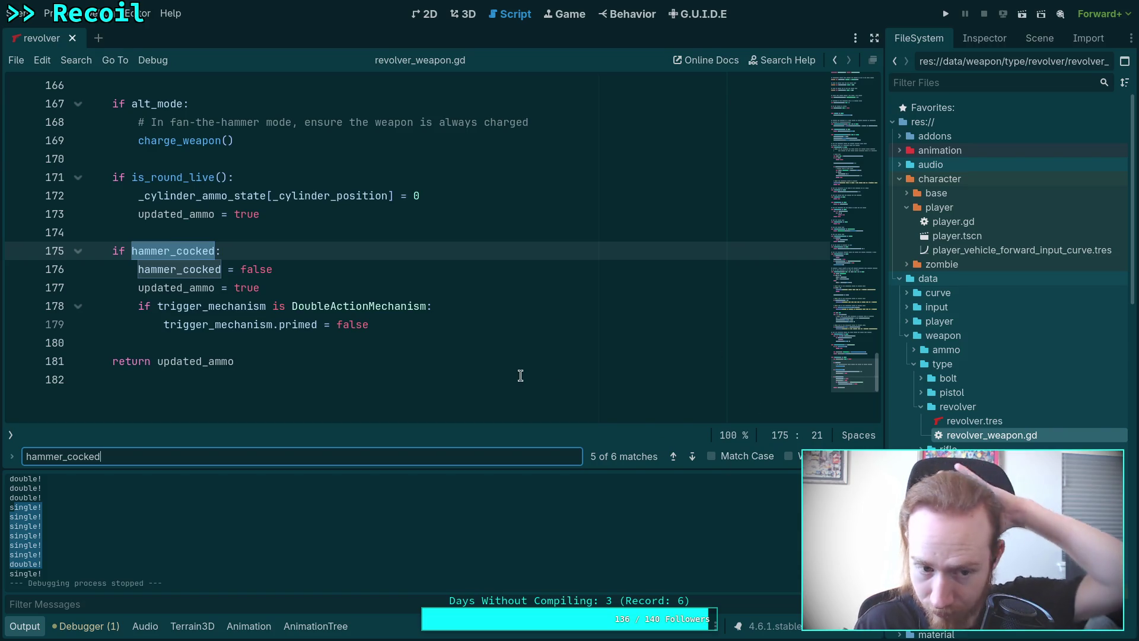
scroll(520, 375, up, 1)
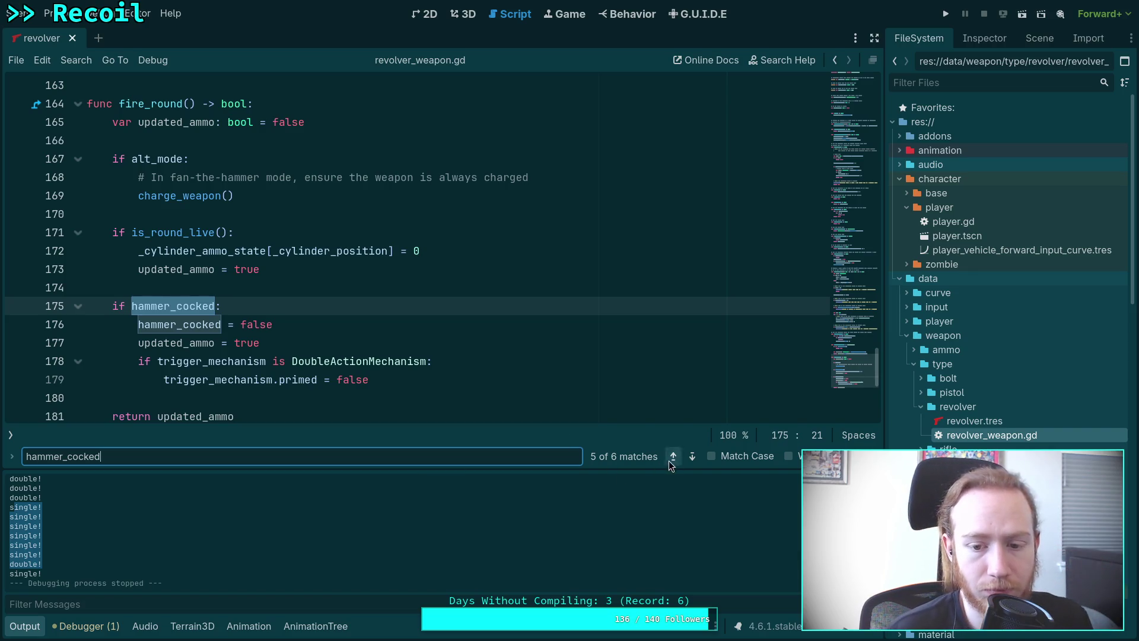
click(691, 456)
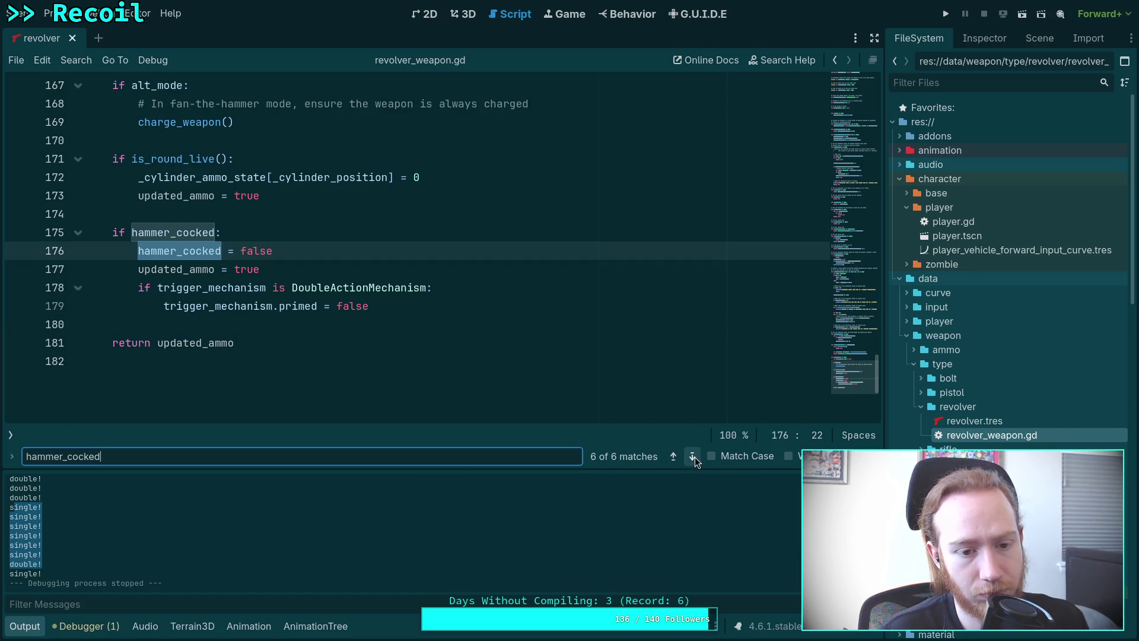
click(695, 457)
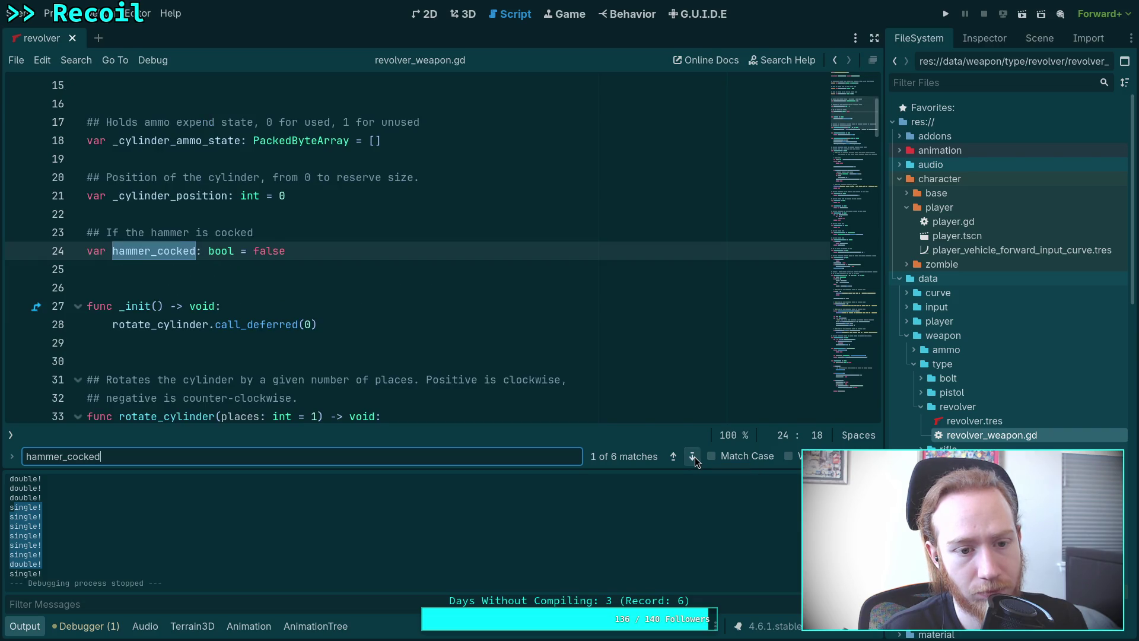
click(695, 457)
click(695, 457)
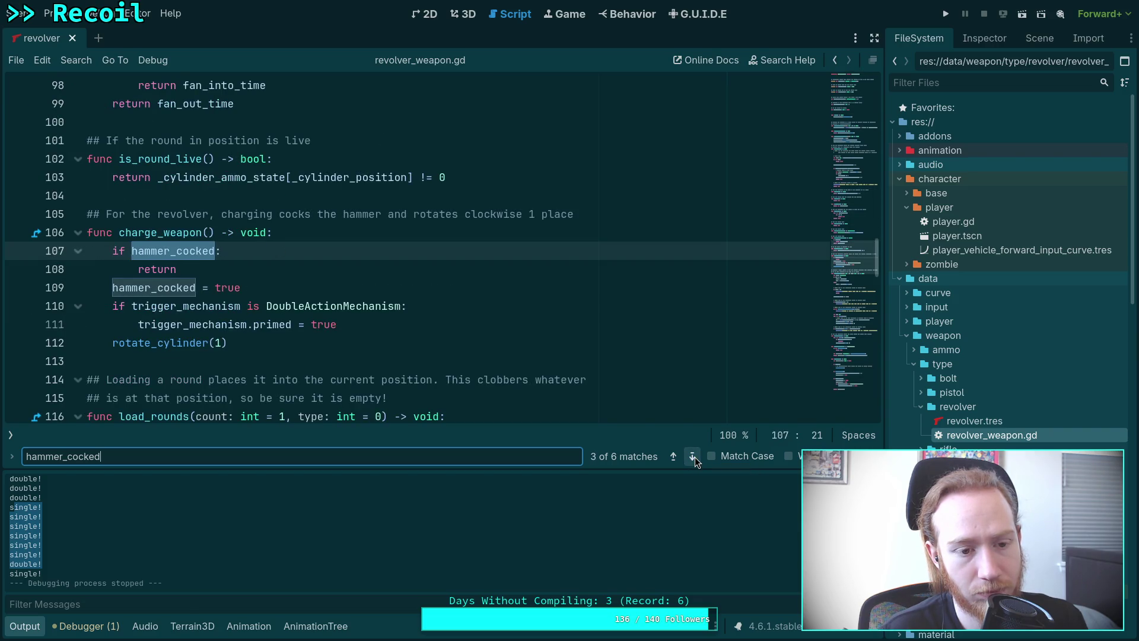
click(695, 457)
click(695, 457)
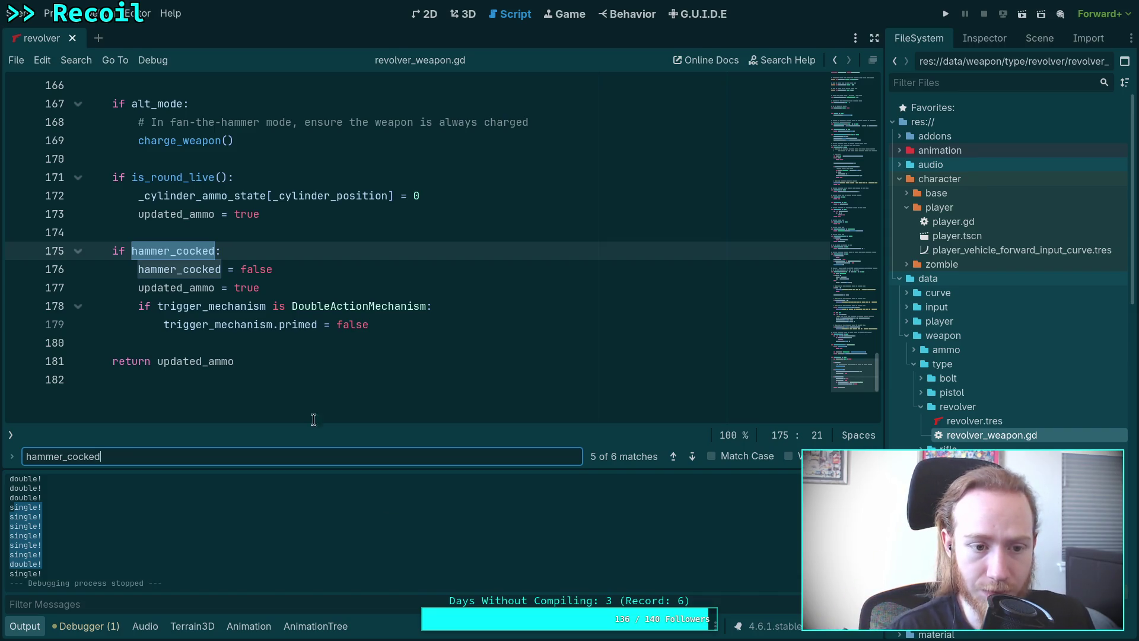
- Place the cursor on the charge_weapon call inside fire_round
click(299, 341)
scroll(344, 370, up, 2)
scroll(344, 371, down, 1)
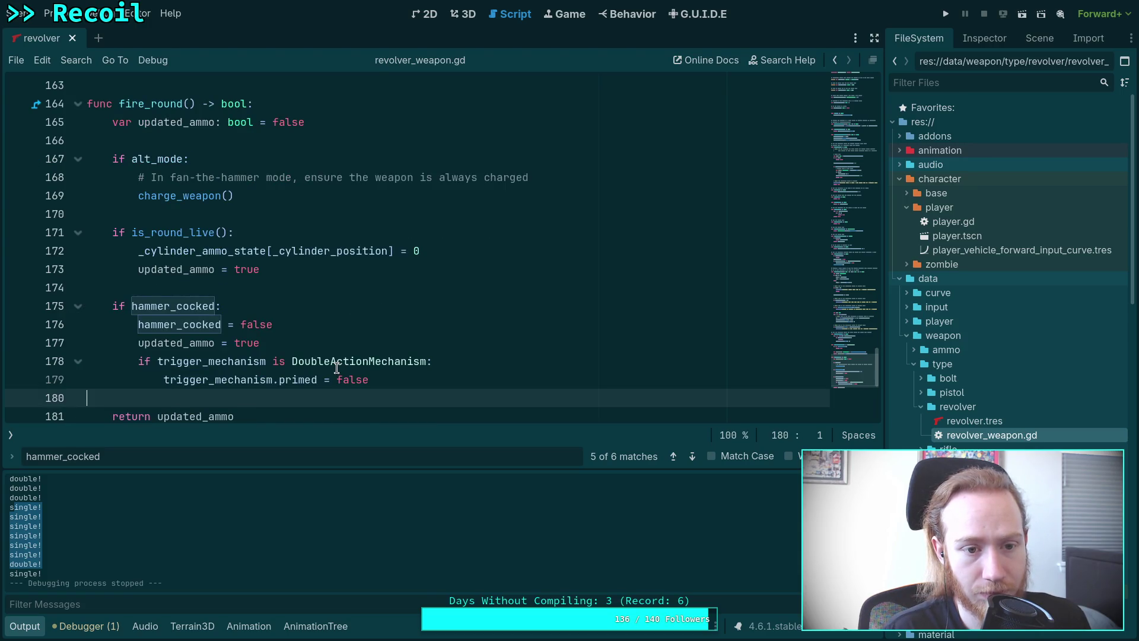
scroll(336, 367, up, 1)
click(188, 251)
- Trace charge_weapon with Lookup Symbol and Find to its call in WeaponNode.gd's on_weapon_charged
right_click(188, 251)
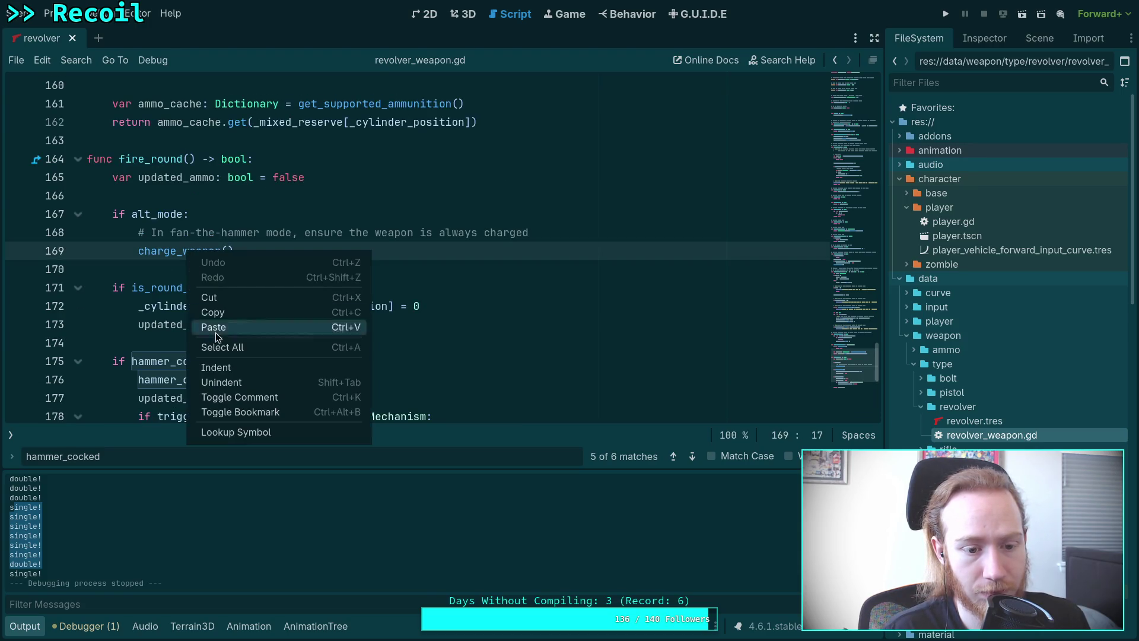
click(233, 432)
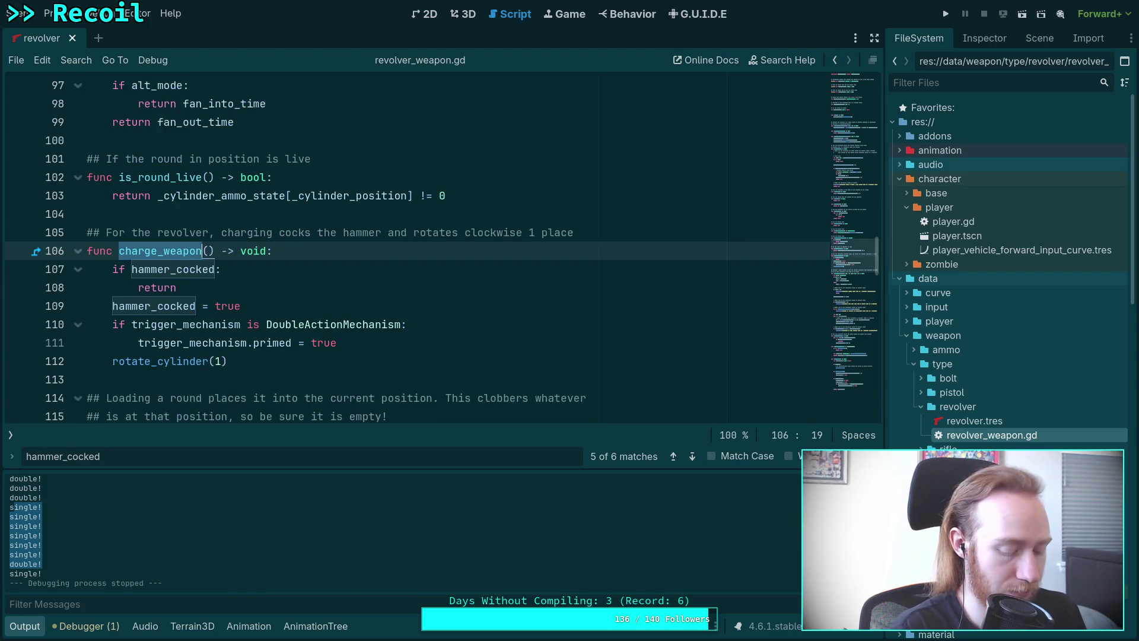
key(ctrl+f)
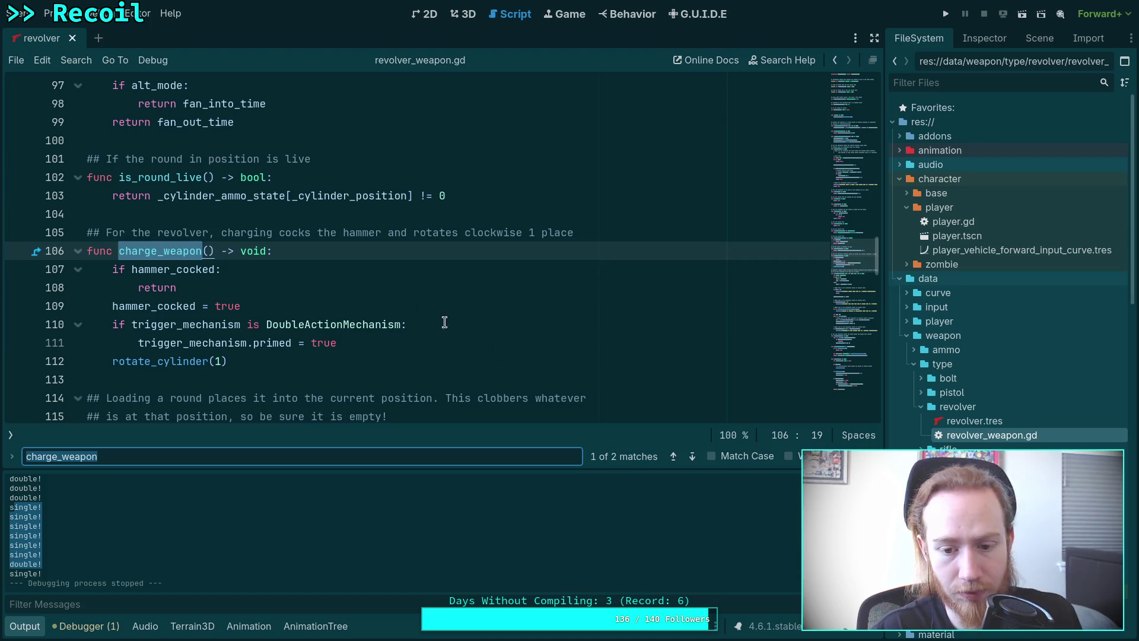
scroll(1009, 267, down, 10)
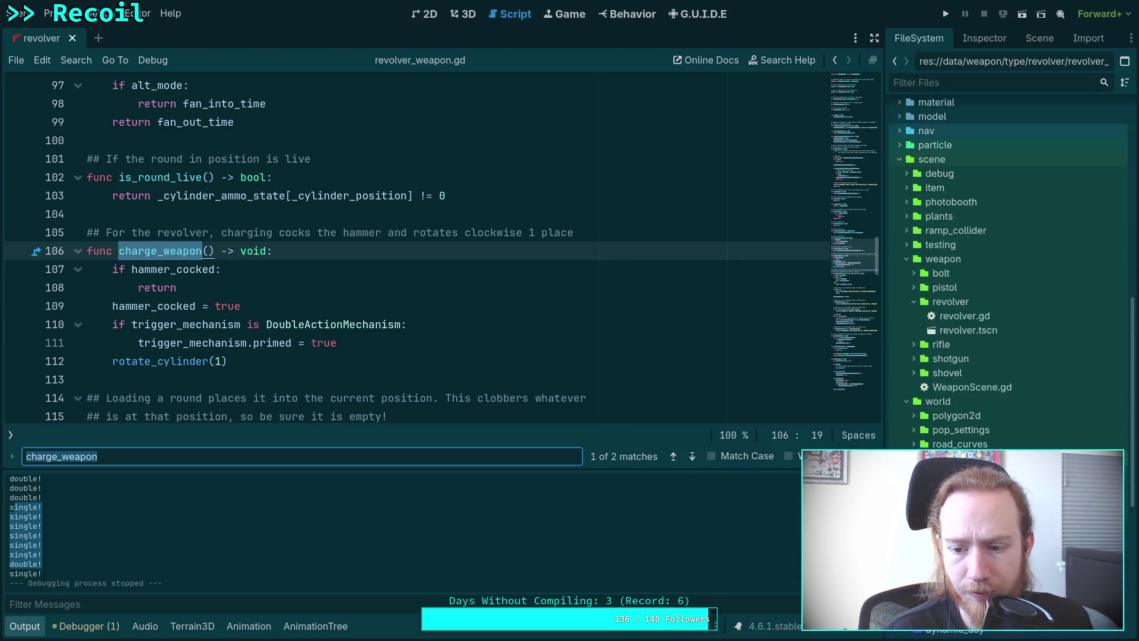
scroll(1008, 267, down, 6)
click(693, 456)
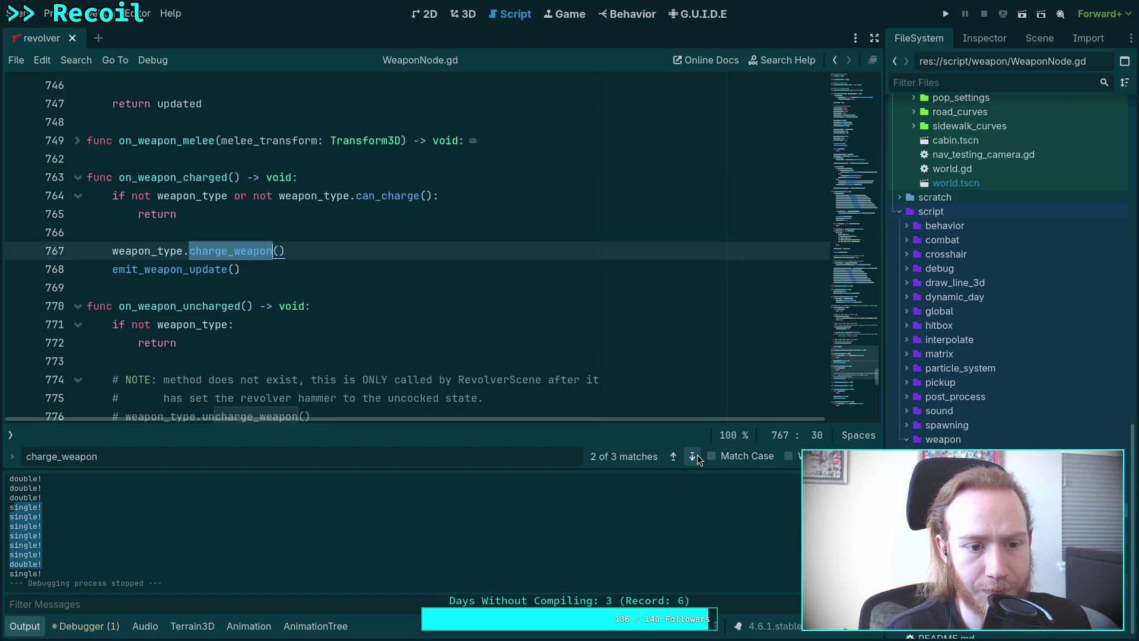
- Cycle the charge_weapon matches to the call on line 430 of WeaponNode.gd
click(692, 456)
click(697, 456)
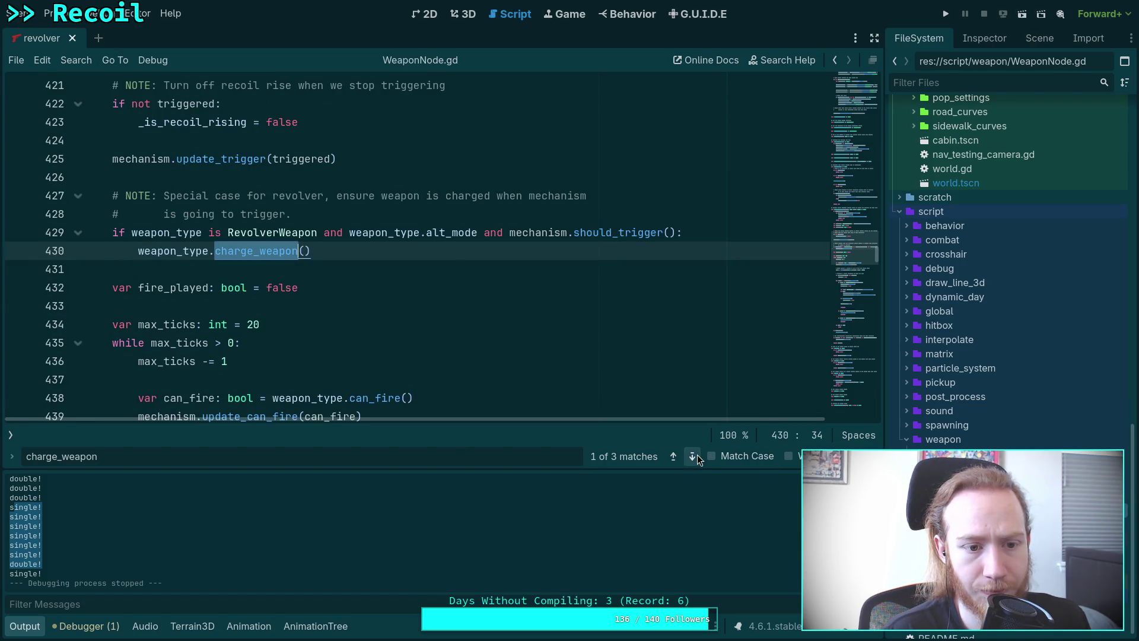
scroll(457, 314, up, 3)
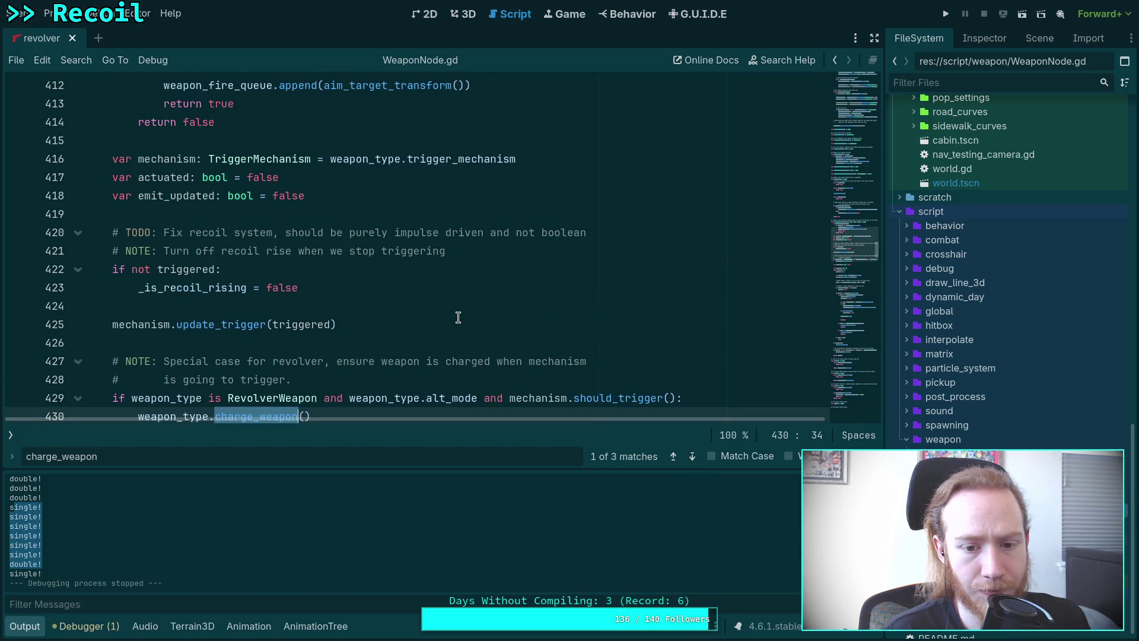
scroll(458, 317, down, 4)
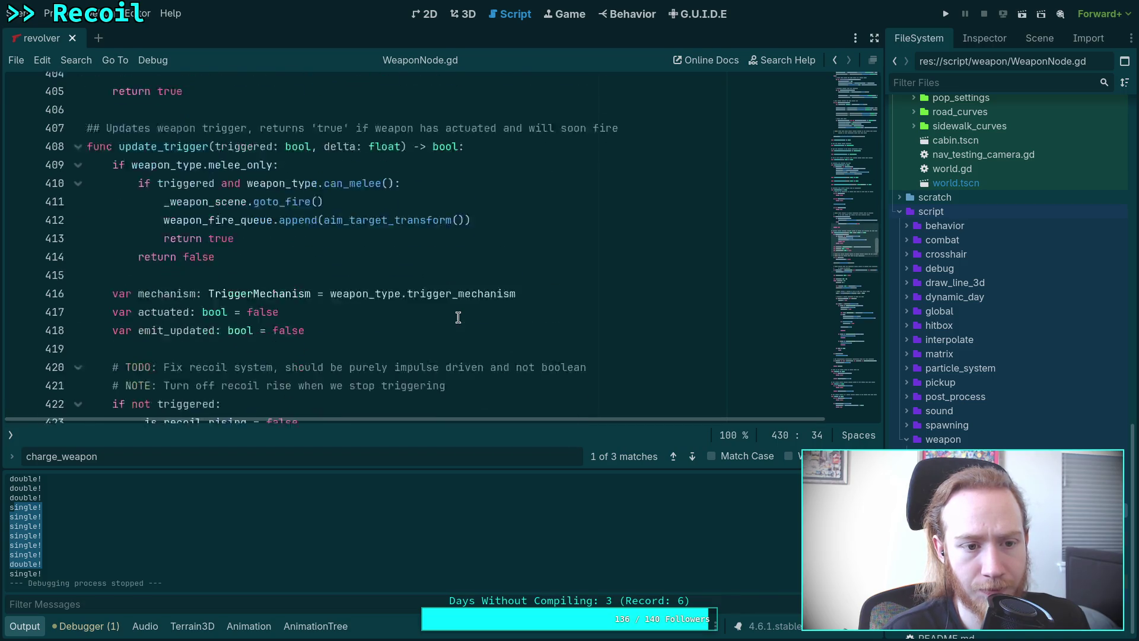
- Add print('alt charge!') in the revolver alt-mode branch and save WeaponNode.gd
click(723, 293)
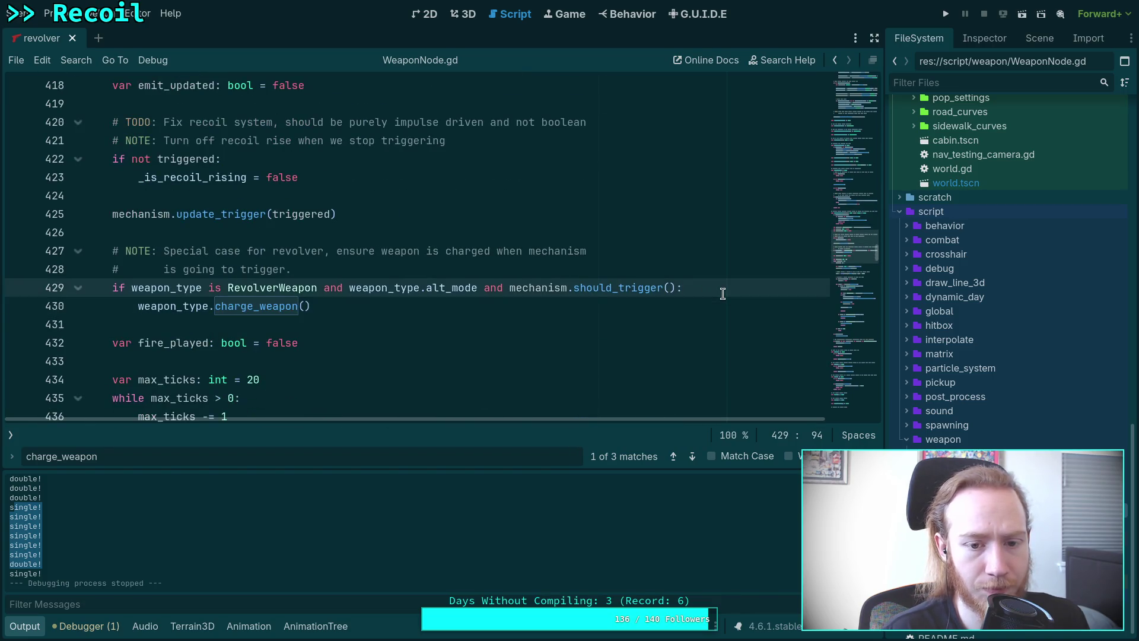
key(Return)
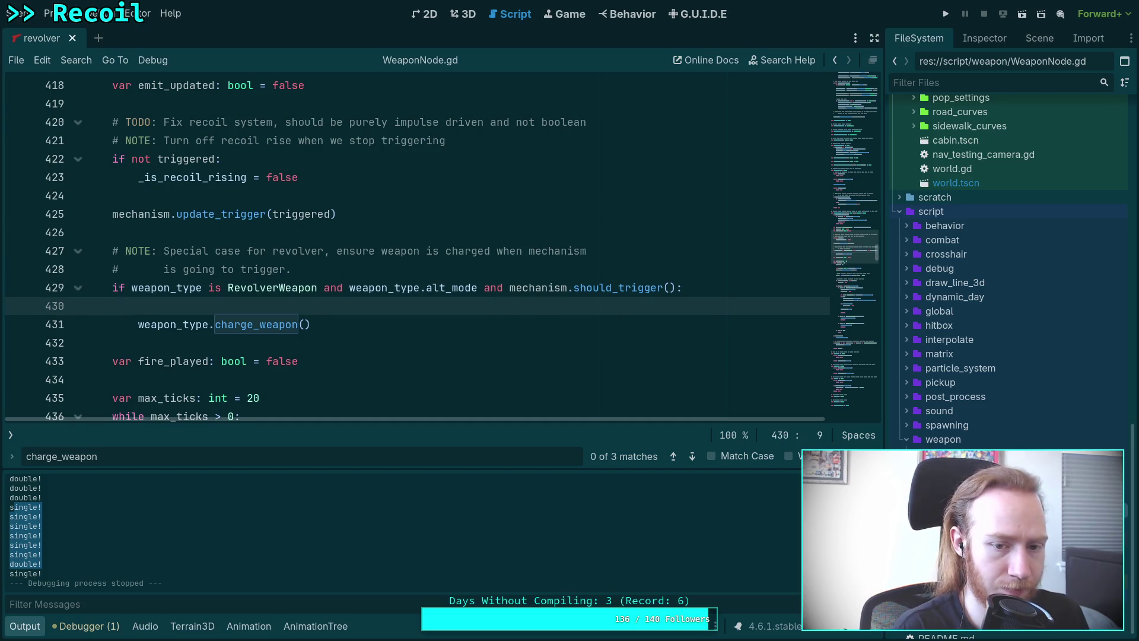
text(pr)
key(BackSpace)
key(BackSpace)
text(print('alt)
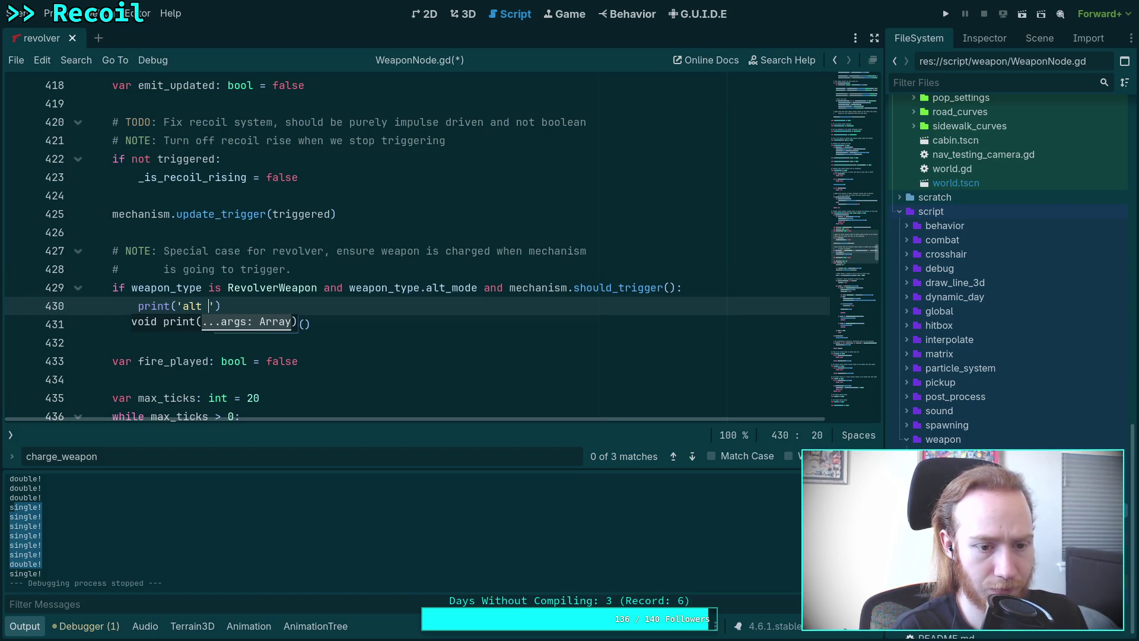
text( charge!)
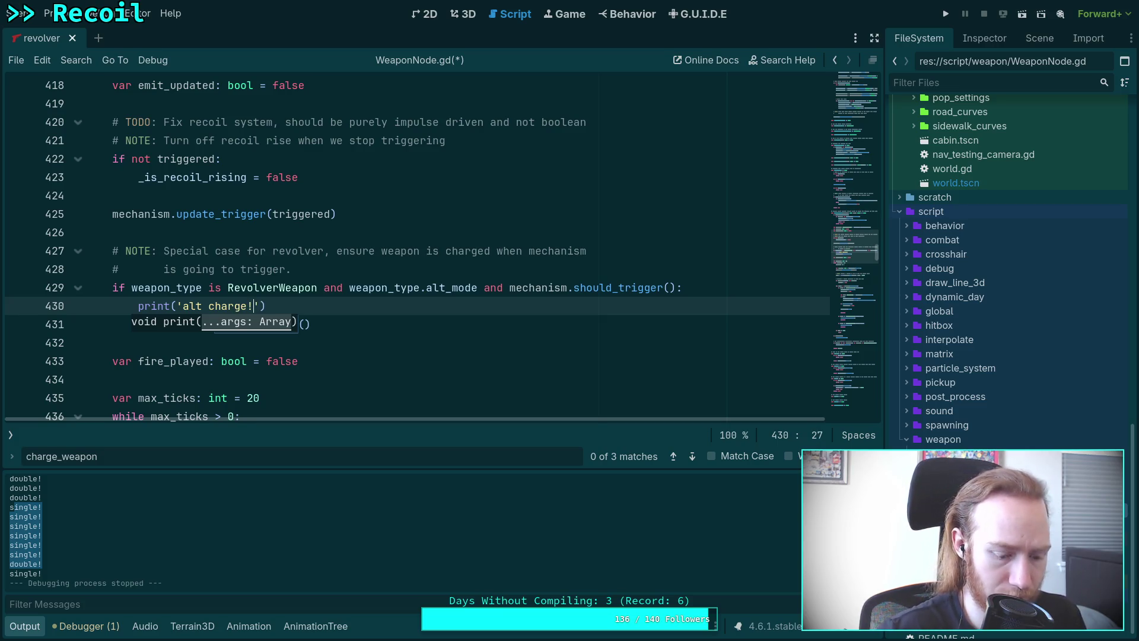
key(ctrl+s)
scroll(483, 258, down, 6)
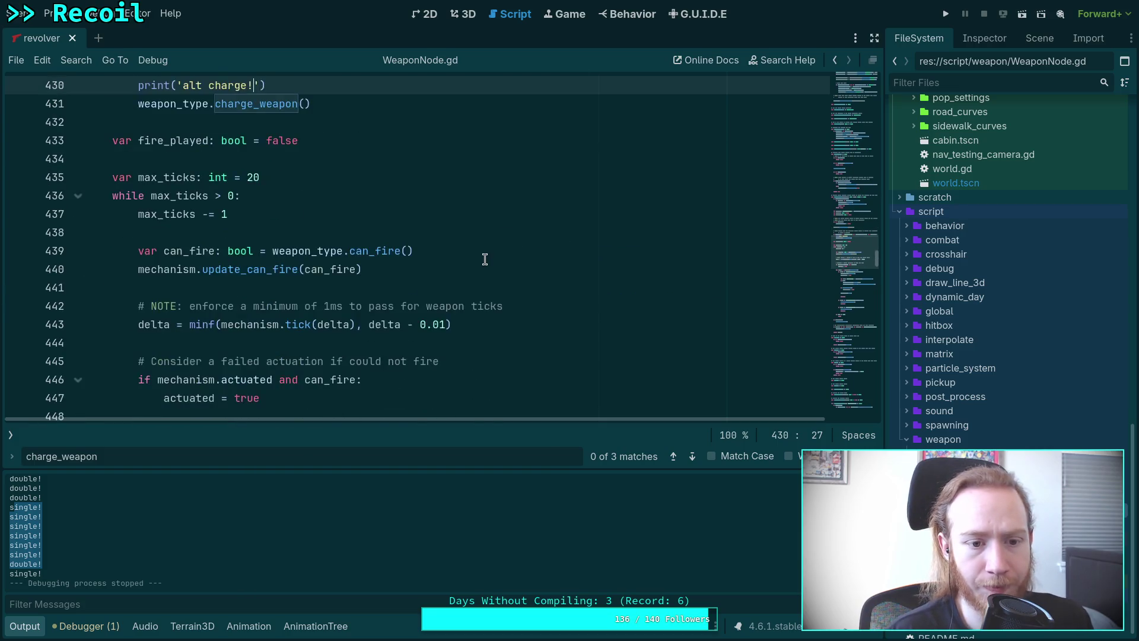
scroll(452, 273, down, 8)
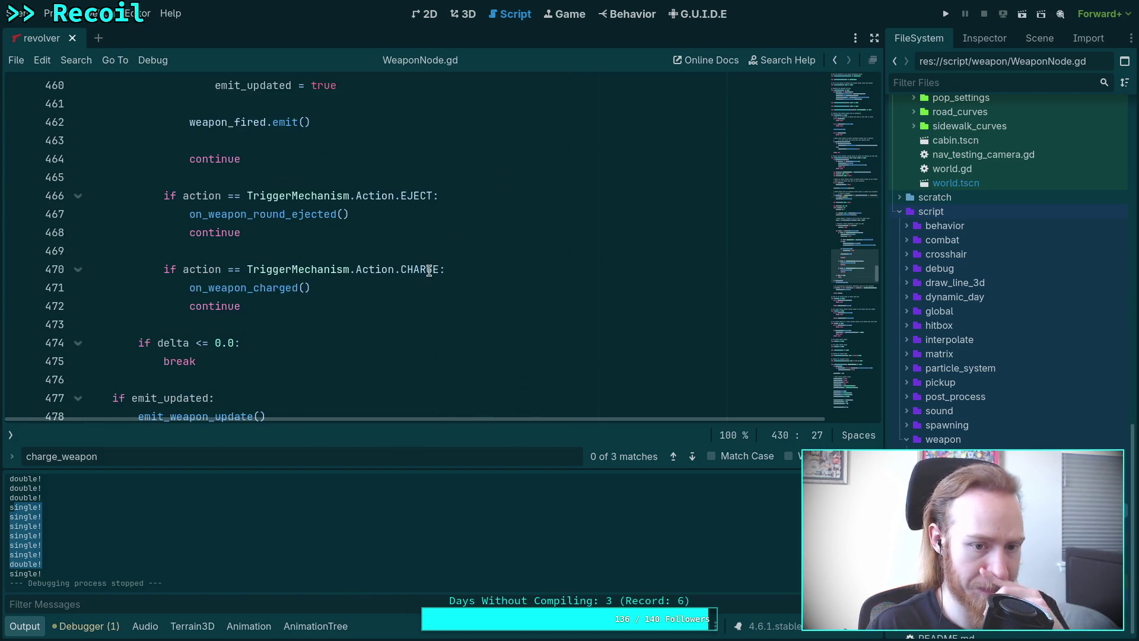
- Add print('mech charge!') to the TriggerMechanism CHARGE branch and run the project to retest
click(493, 269)
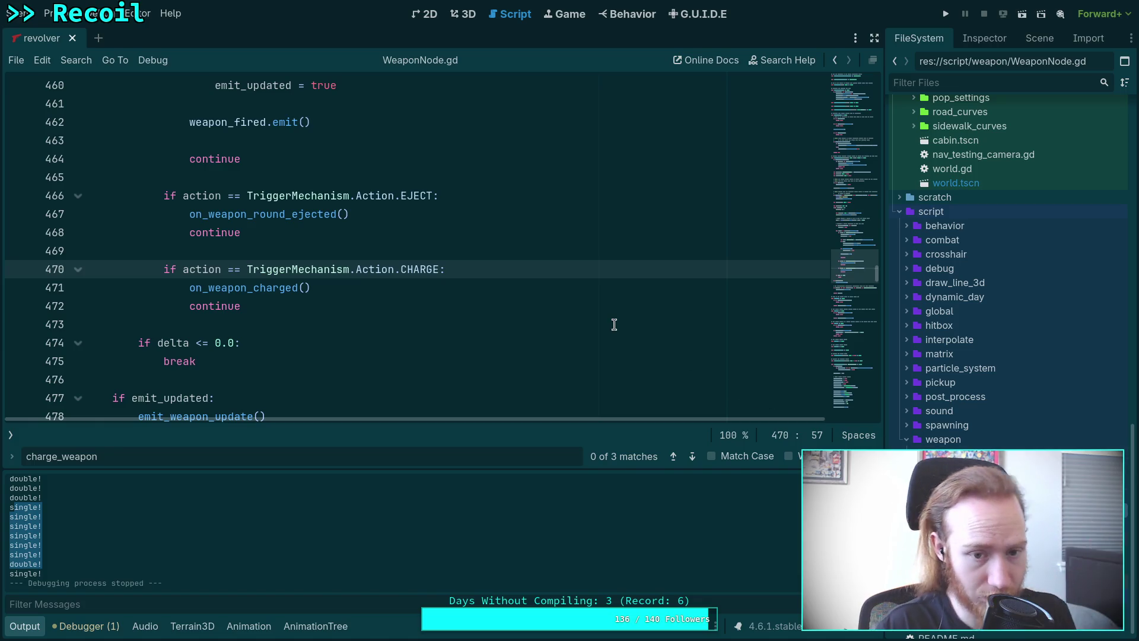
key(Return)
text(int('mech c)
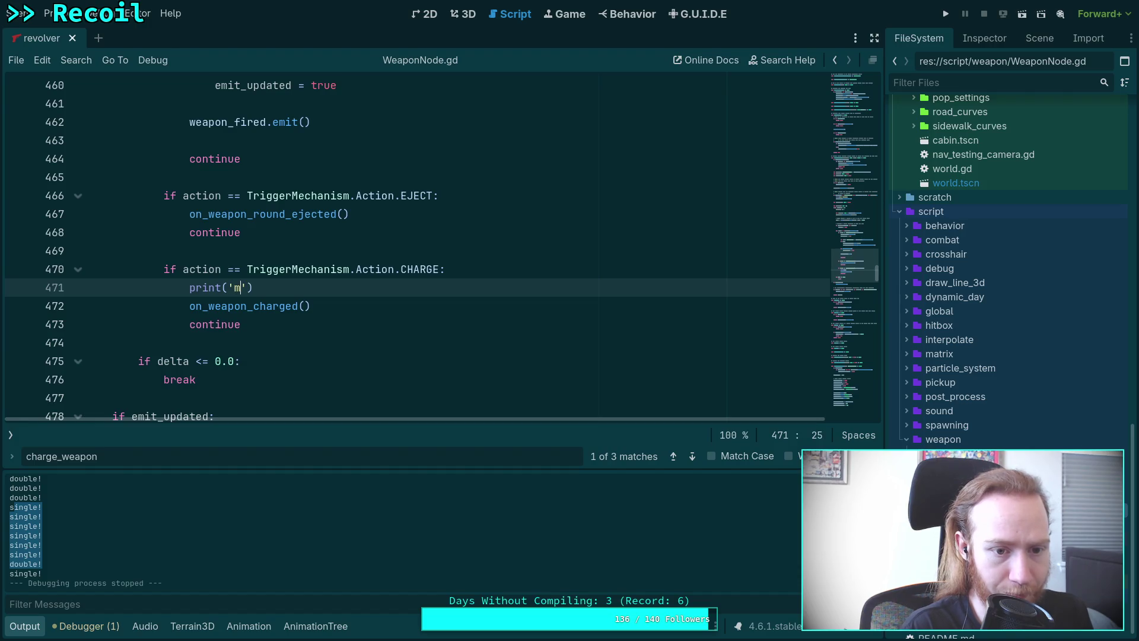
text(harge!)
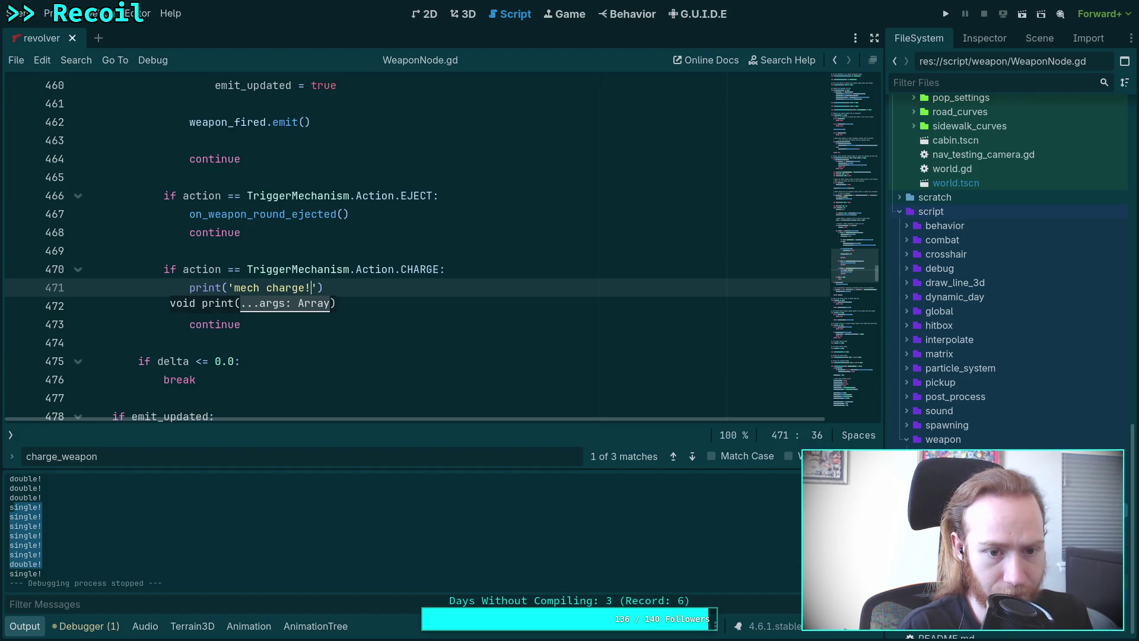
click(769, 244)
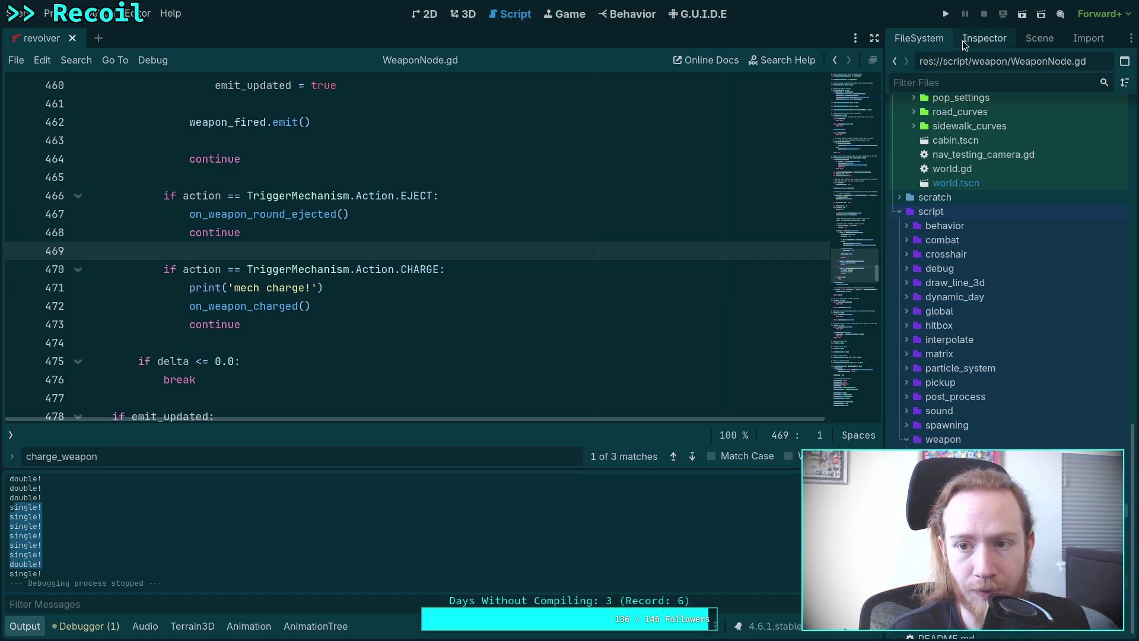
click(945, 14)
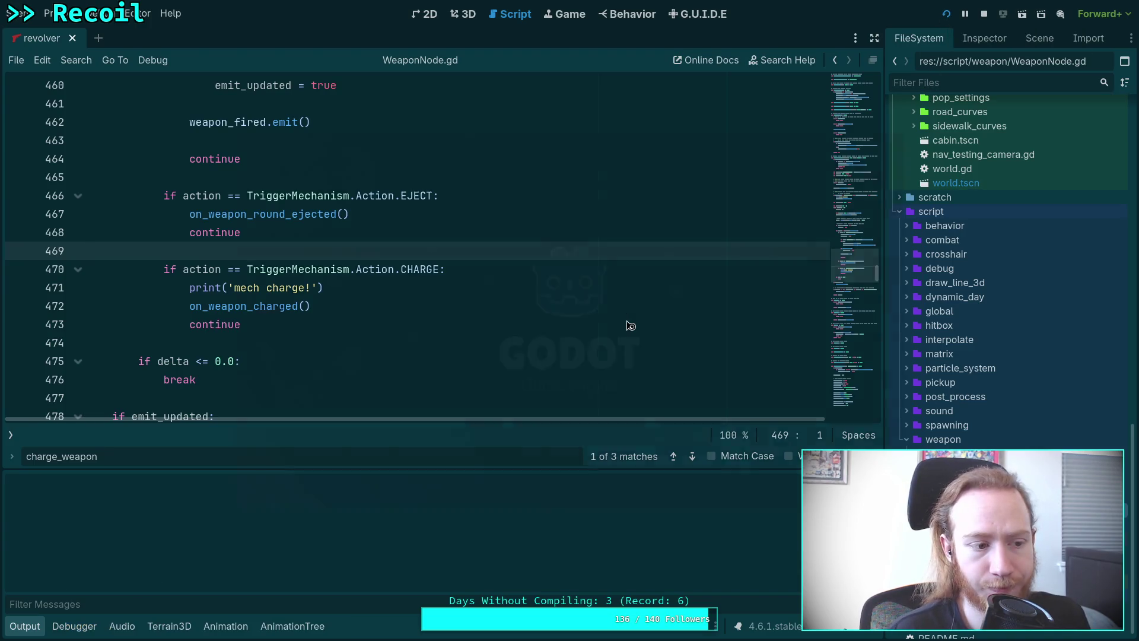
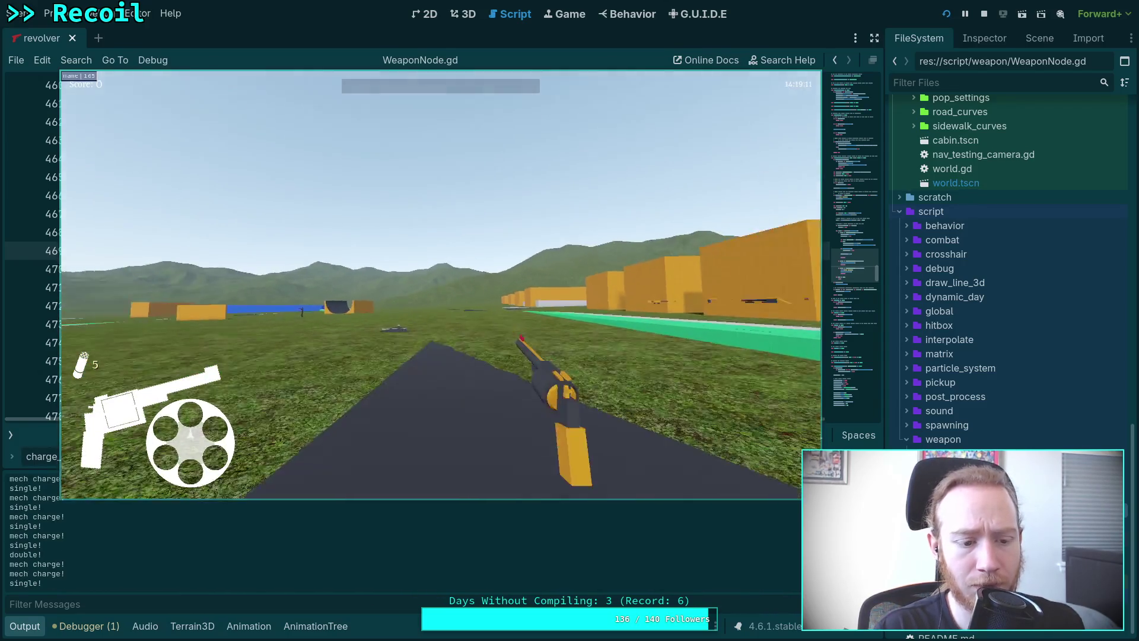
- Pause the revolver test, select two 'mech charge!' lines in Output, and stop the game
key(Escape)
scroll(184, 560, up, 1)
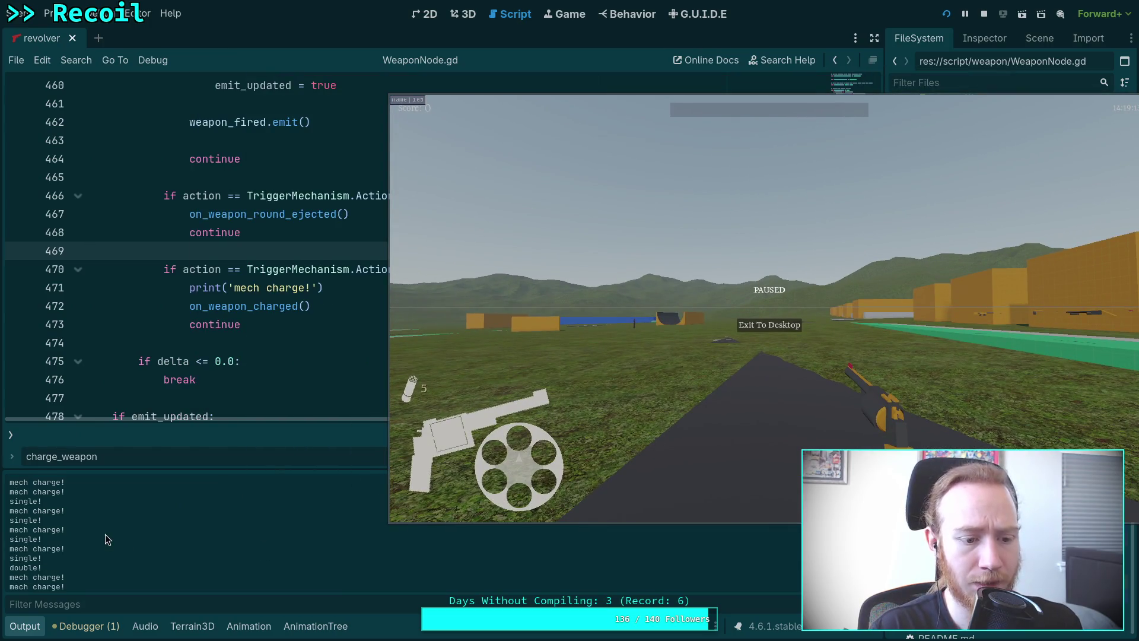
scroll(90, 535, up, 1)
drag(66, 511, 7, 491)
scroll(90, 510, up, 2)
scroll(90, 511, down, 2)
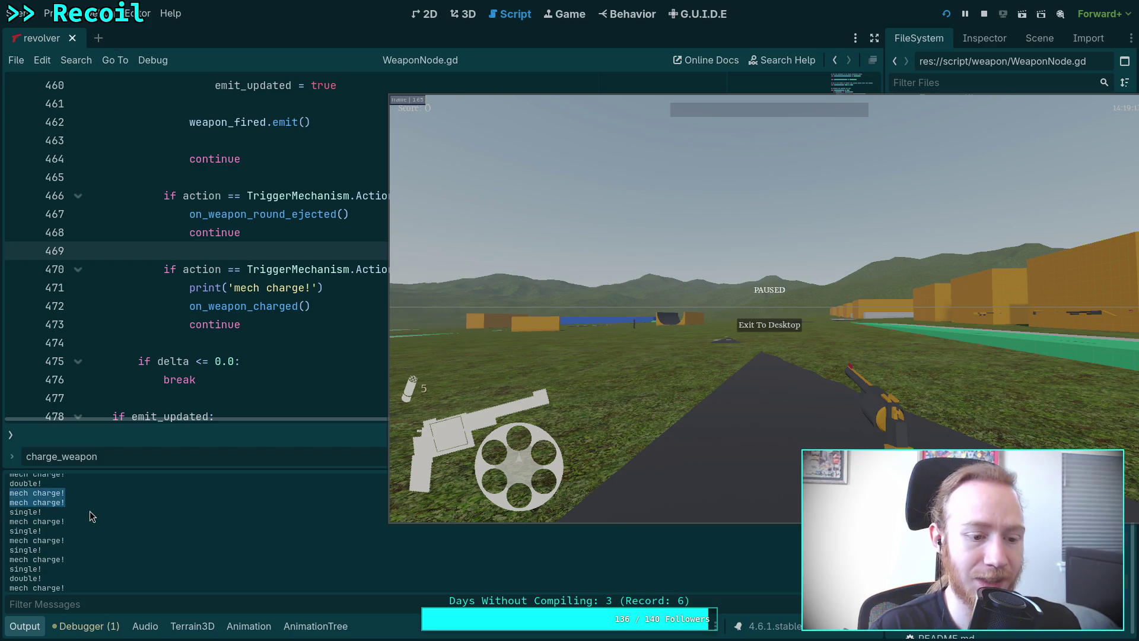
scroll(90, 511, up, 1)
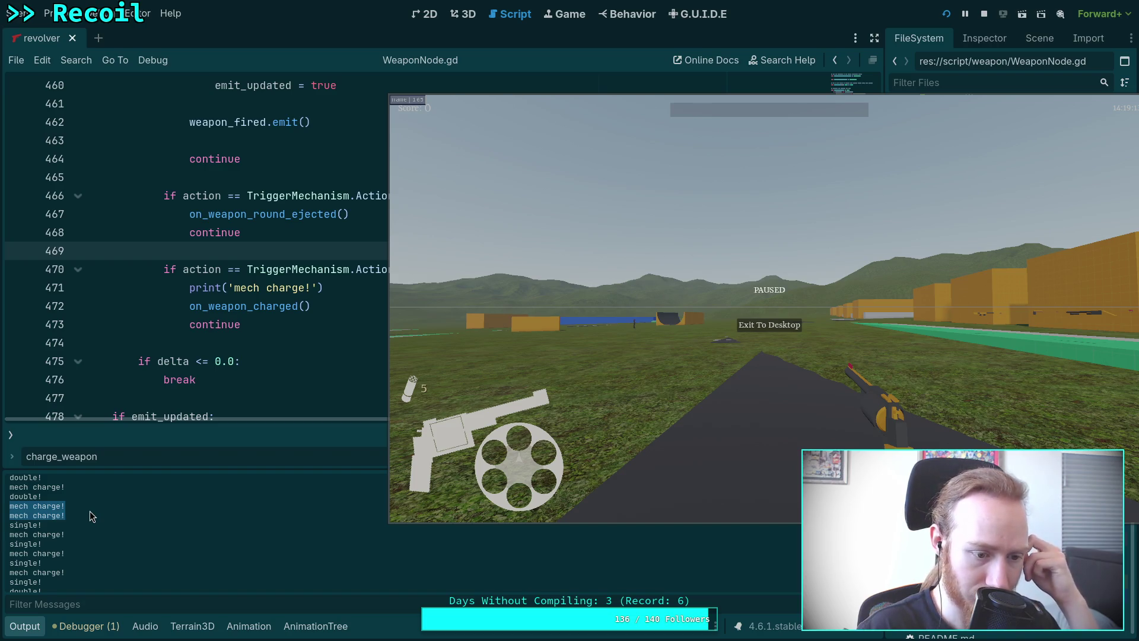
click(769, 325)
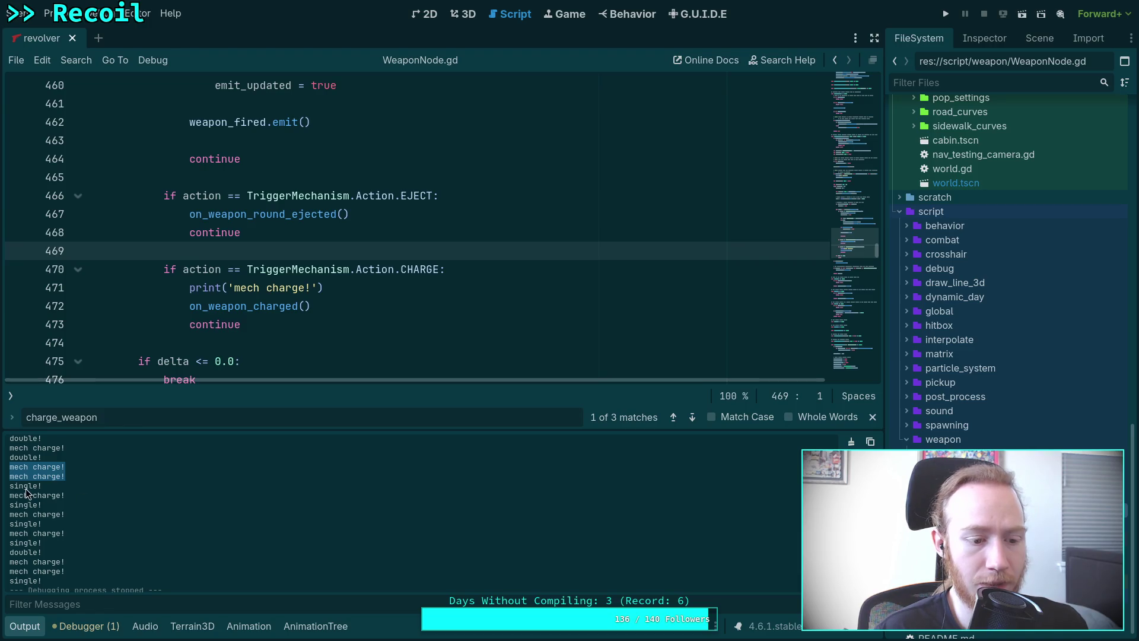
- Deselect the log lines and cycle through the Inspector, Scene and FileSystem docks
click(26, 489)
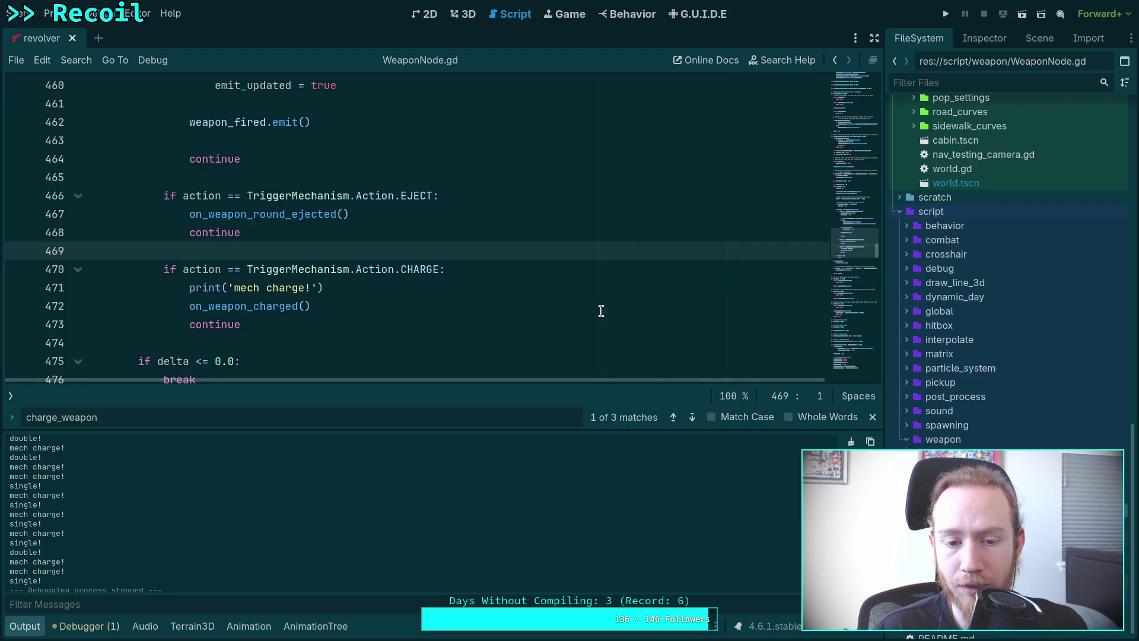
click(616, 290)
click(1002, 38)
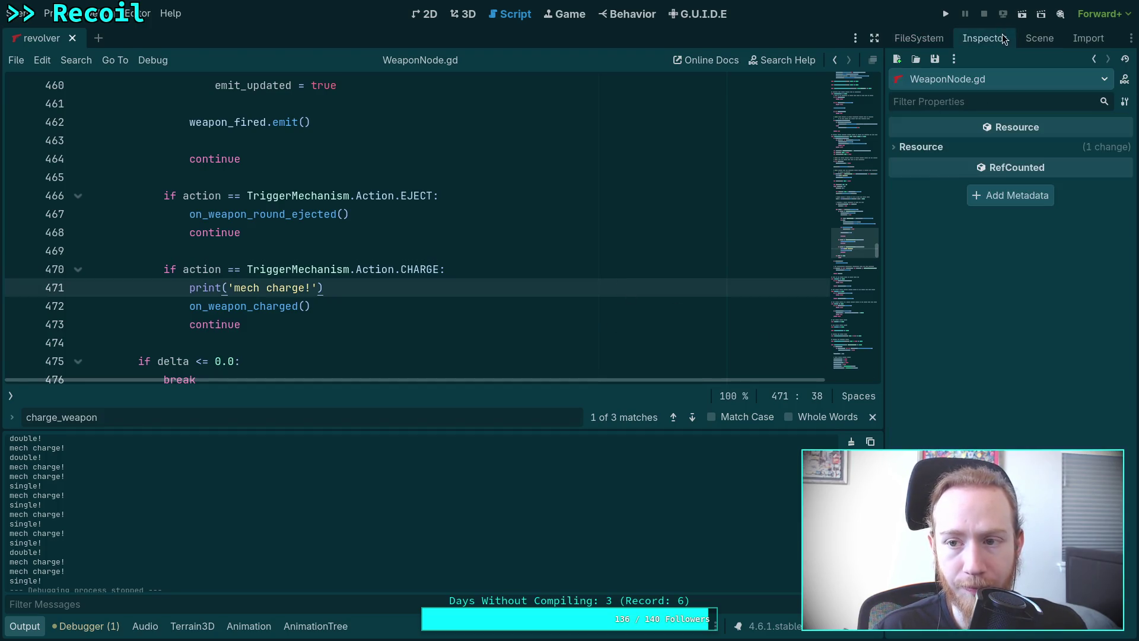
click(1038, 38)
click(919, 38)
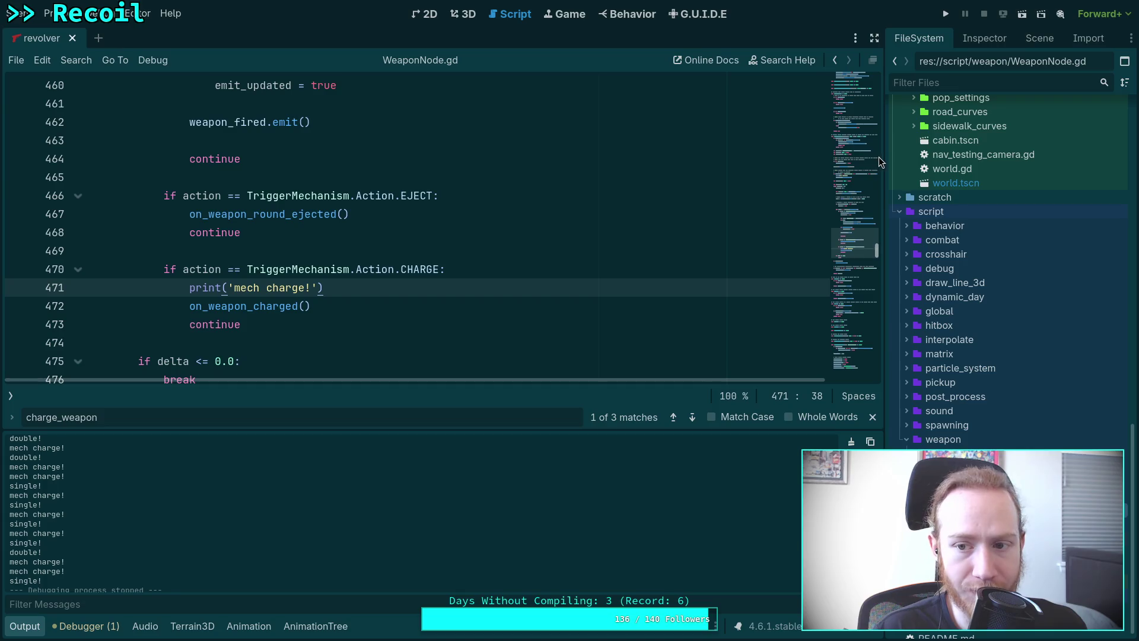
- Select revolver.tres in FileSystem and show its properties in the Inspector
drag(884, 333, 822, 332)
scroll(917, 447, up, 5)
scroll(905, 427, up, 10)
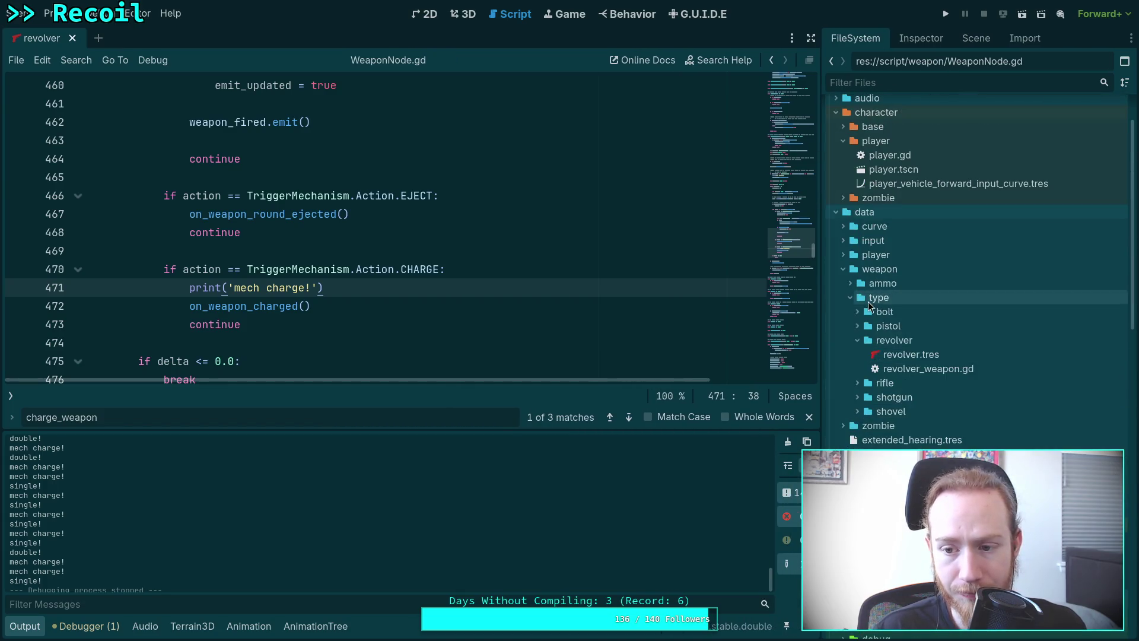
click(902, 355)
click(942, 38)
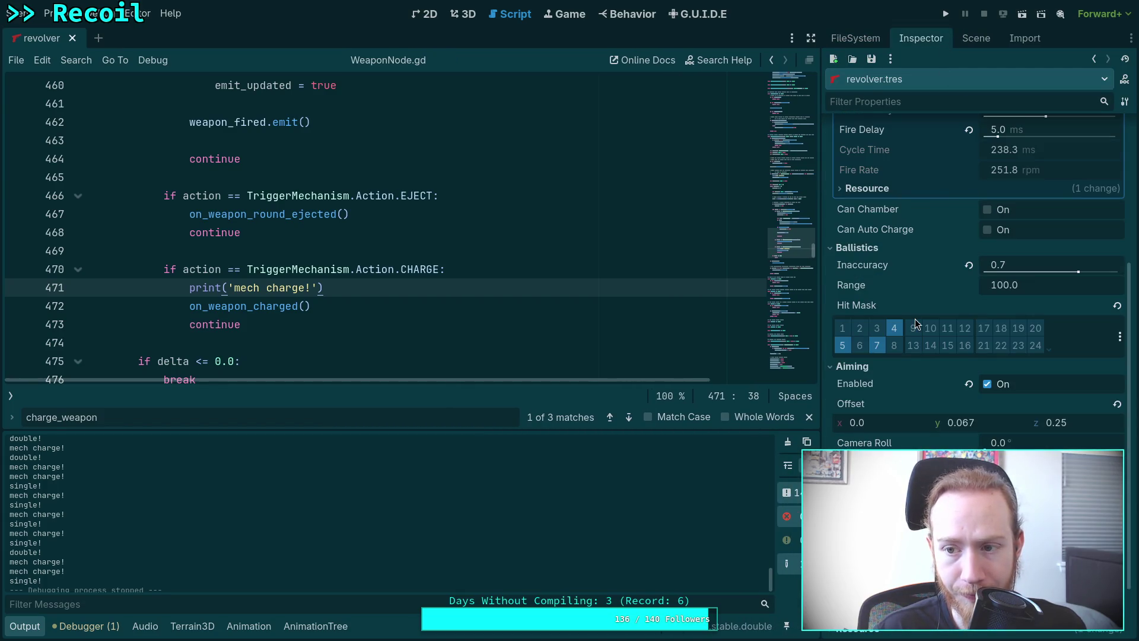
scroll(914, 318, up, 3)
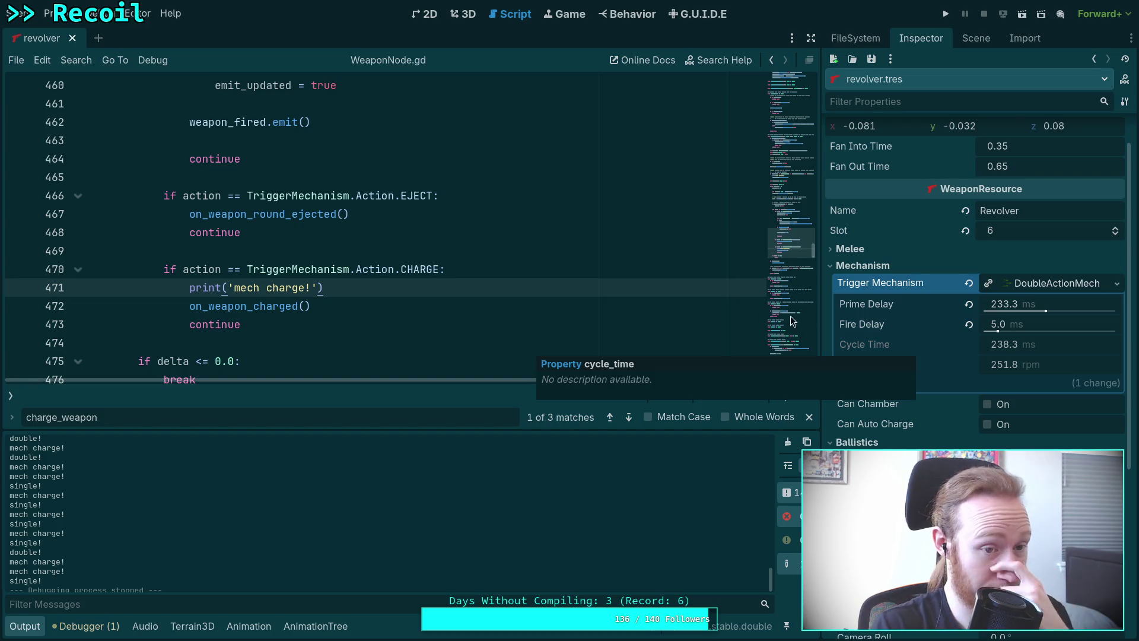
- Edit the Trigger Mechanism's DoubleActionMechanism on its own: Prime Delay 233.3 ms, Fire Delay 5.0 ms
click(10, 395)
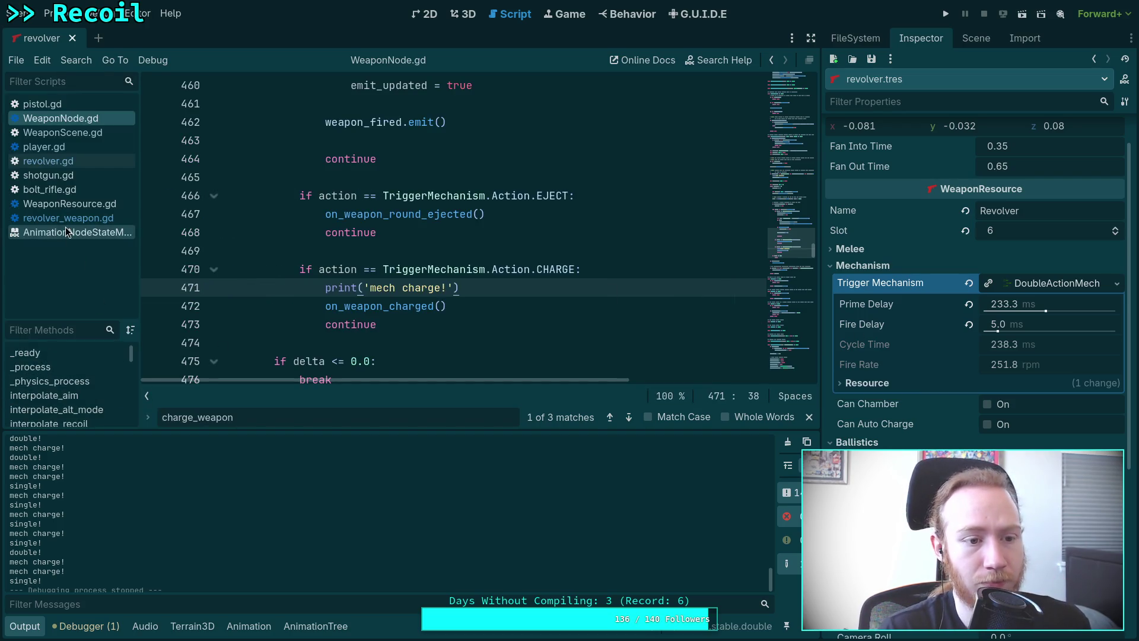
click(1121, 287)
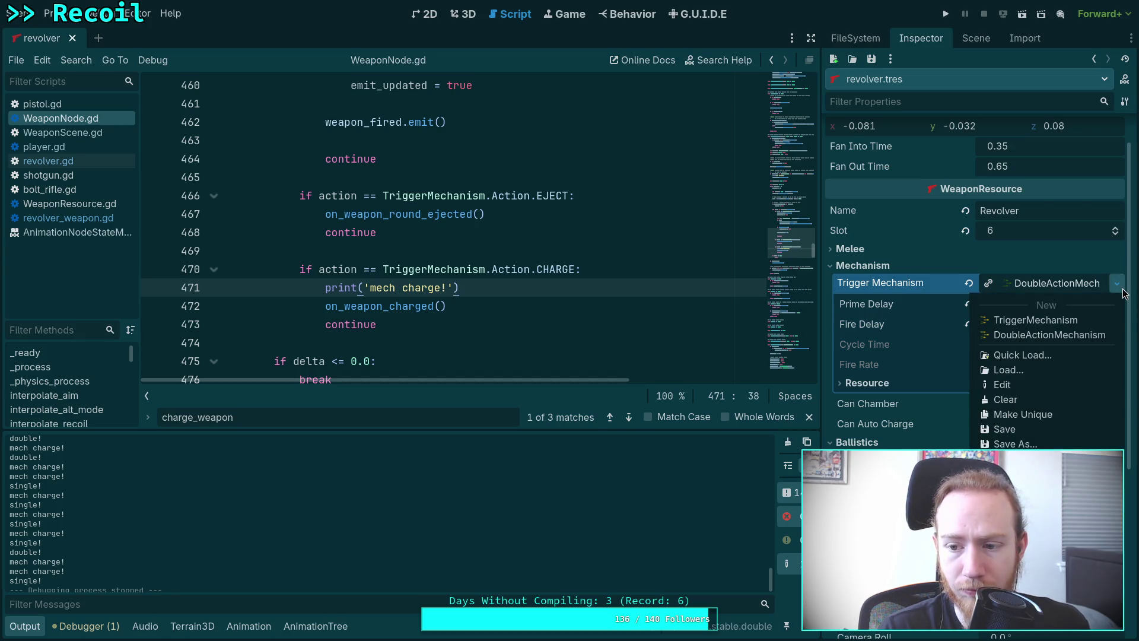
click(867, 385)
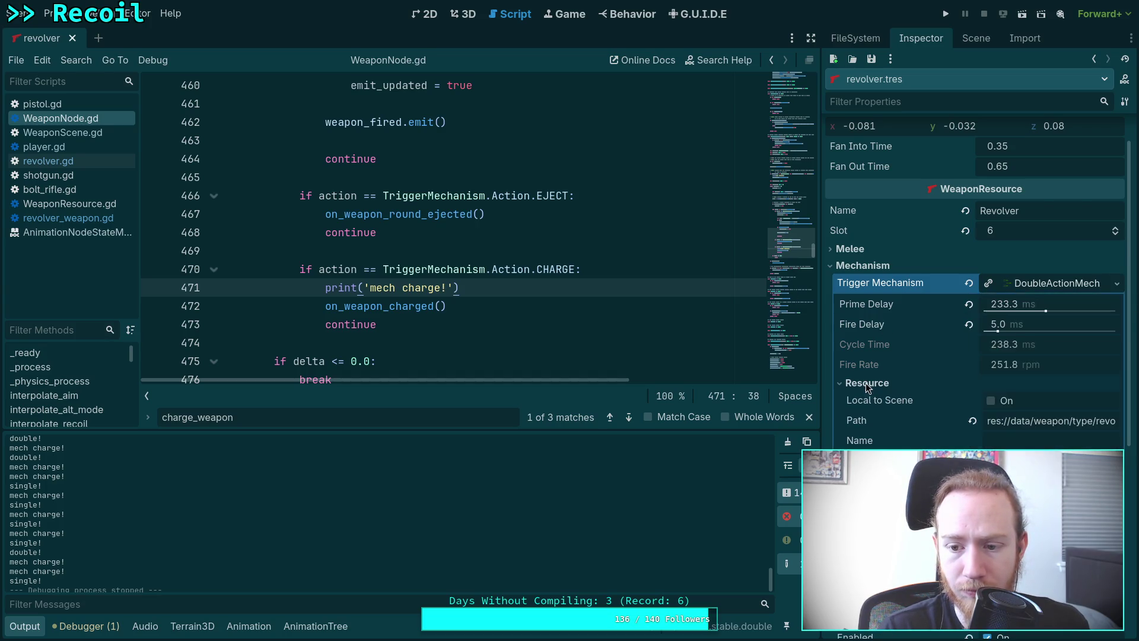
click(867, 384)
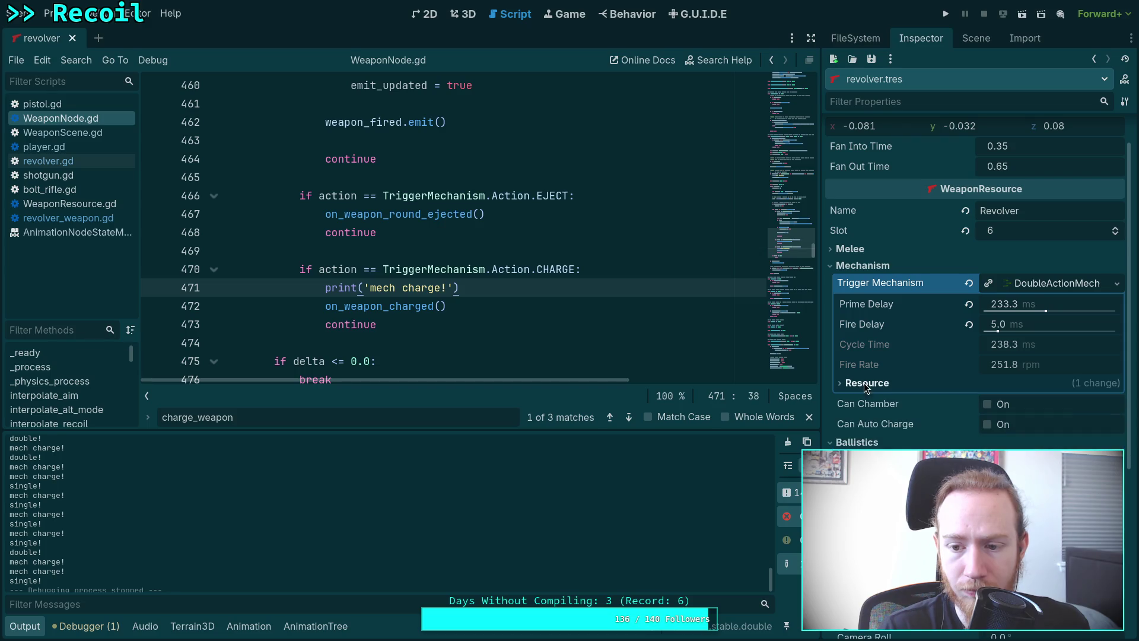
click(1118, 287)
click(1022, 387)
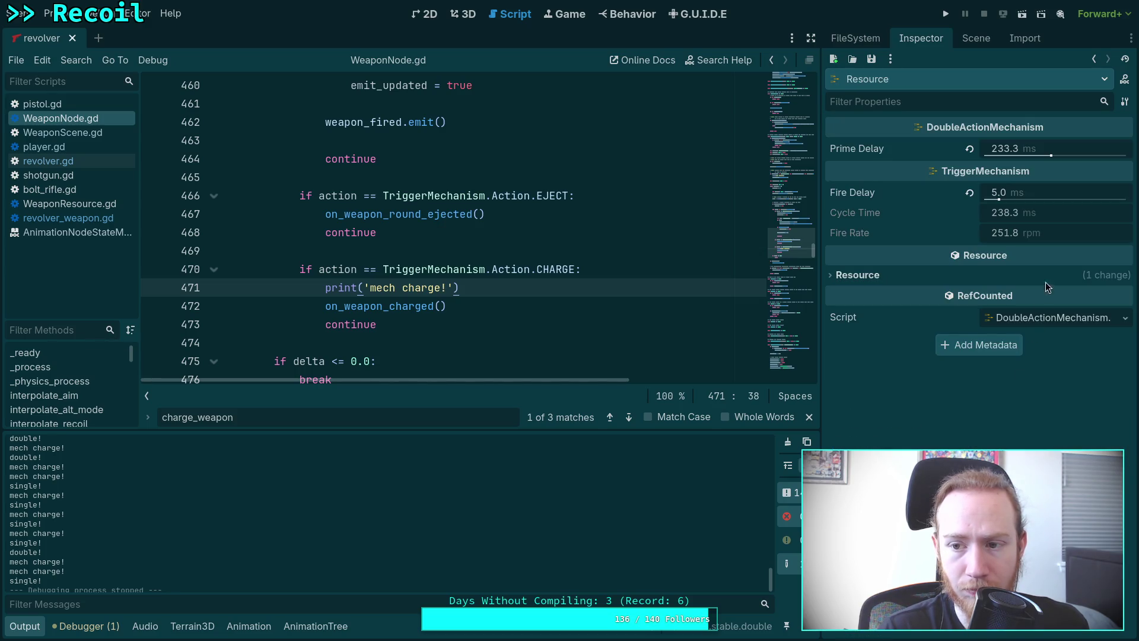
- Open the mechanism's script, DoubleActionMechanism.gd, from the Script dropdown's Edit option
click(1125, 317)
click(1038, 409)
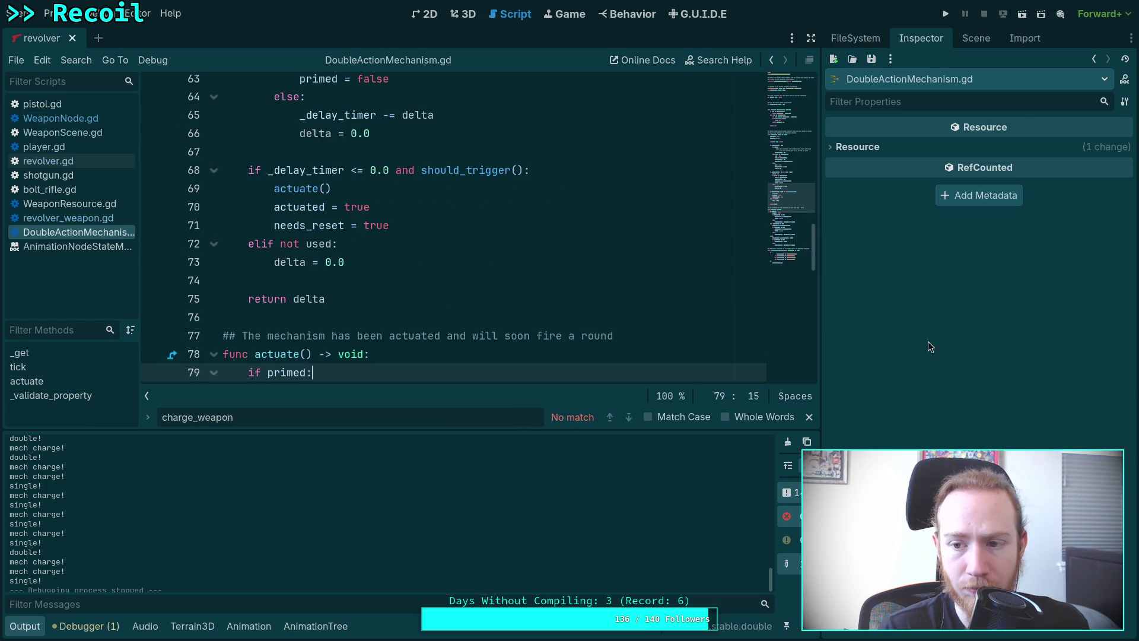
scroll(374, 255, down, 3)
scroll(319, 300, down, 2)
scroll(318, 299, up, 10)
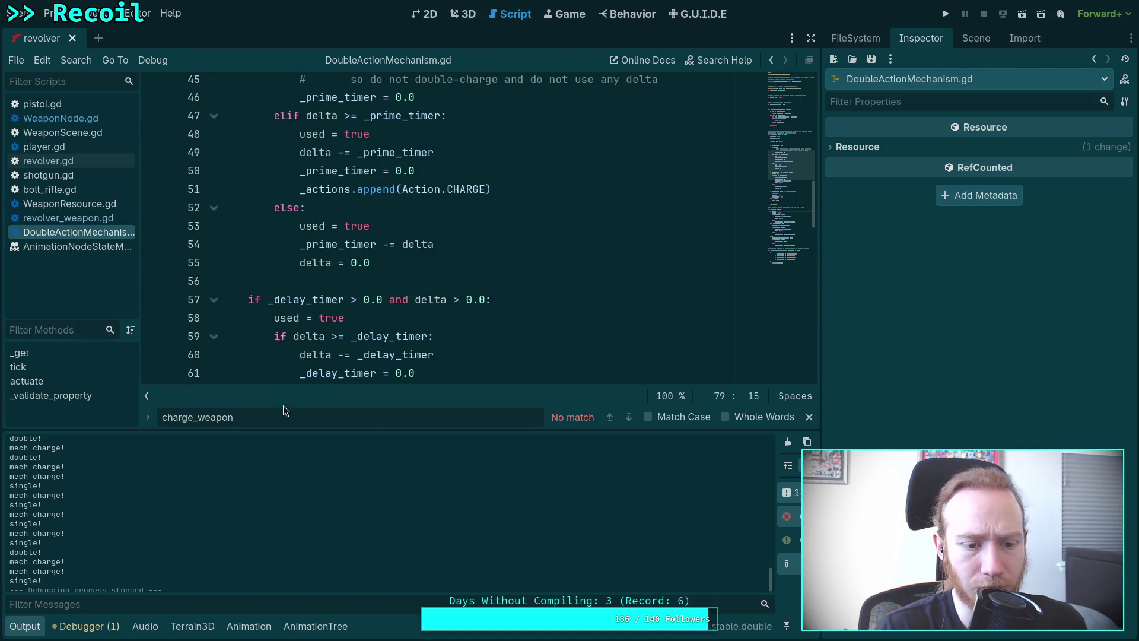
scroll(356, 261, up, 3)
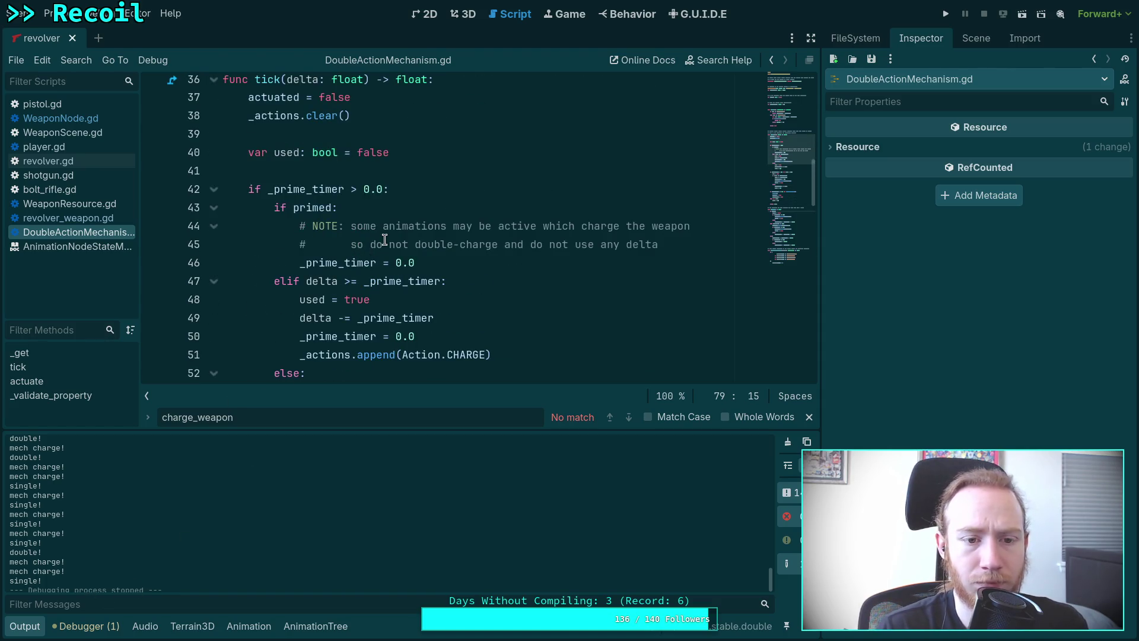
scroll(384, 239, down, 1)
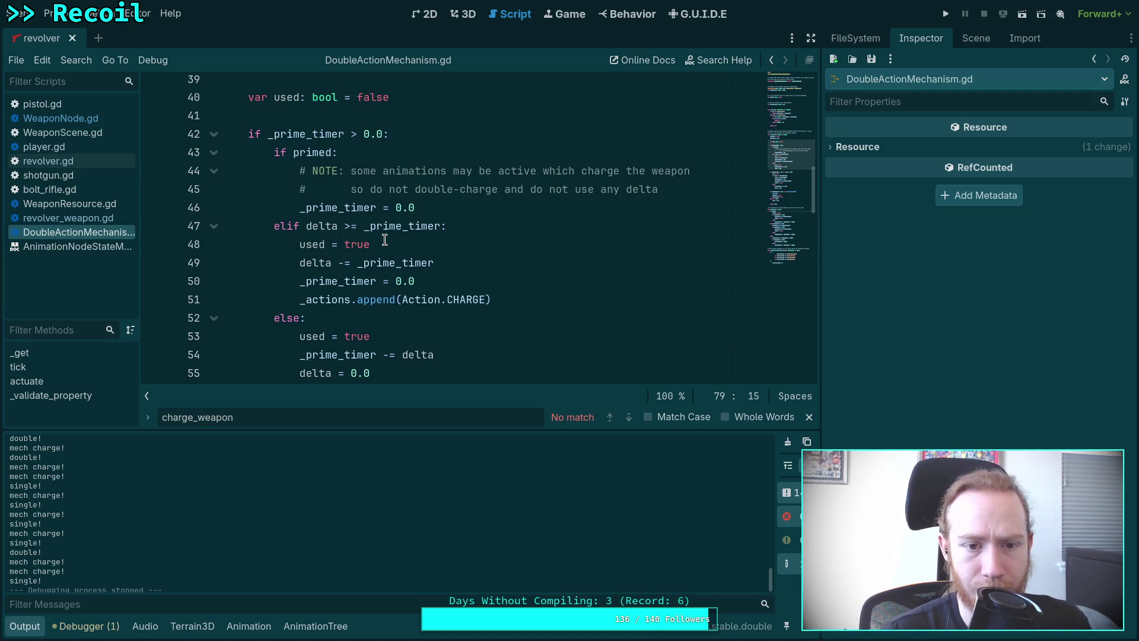
- Delete the redundant 'primed = false' line under 'if primed:' in actuate()
double_click(402, 226)
scroll(510, 271, down, 1)
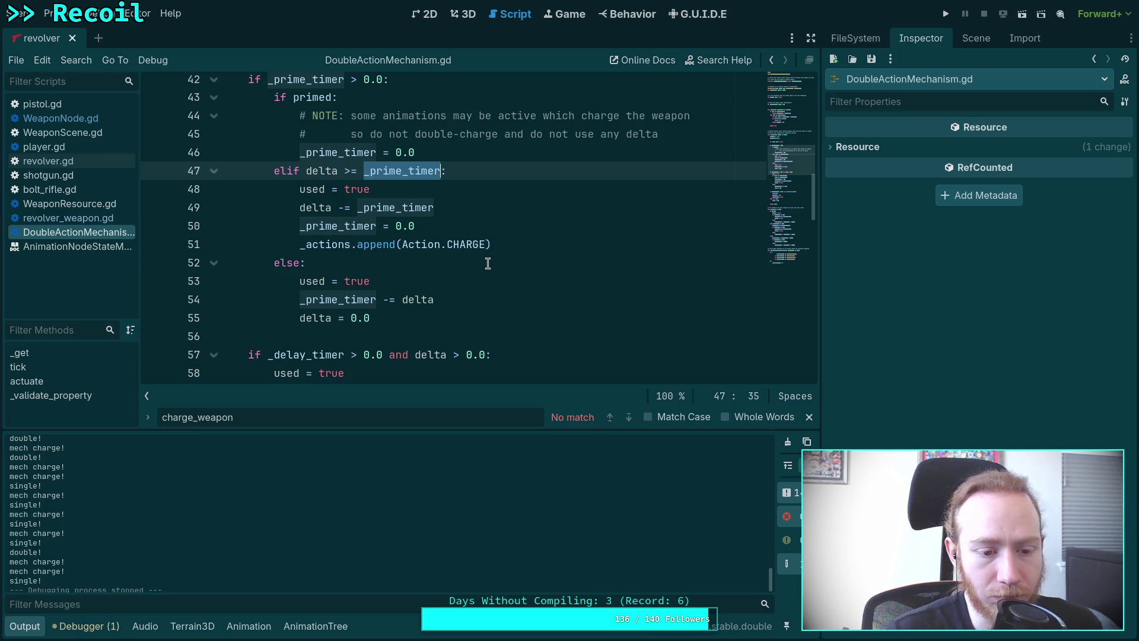
scroll(487, 264, down, 10)
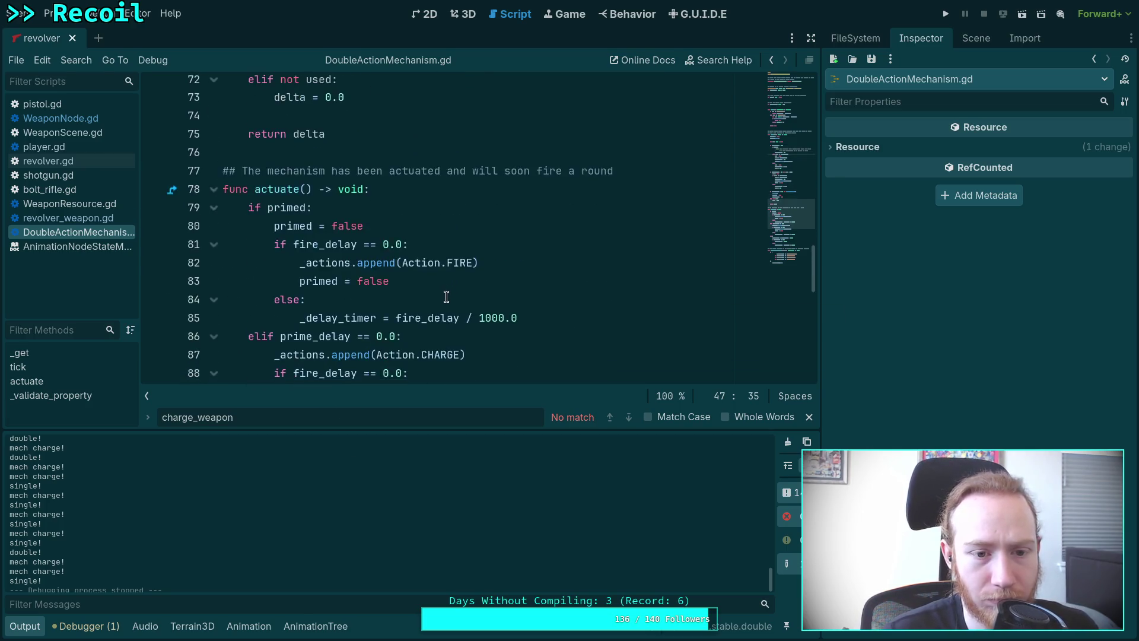
scroll(446, 297, down, 1)
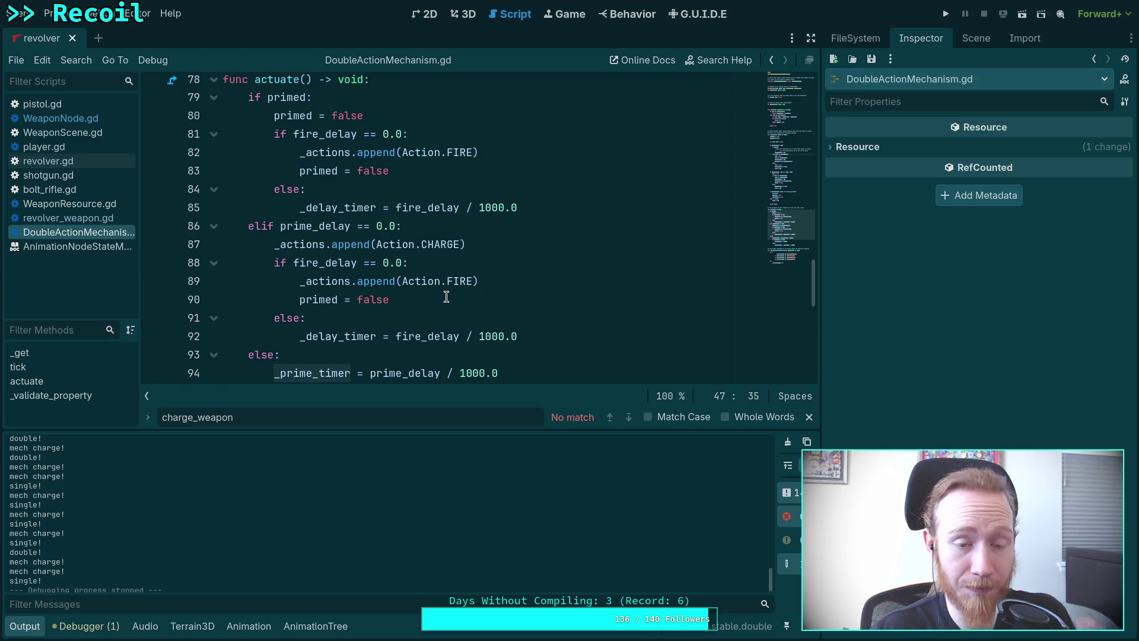
drag(492, 171, 508, 149)
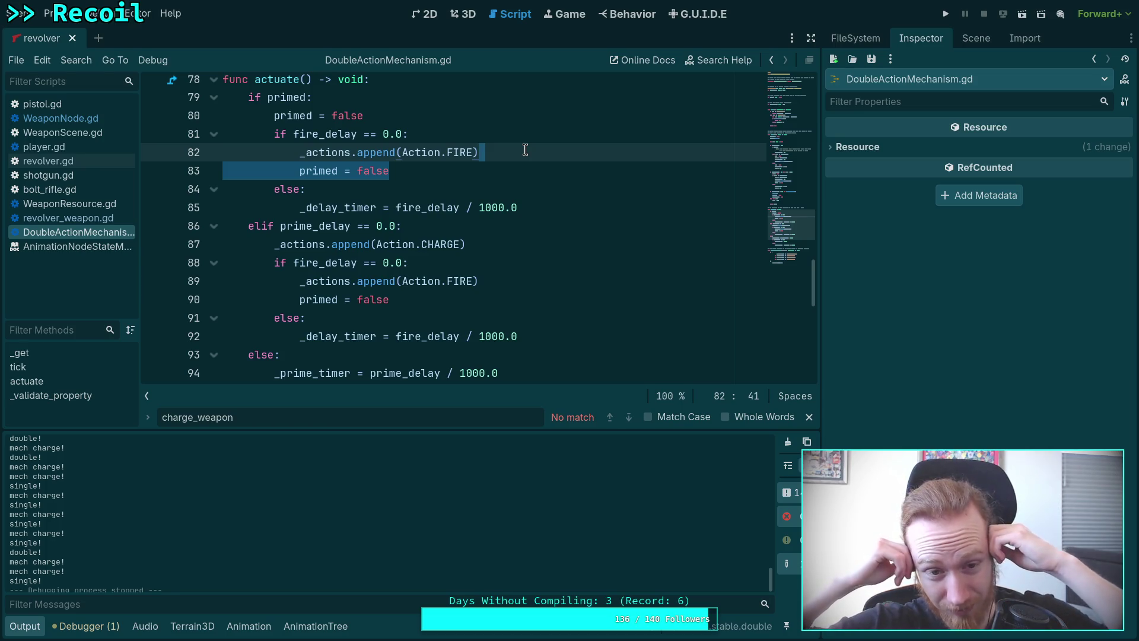
drag(394, 114, 397, 102)
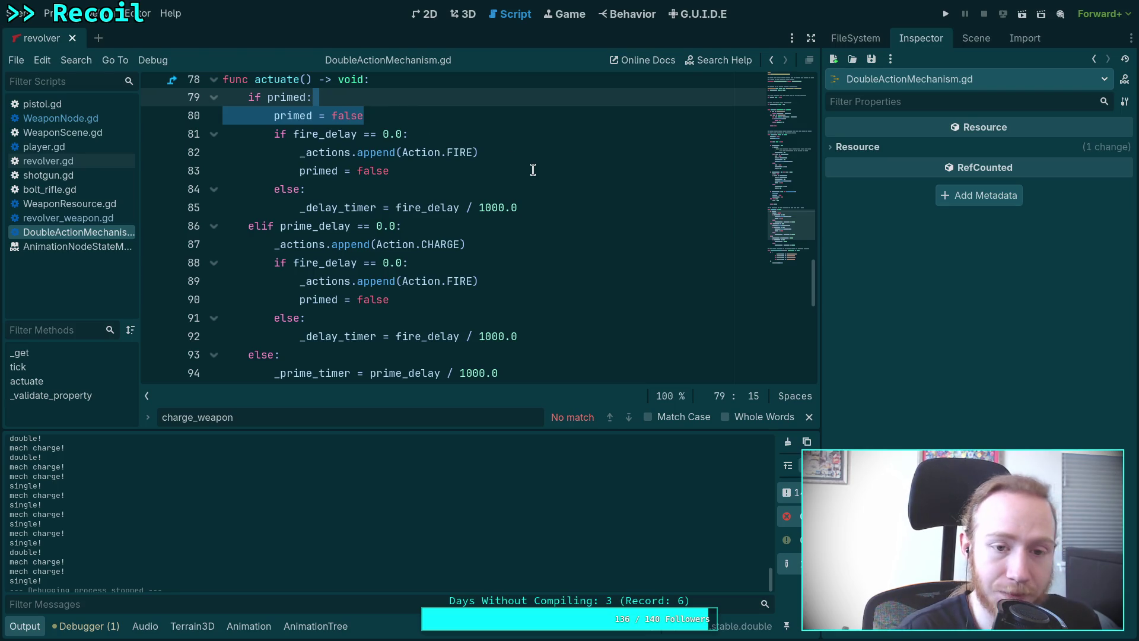
key(BackSpace)
click(574, 191)
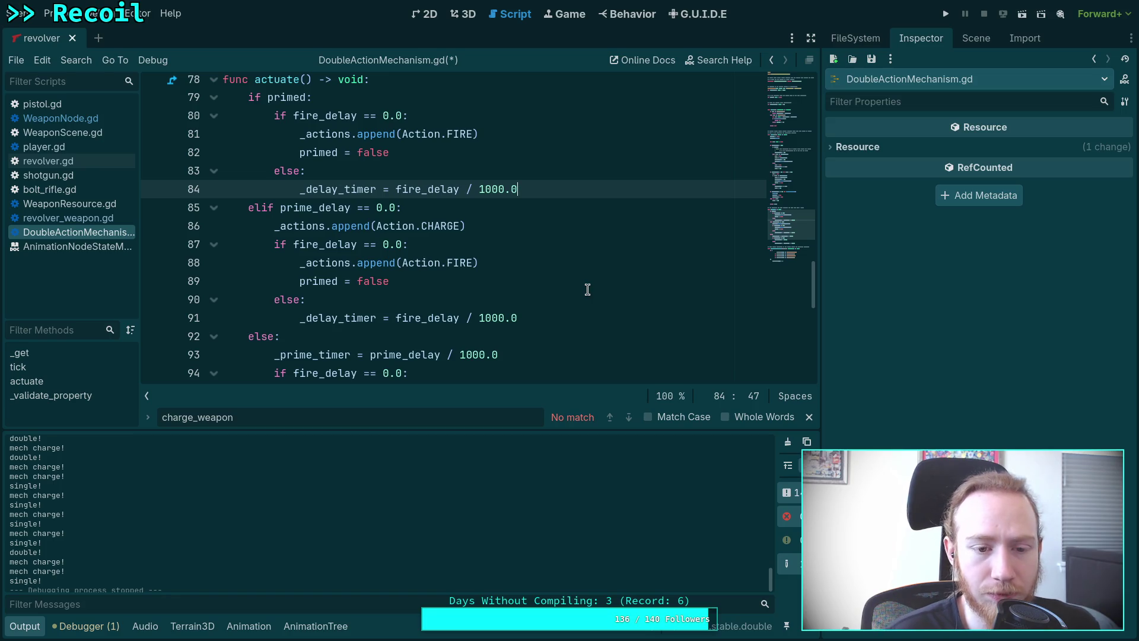
- Return the Inspector to revolver.tres and check Prime Delay 233.3 ms and Fire Delay 5.0 ms
click(974, 39)
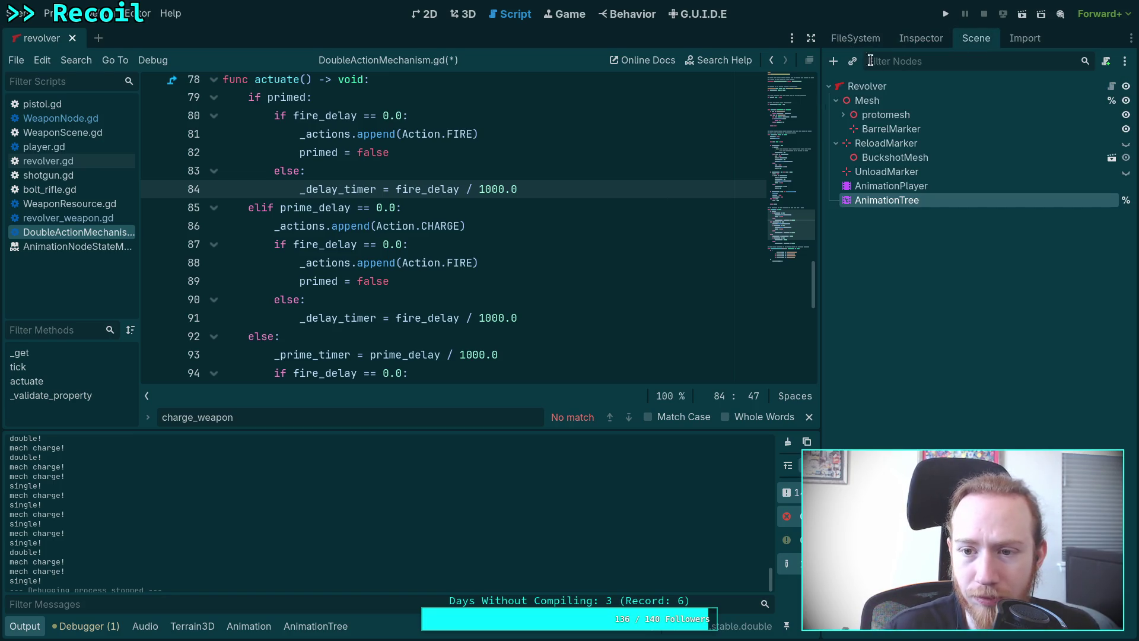
click(874, 39)
click(923, 38)
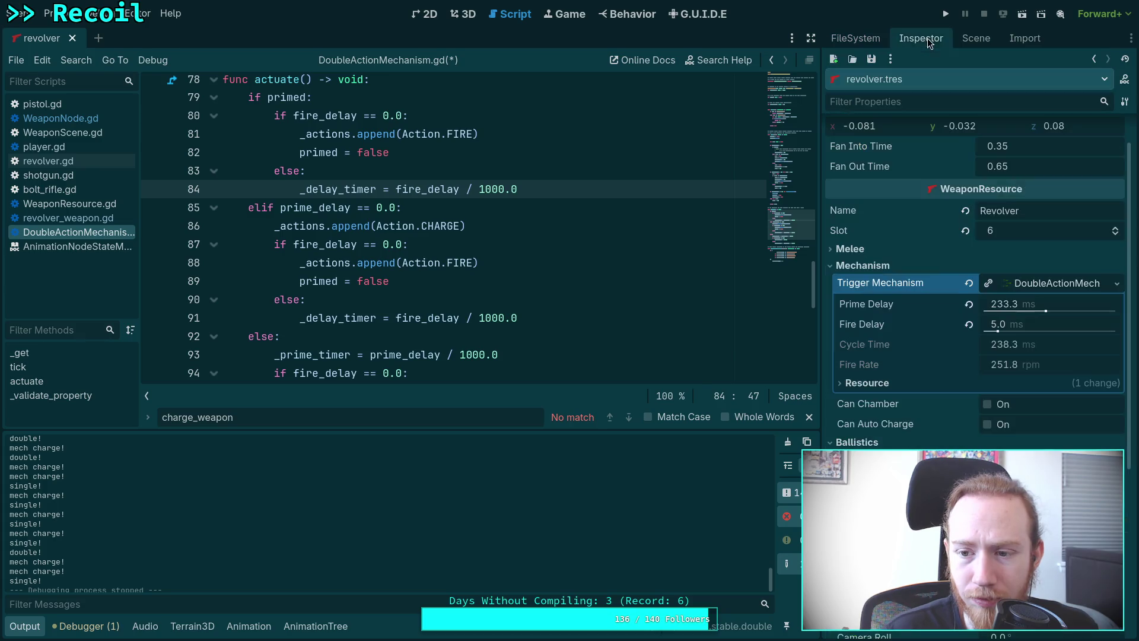
mouse_move(867, 305)
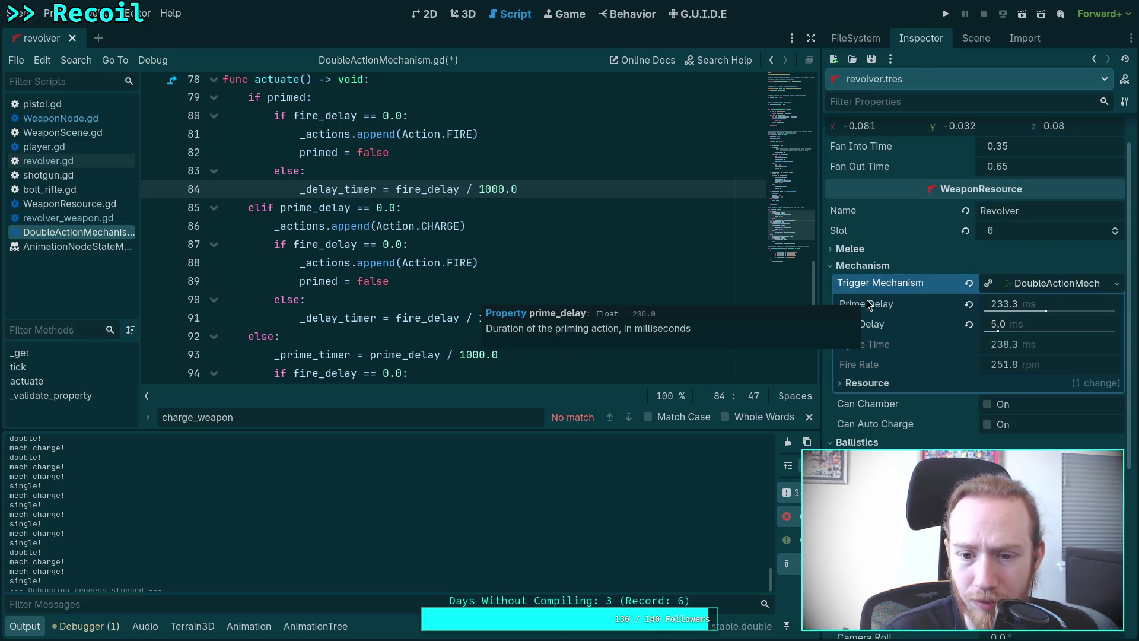
scroll(387, 246, down, 2)
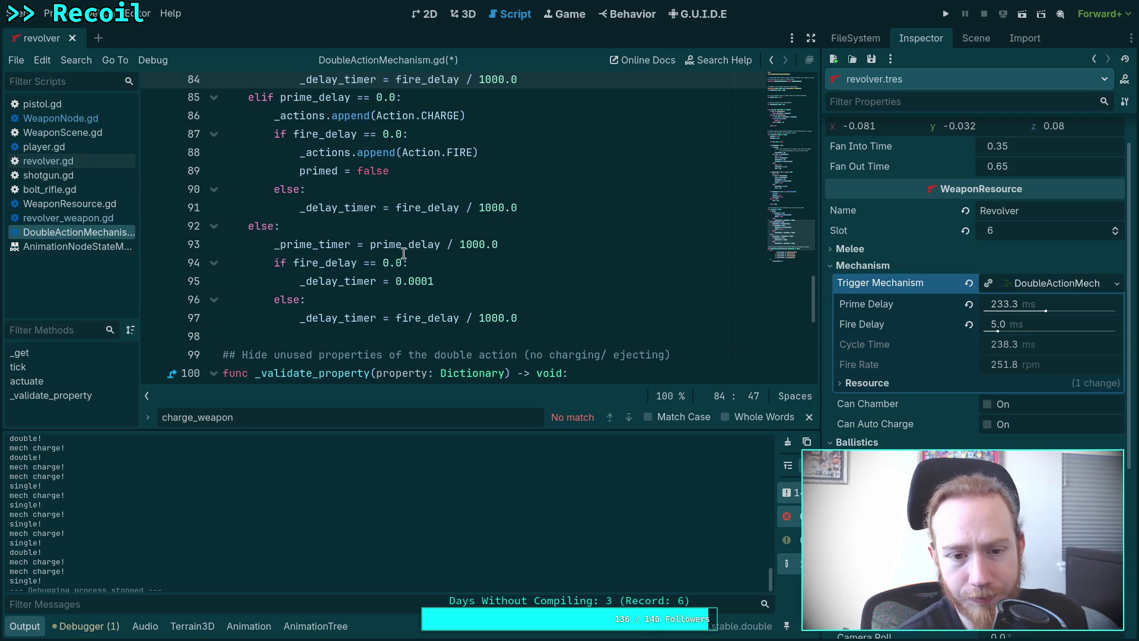
mouse_move(403, 253)
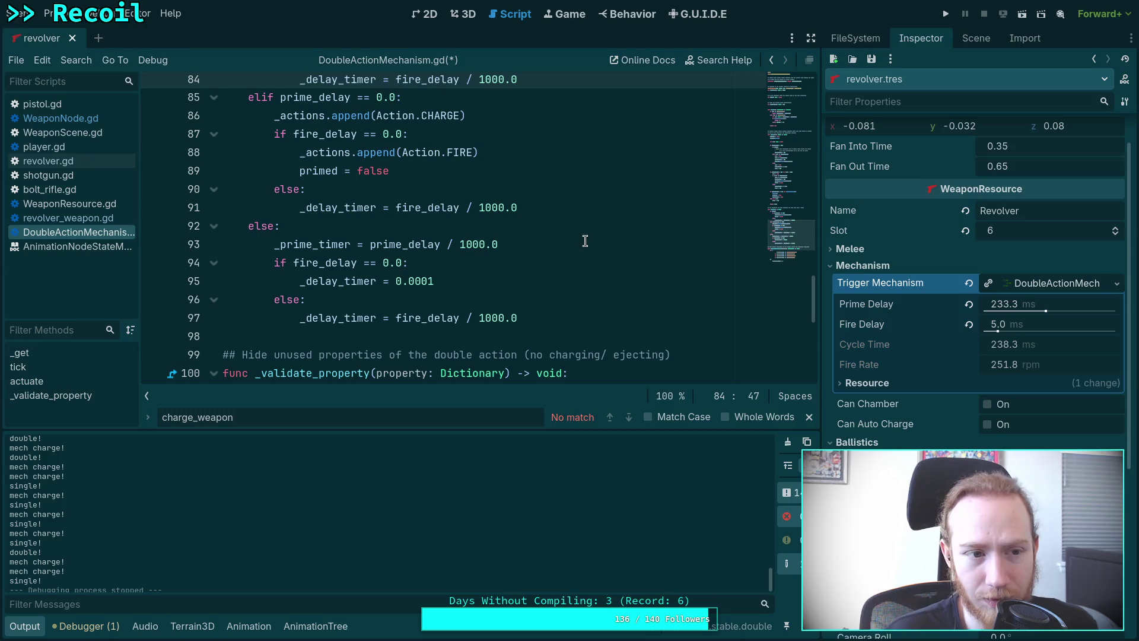
- Replay the revolver's fire_double animation in the 3D view, then return to the script editor
click(473, 17)
click(249, 626)
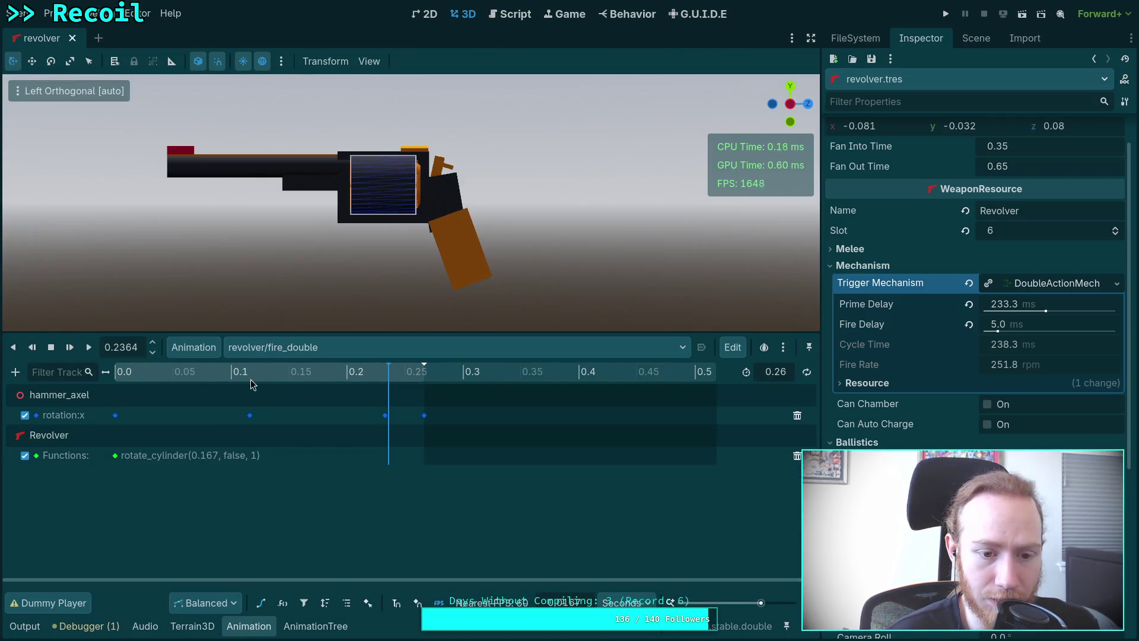
mouse_move(228, 380)
mouse_down()
mouse_move(118, 380)
mouse_move(407, 389)
mouse_move(137, 390)
mouse_move(88, 349)
mouse_up()
click(88, 347)
click(90, 348)
click(90, 348)
click(90, 348)
click(90, 348)
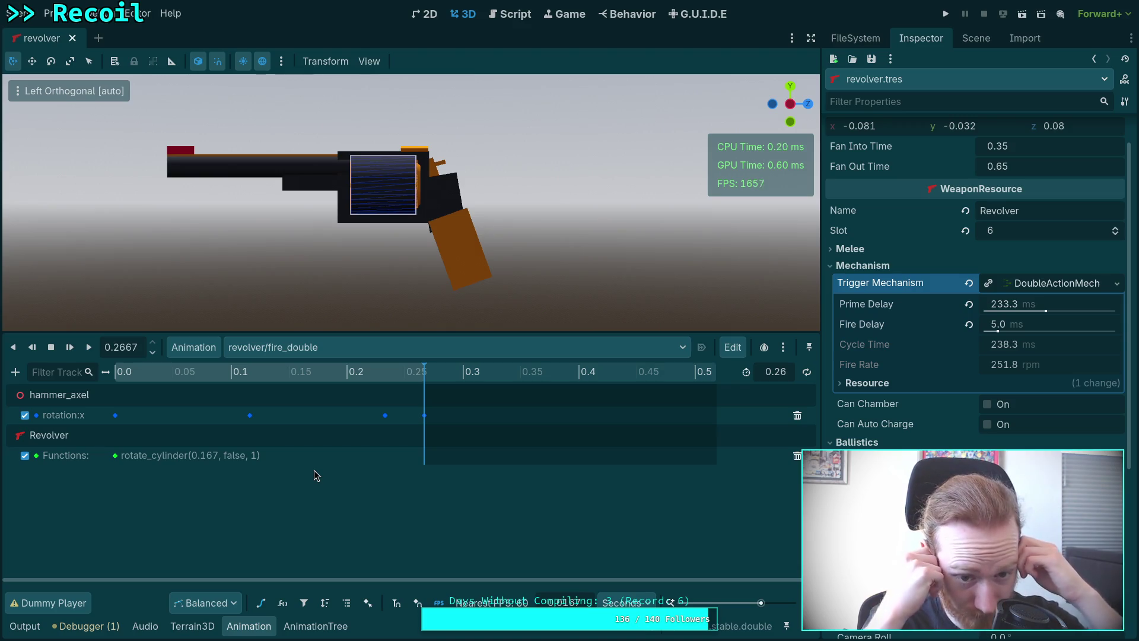
key(ctrl+F3)
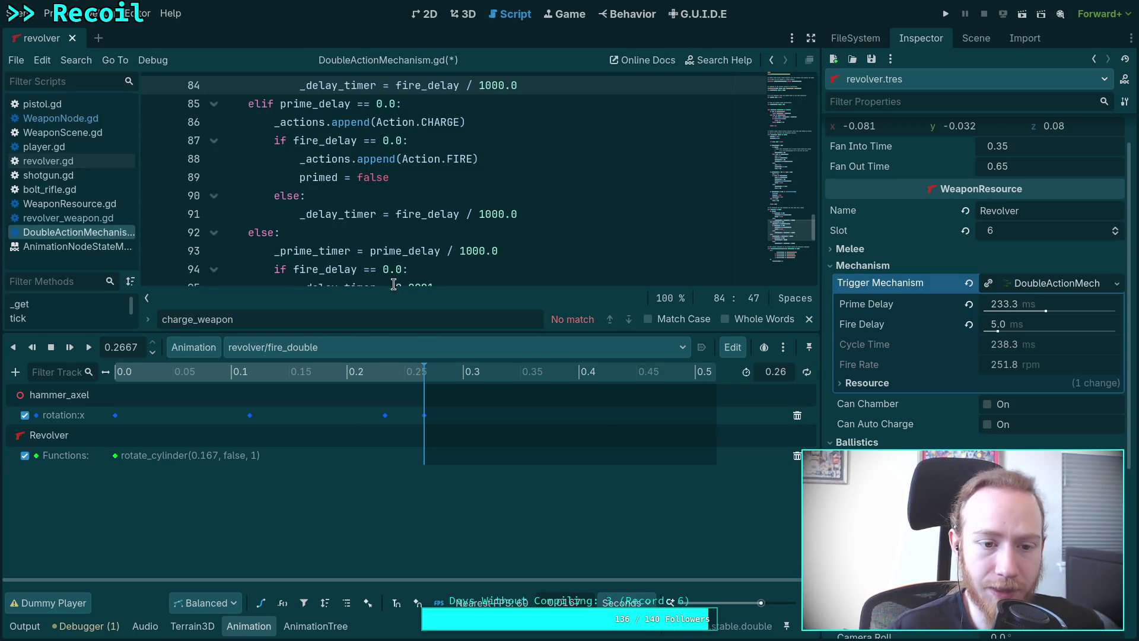
- Review revolver.gd's goto_fire, then go back to WeaponNode.gd's FIRE/EJECT/CHARGE action loop
click(243, 628)
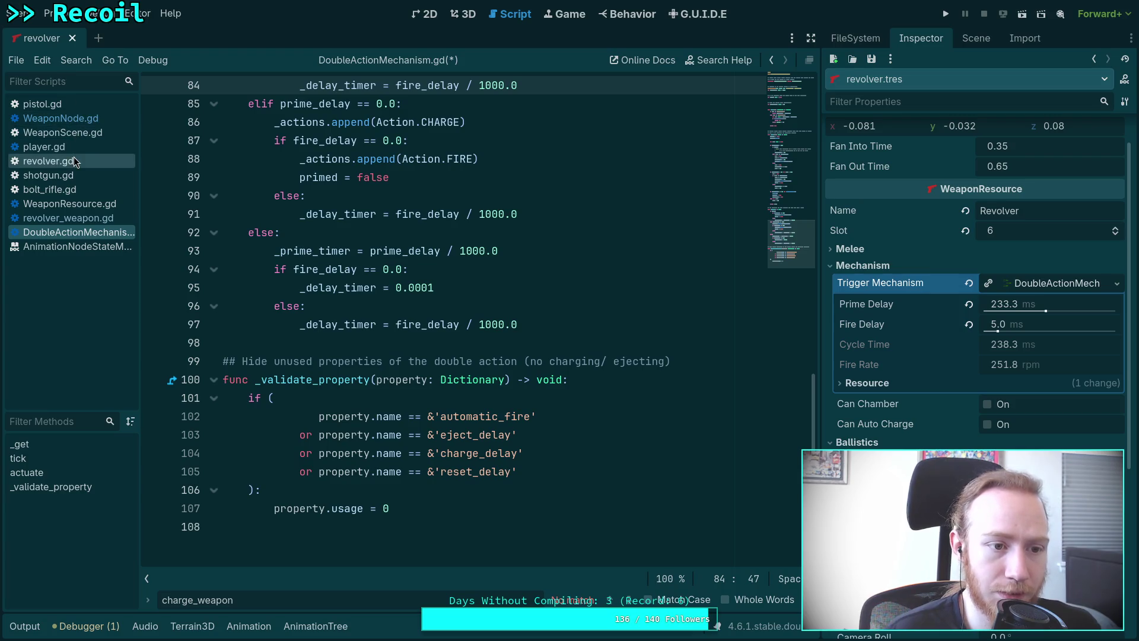
click(74, 161)
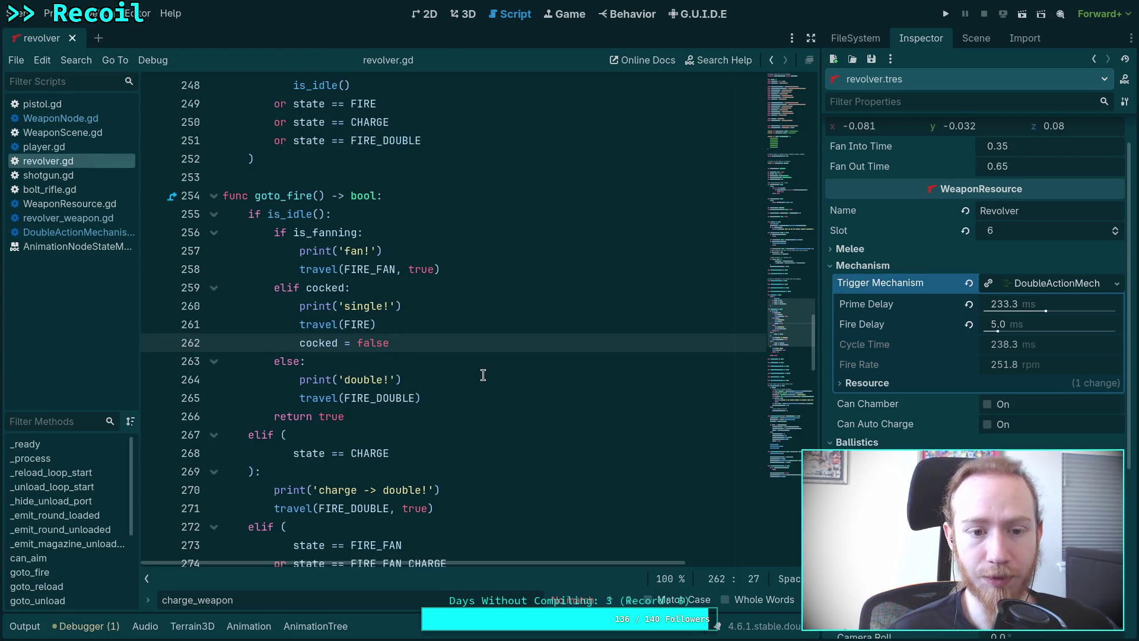
scroll(500, 368, down, 3)
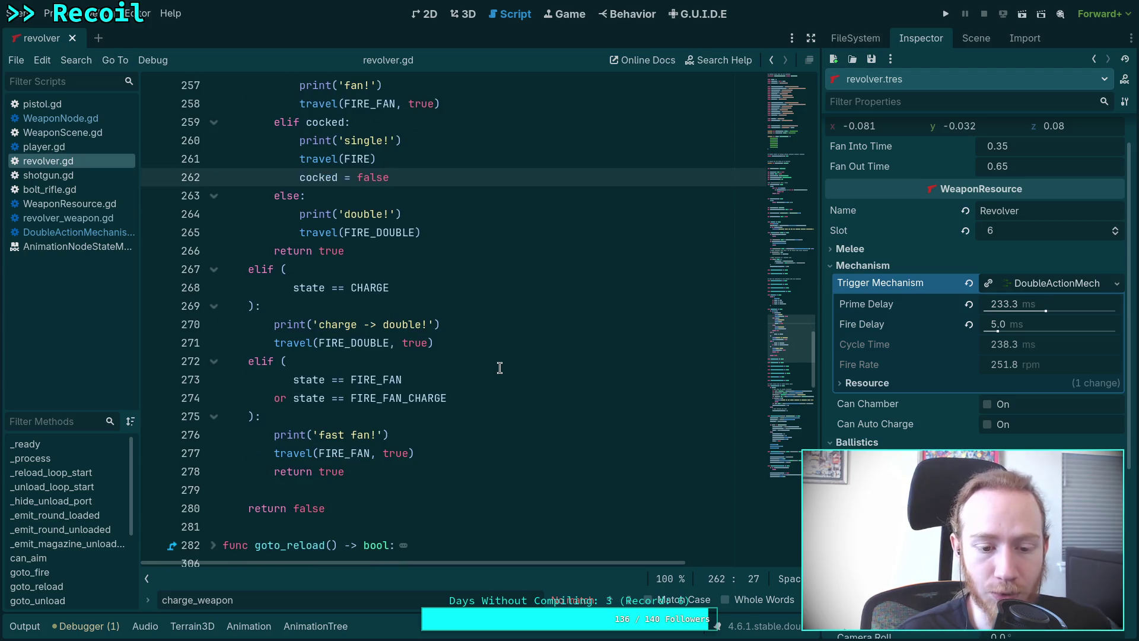
scroll(499, 368, up, 1)
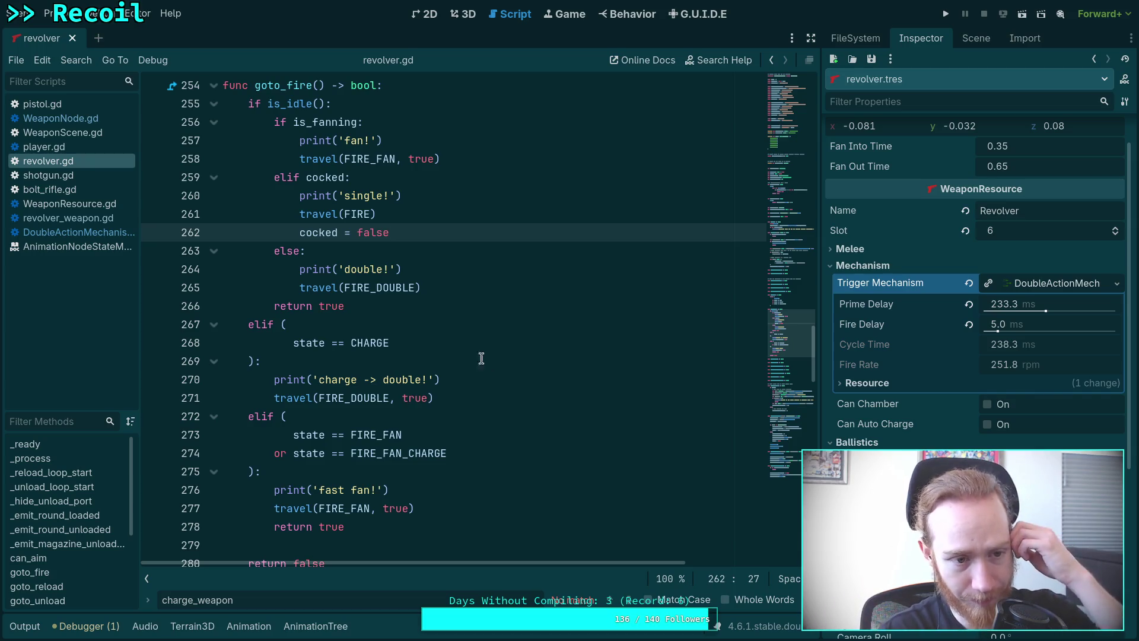
key(alt+Left)
scroll(423, 386, up, 5)
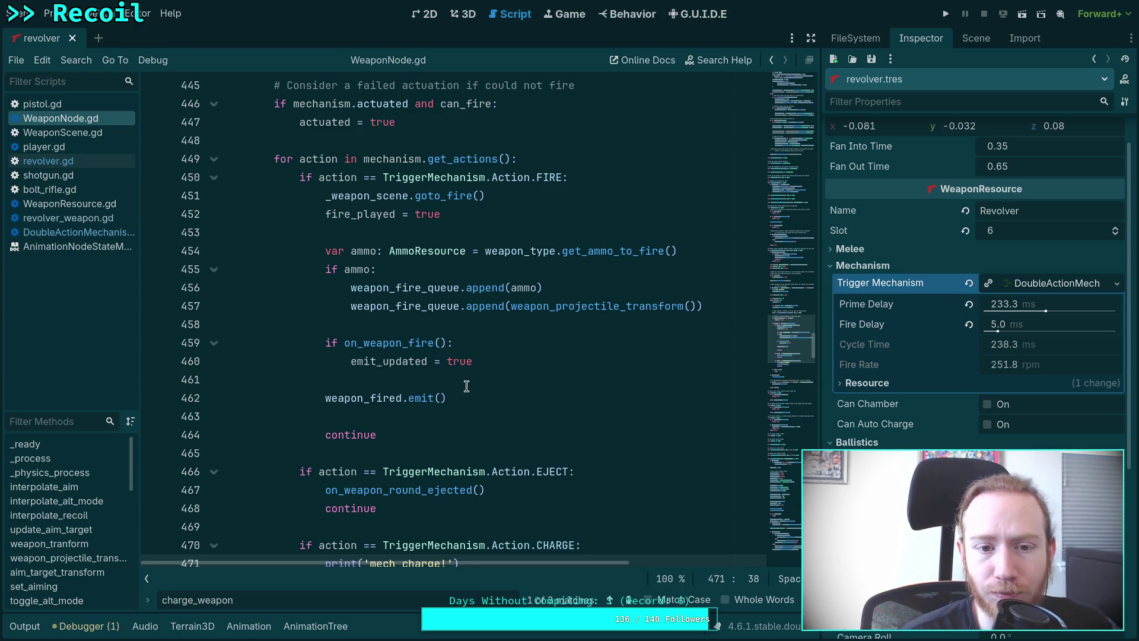
- Review the 'actuated' double-action fire check on line 482, then run the project with F5
scroll(440, 401, down, 7)
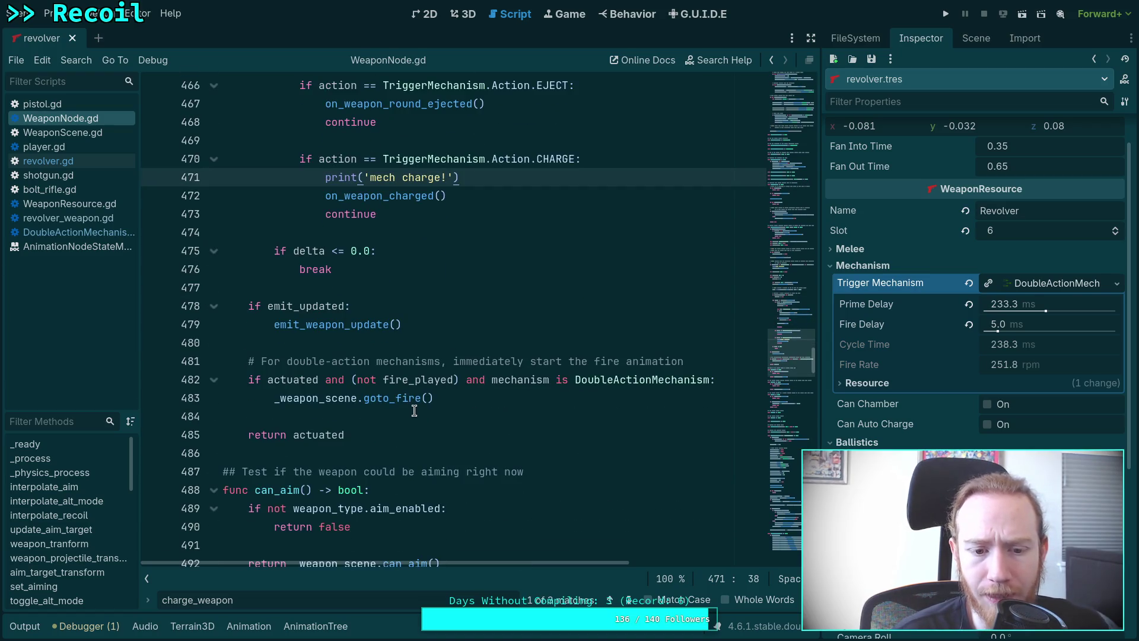
double_click(300, 382)
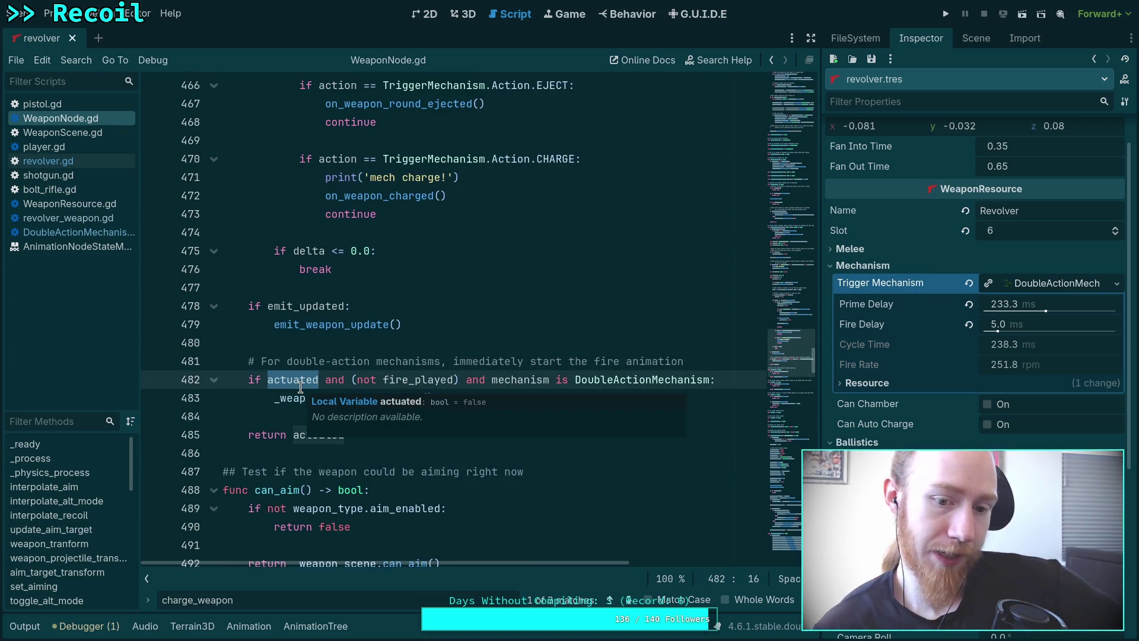
scroll(406, 275, up, 11)
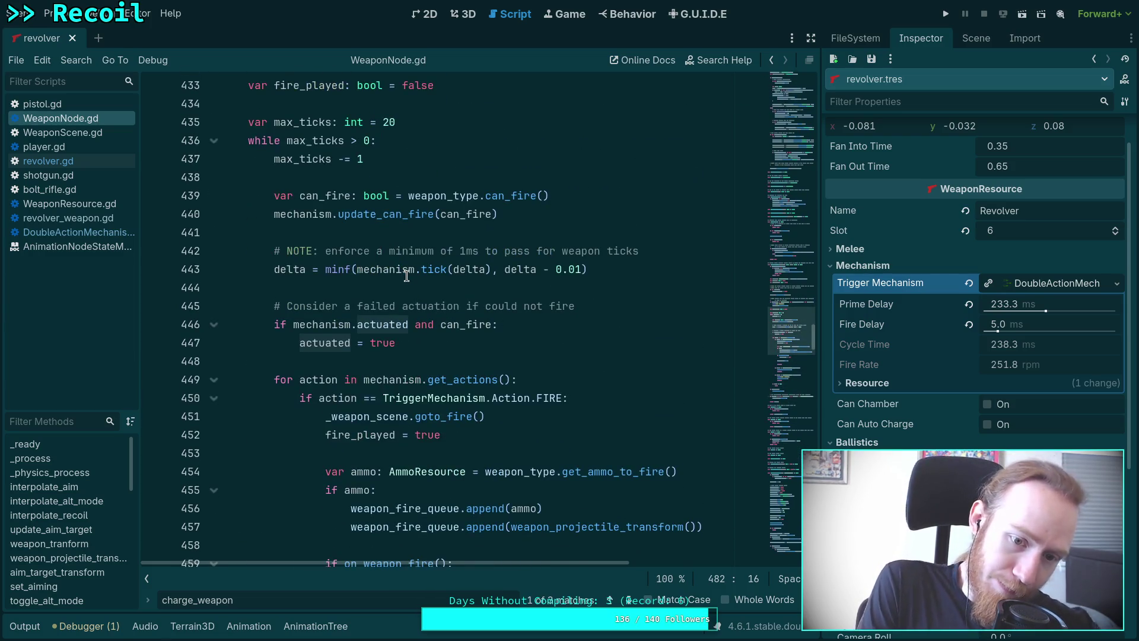
scroll(407, 275, down, 9)
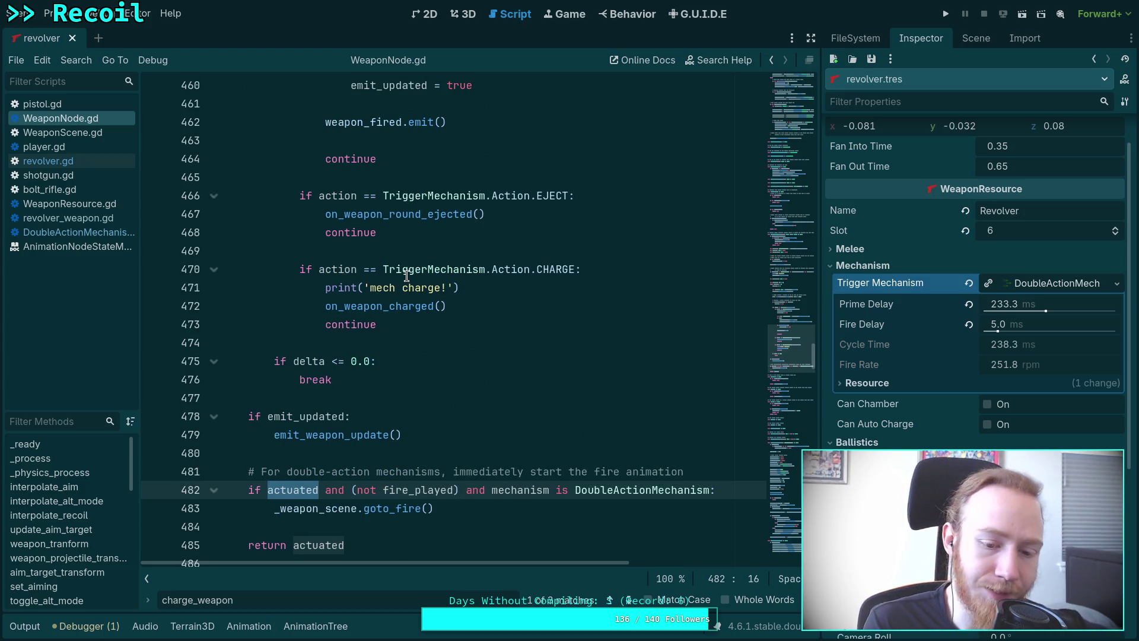
scroll(456, 369, up, 5)
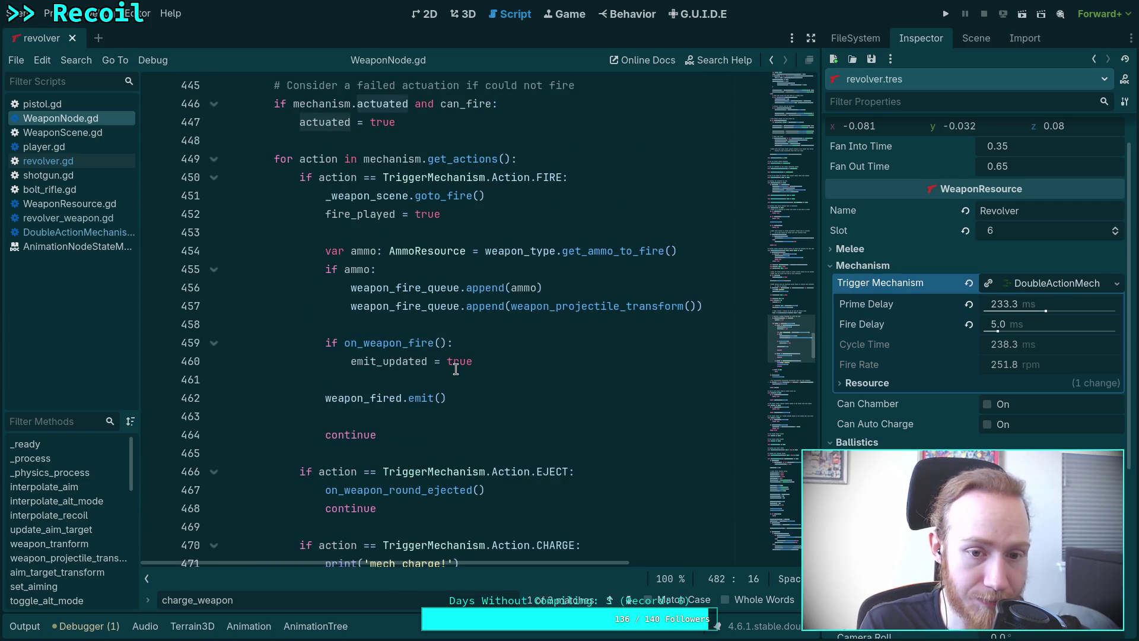
scroll(456, 369, down, 7)
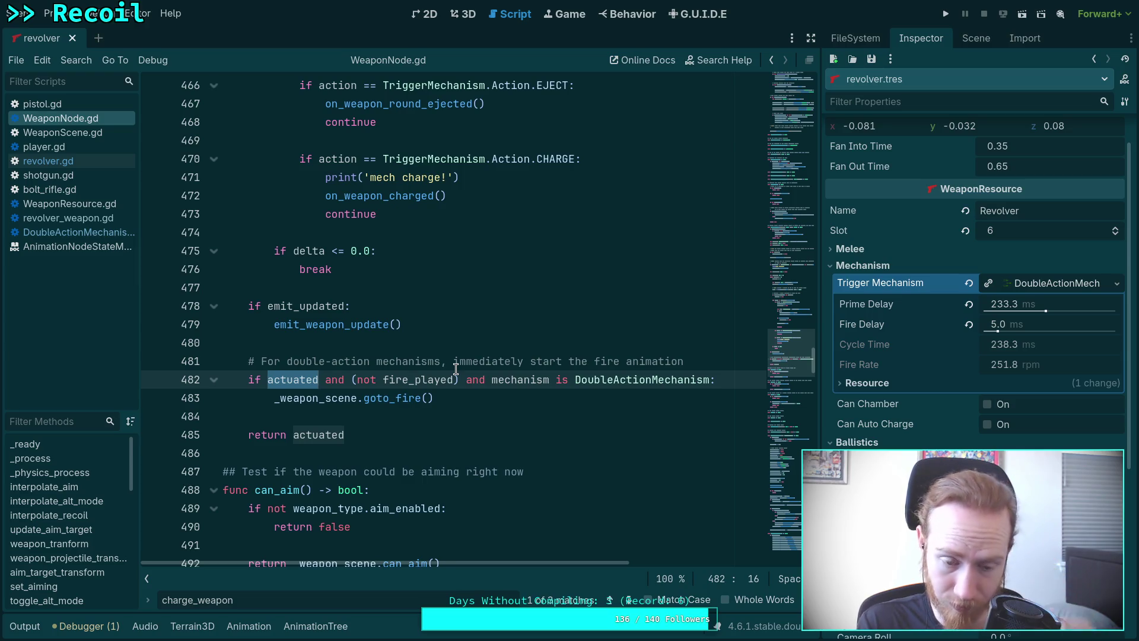
key(F5)
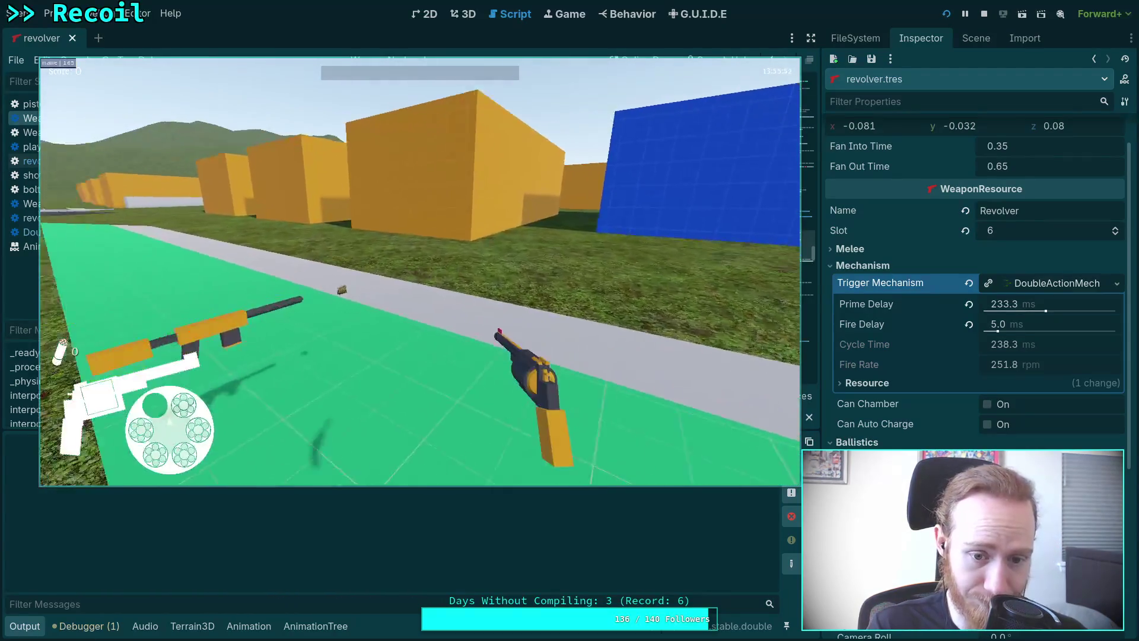
- Reload, walk forward, fire the revolver eight times, then exit the game to desktop
key(r)
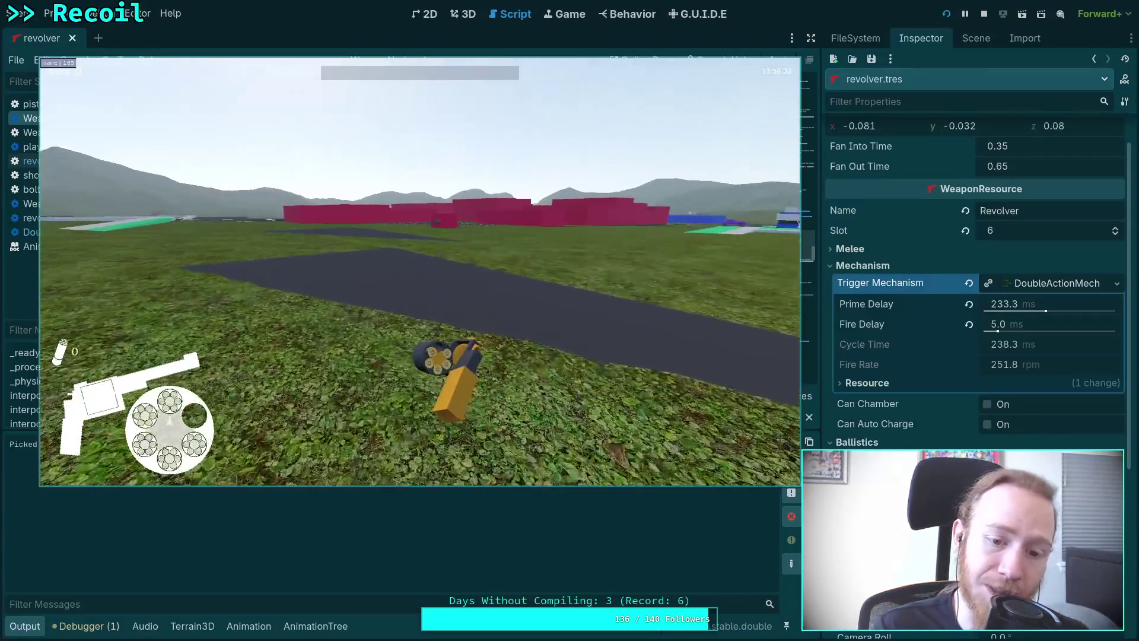
key(w)
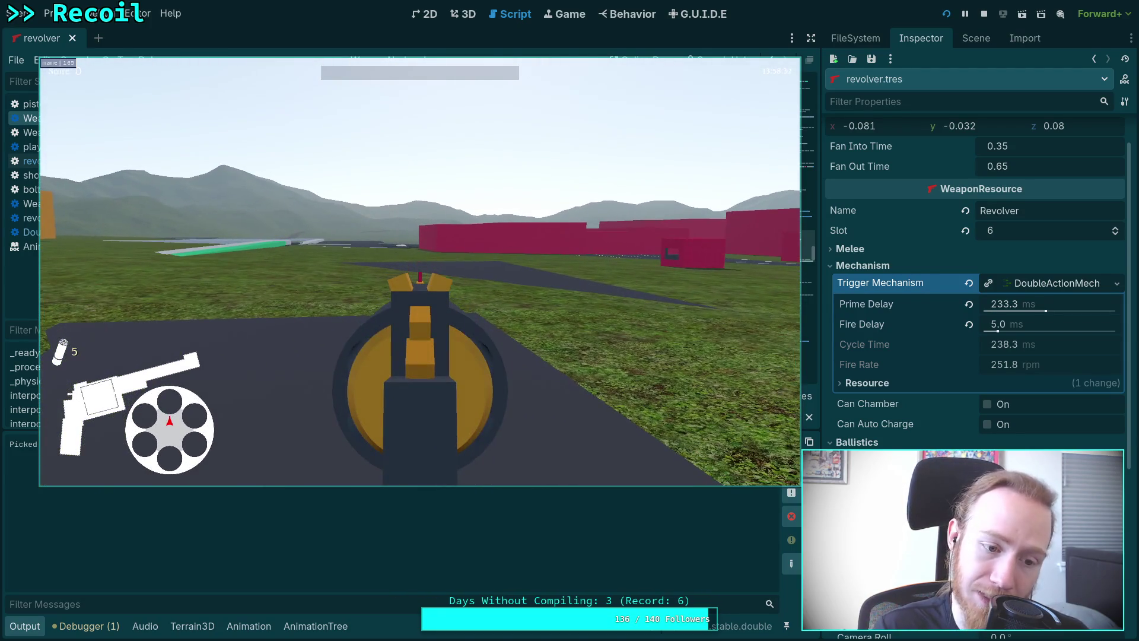
click(420, 271)
click(419, 271)
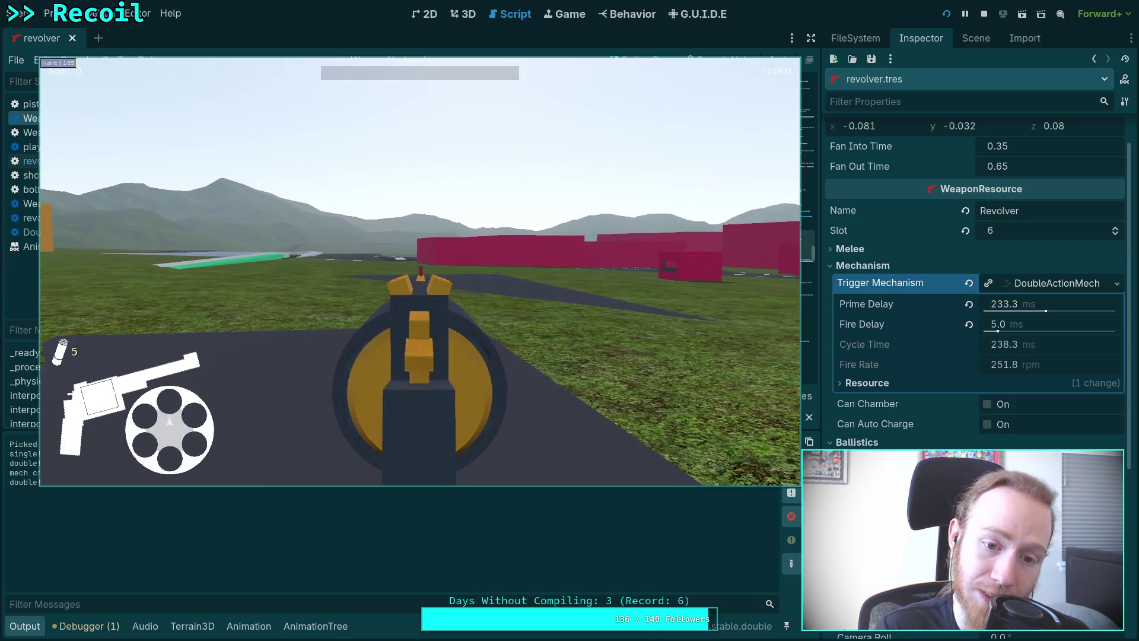
click(420, 271)
click(420, 271)
click(420, 271)
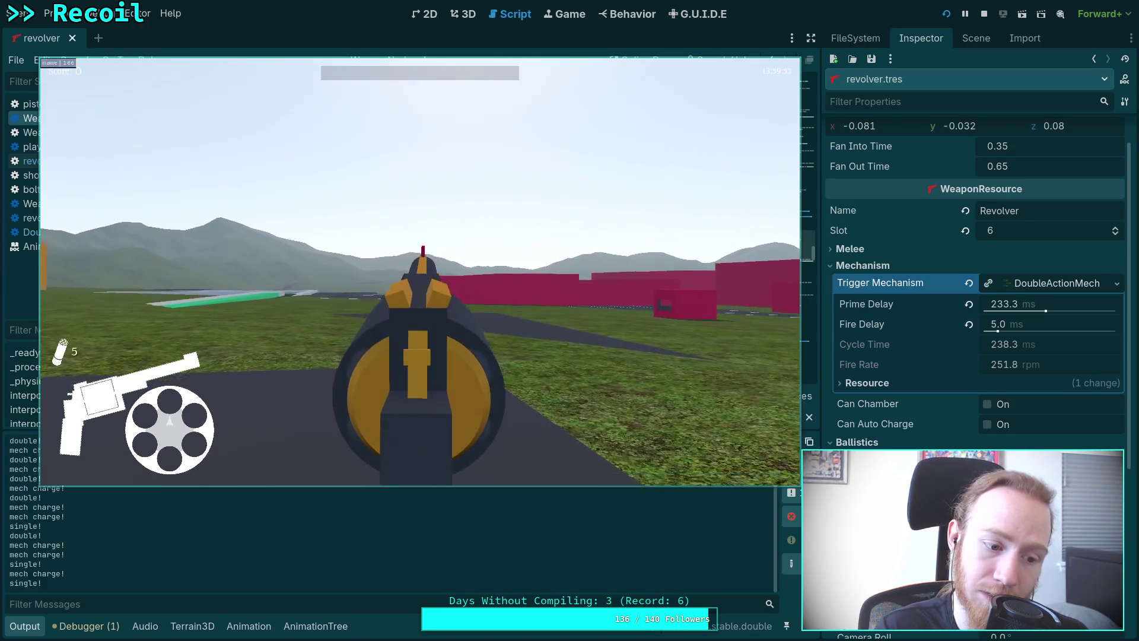
click(420, 271)
click(420, 271)
click(420, 271)
click(420, 271)
click(420, 271)
key(Escape)
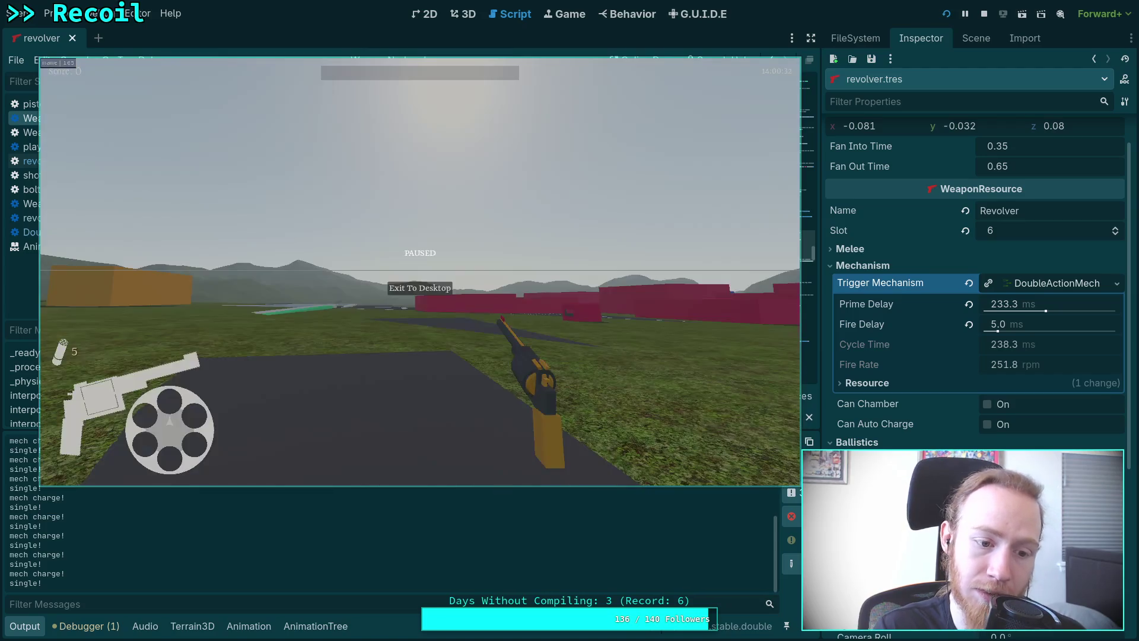
click(427, 290)
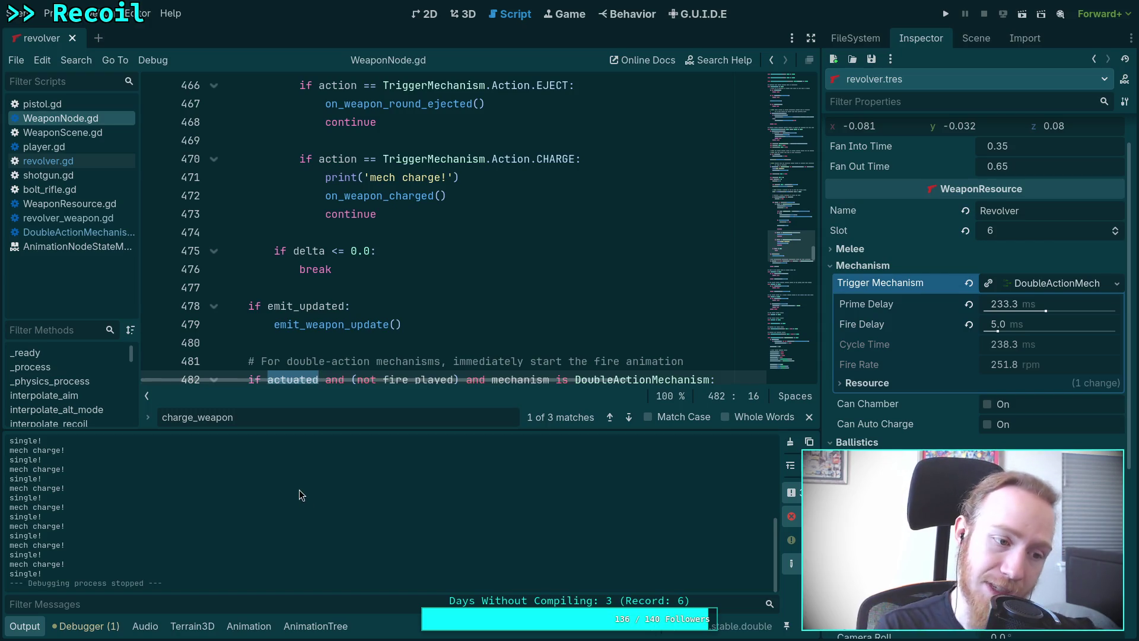
scroll(369, 284, up, 10)
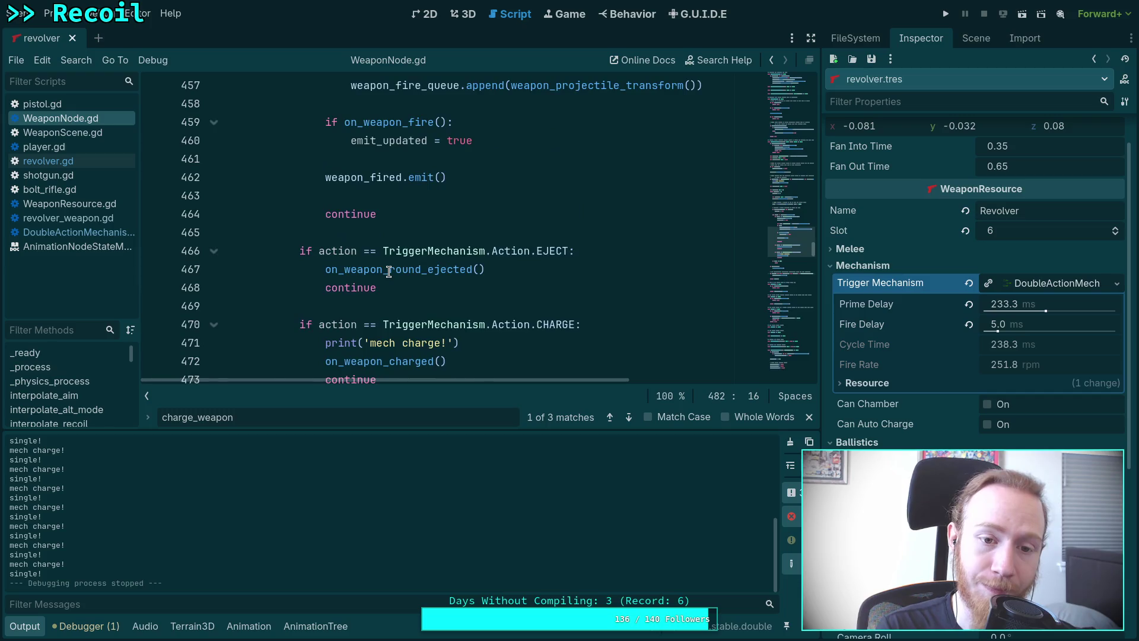
scroll(389, 272, up, 1)
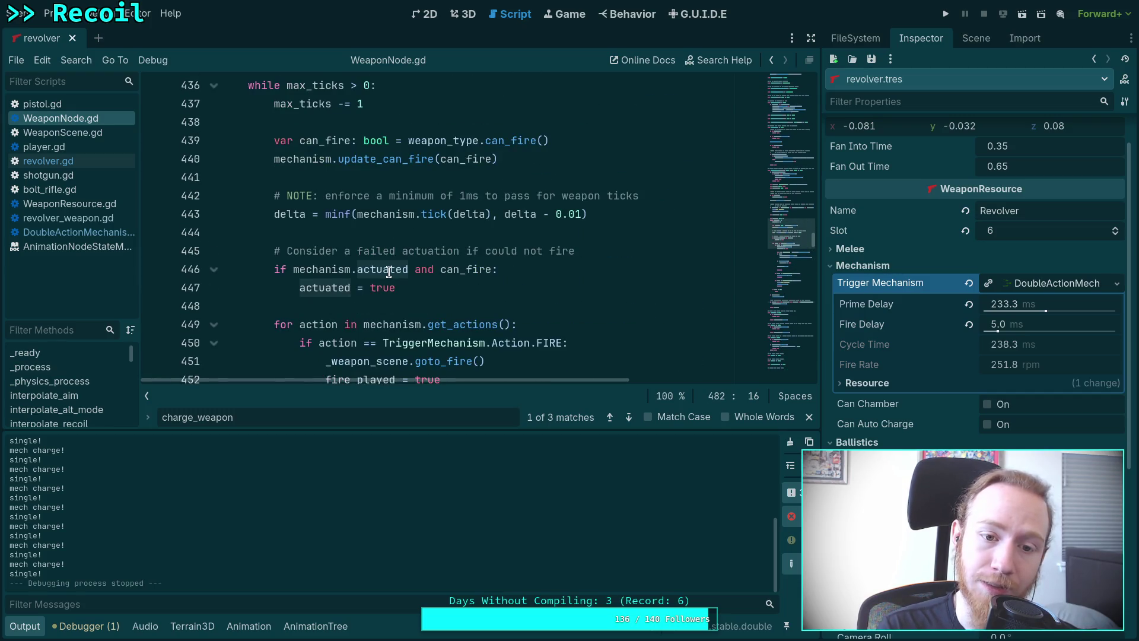
scroll(388, 272, up, 2)
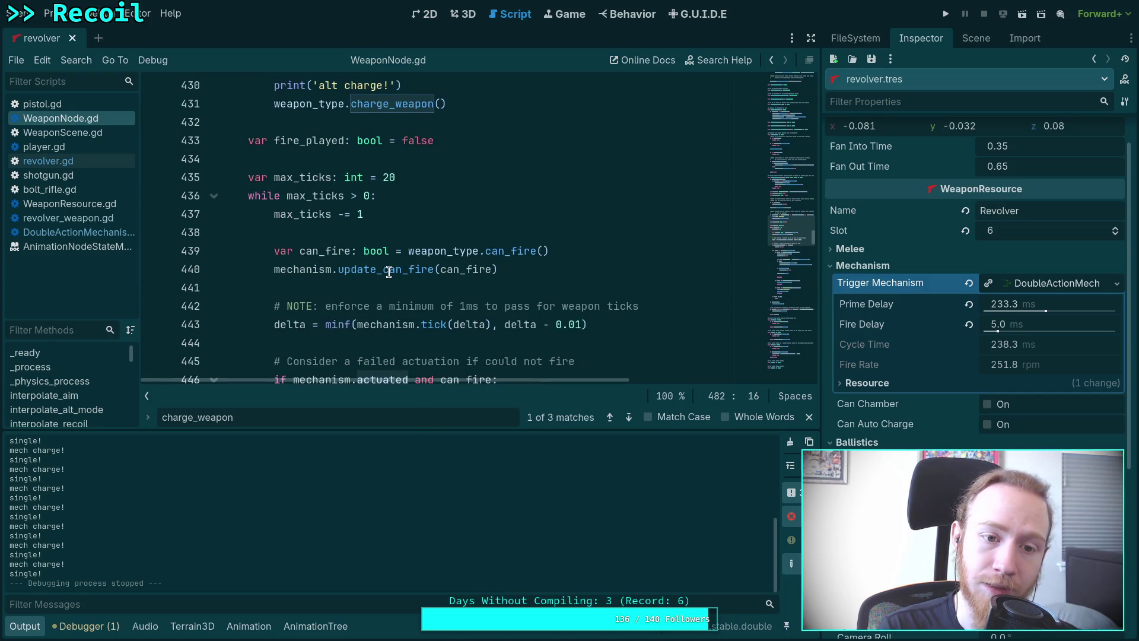
scroll(388, 272, up, 2)
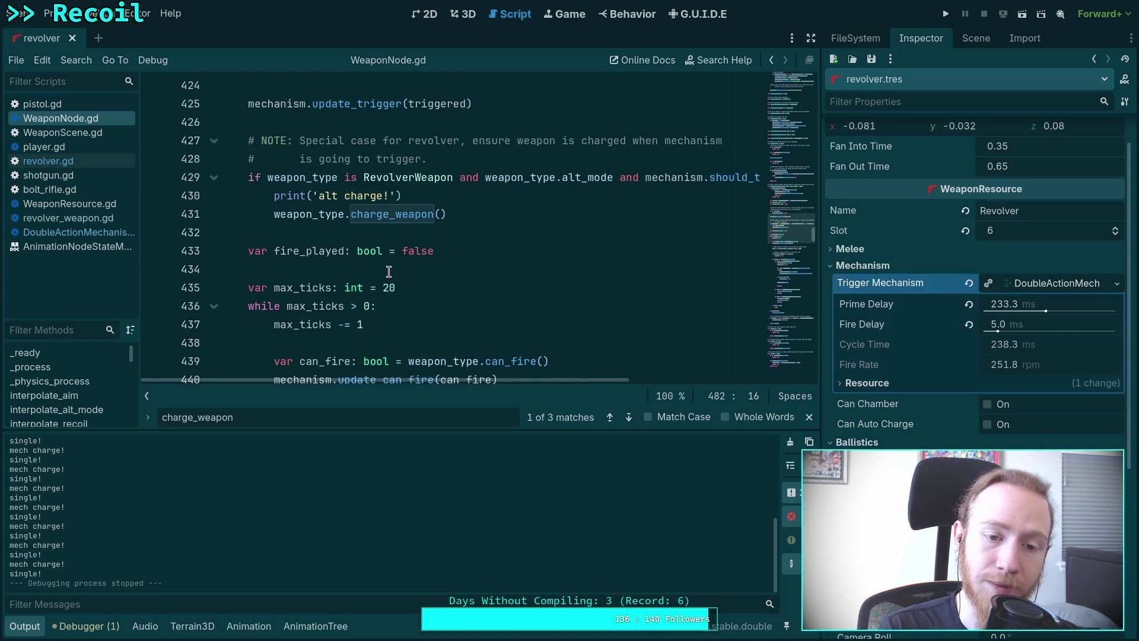
scroll(388, 272, down, 2)
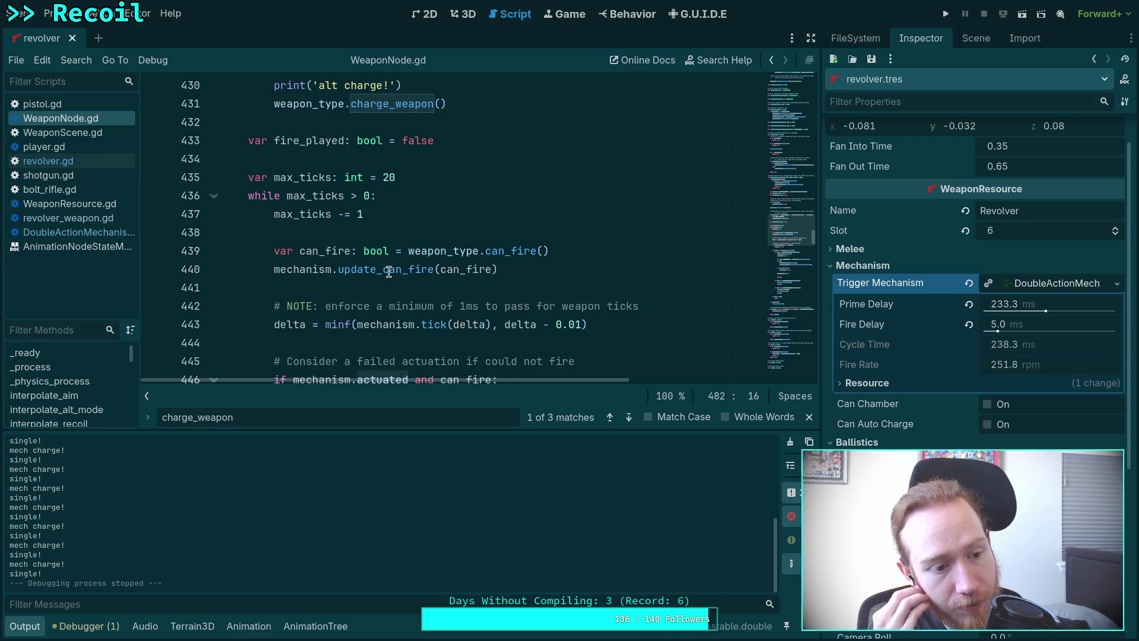
- Open DoubleActionMechanism.gd and scroll to its actuate function
click(71, 232)
click(24, 626)
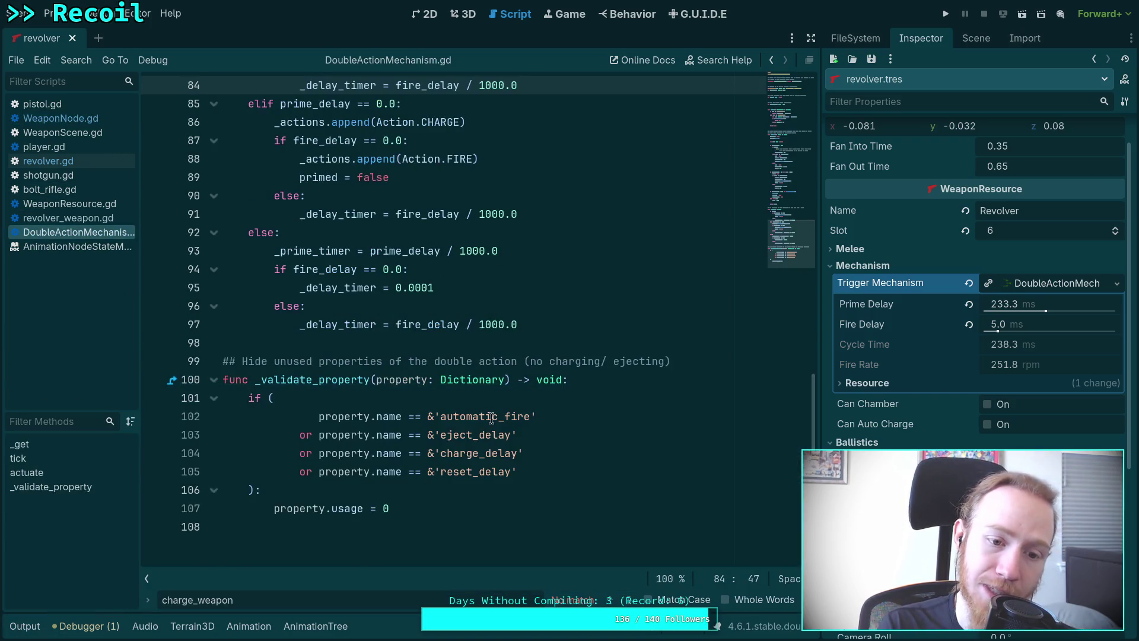
scroll(474, 418, up, 12)
scroll(473, 419, up, 15)
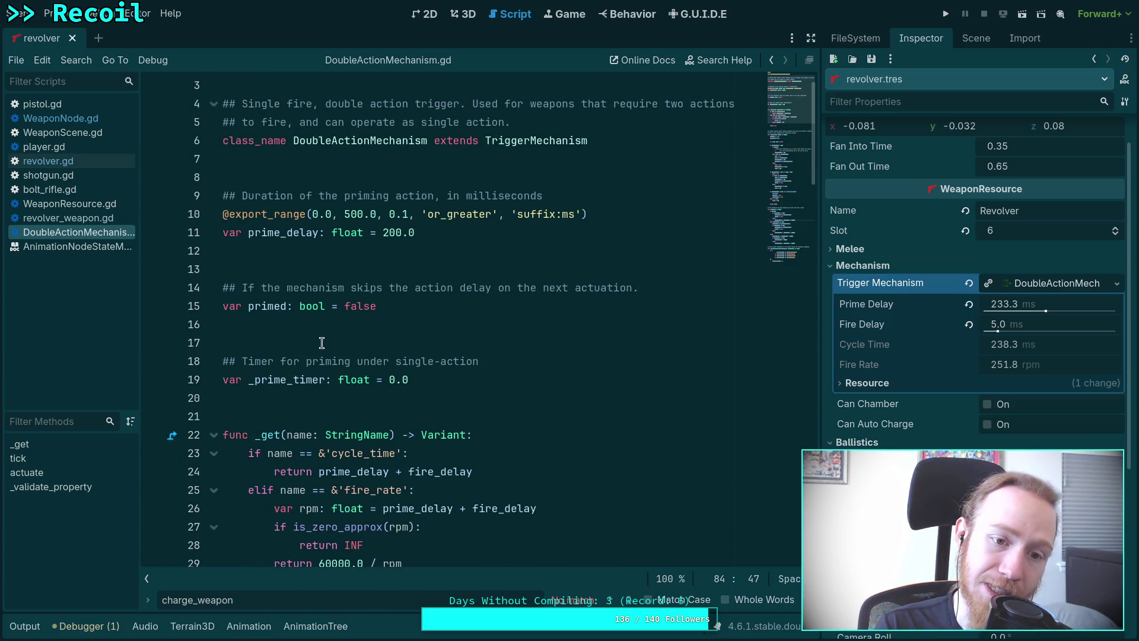
scroll(356, 350, down, 15)
scroll(353, 339, down, 9)
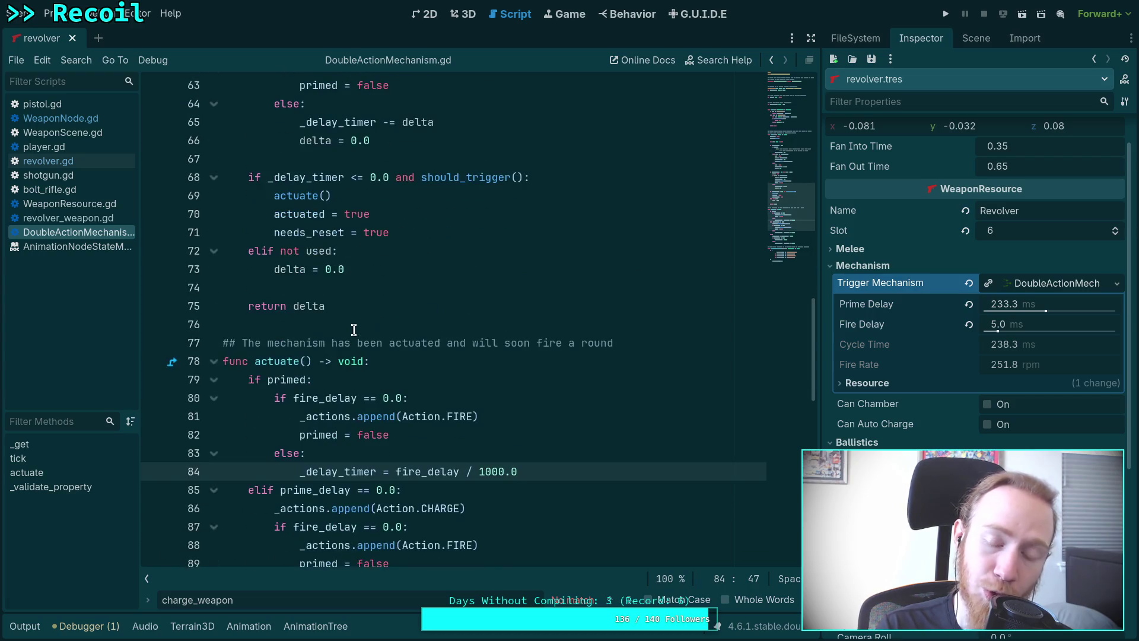
- Select and review actuate's branches, including the primed branch on lines 81–84
mouse_move(529, 497)
mouse_down()
mouse_move(249, 270)
mouse_move(338, 228)
mouse_up()
click(430, 263)
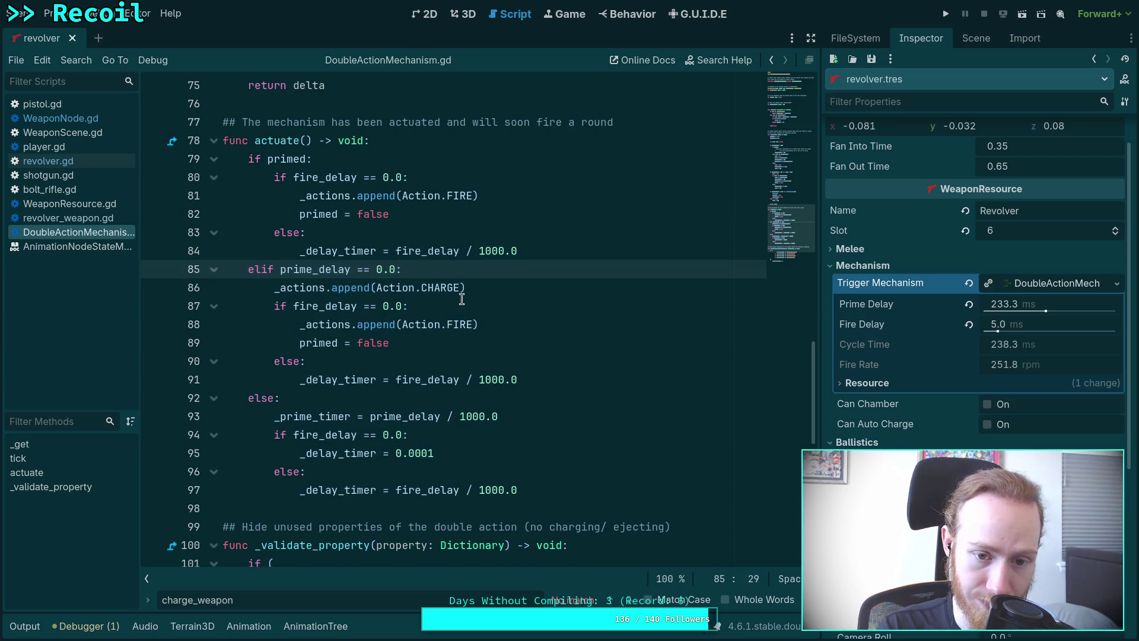
drag(536, 254, 271, 196)
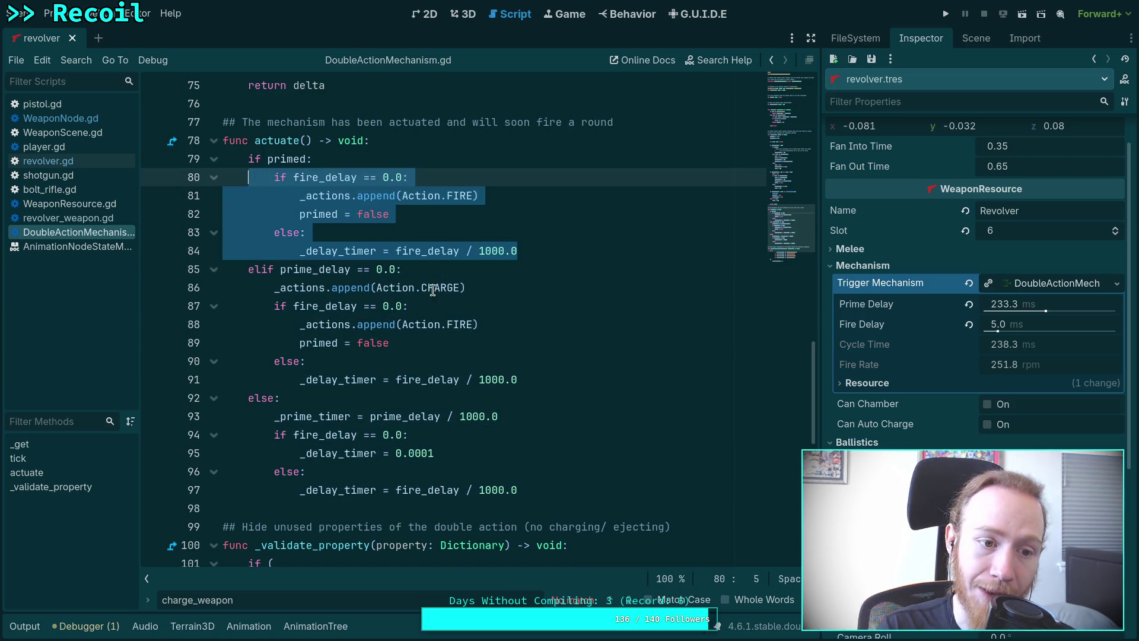
scroll(271, 195, up, 5)
click(343, 379)
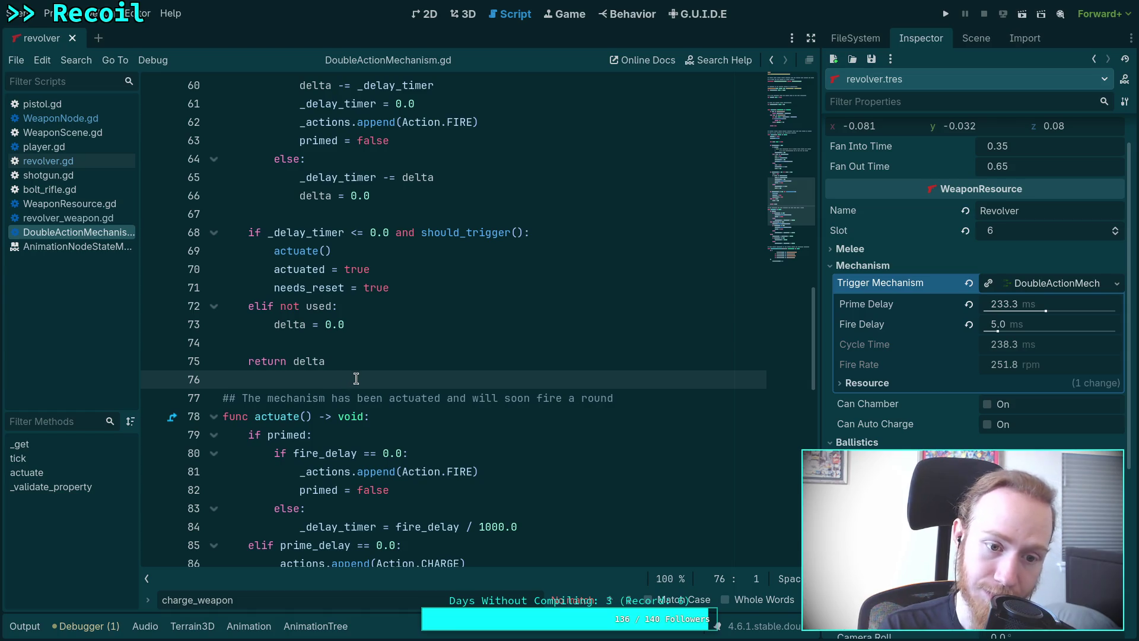
scroll(355, 378, up, 2)
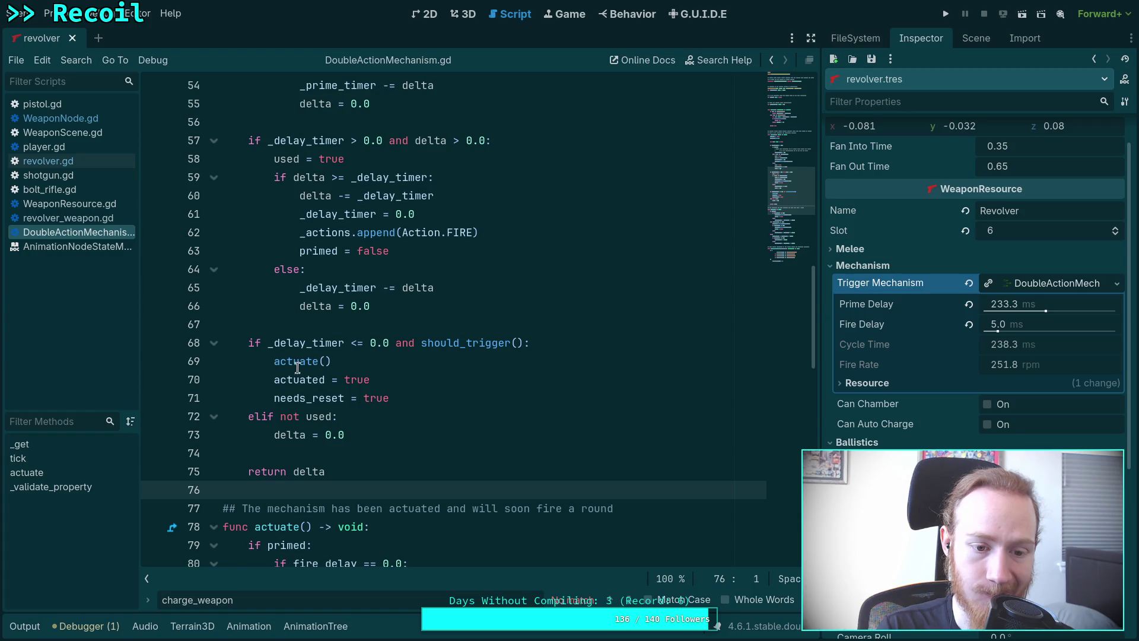
mouse_move(308, 399)
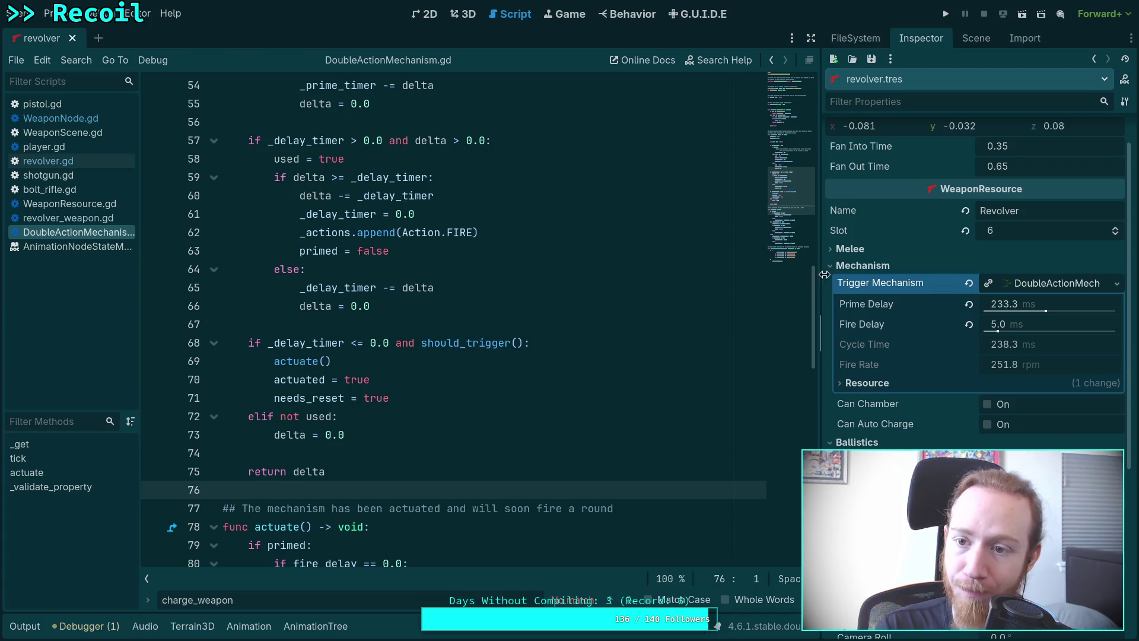
click(978, 39)
- Open script/weapon/TriggerMechanism.gd from the FileSystem dock
click(855, 40)
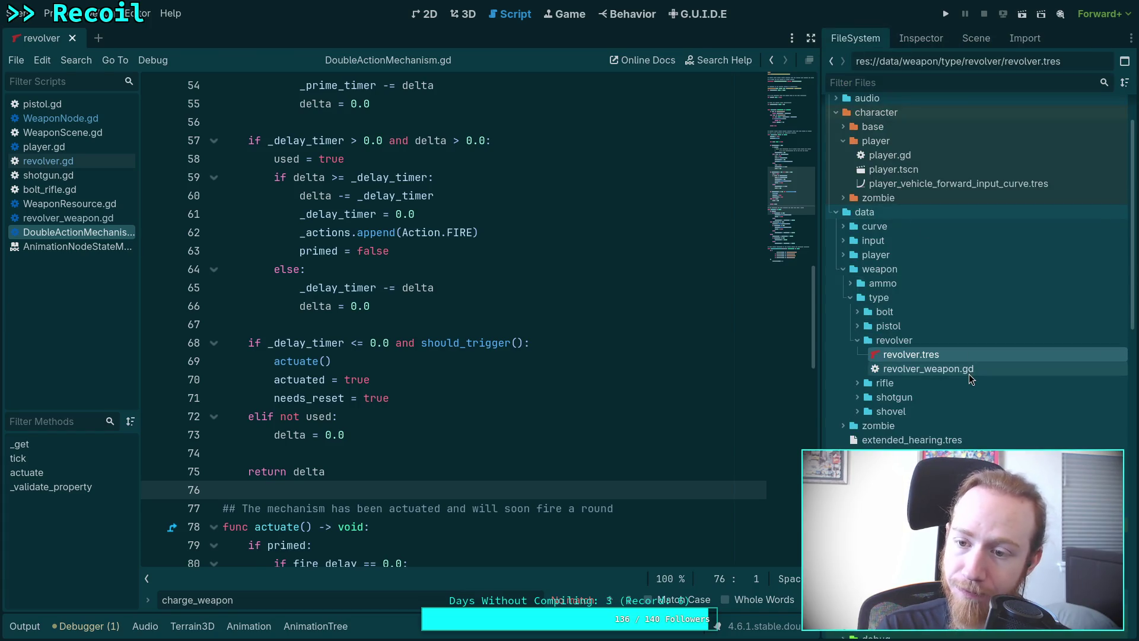
scroll(969, 373, down, 10)
scroll(972, 377, down, 5)
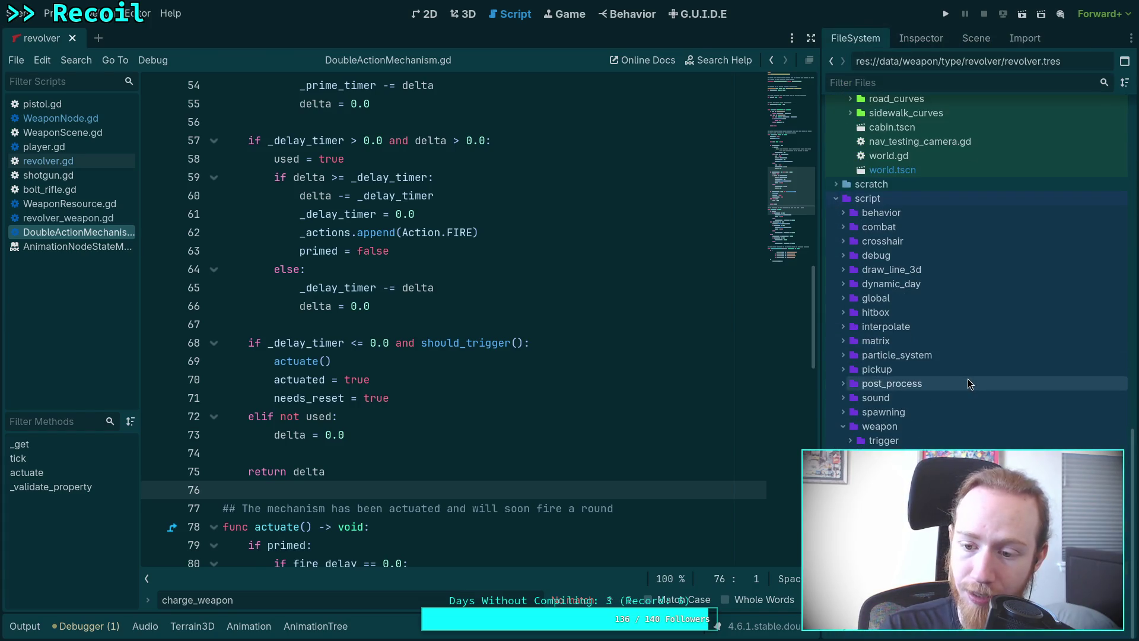
double_click(902, 455)
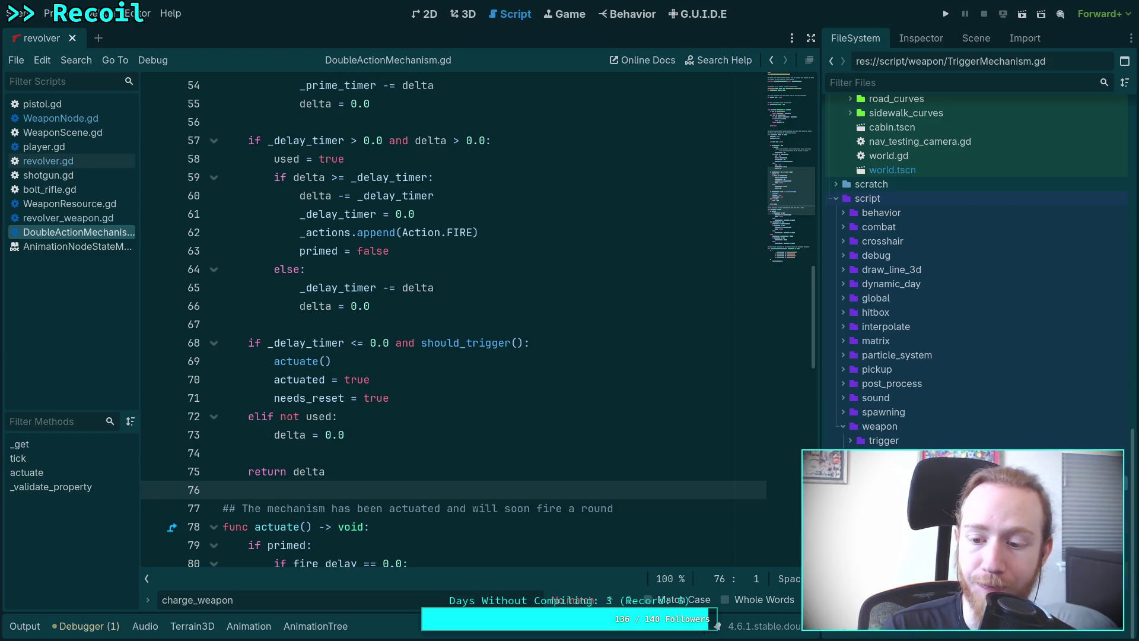
scroll(429, 382, down, 2)
scroll(419, 385, up, 2)
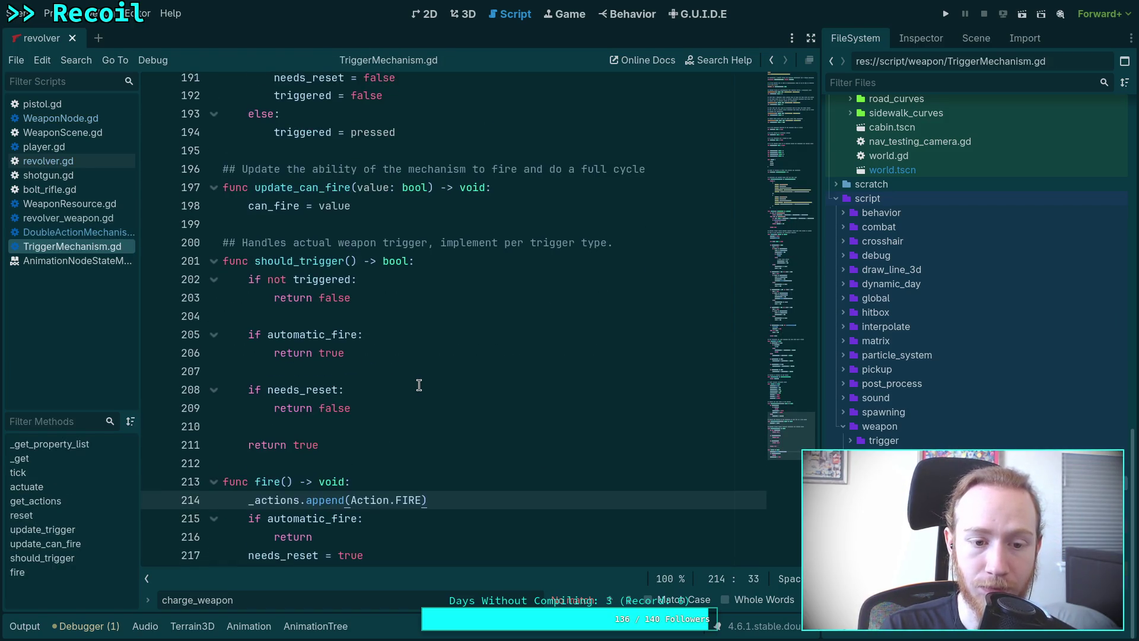
- Copy the should_trigger function and its comment, then return to DoubleActionMechanism.gd
mouse_move(350, 500)
mouse_down()
mouse_move(237, 370)
mouse_move(203, 301)
mouse_up()
scroll(374, 356, down, 3)
scroll(386, 363, up, 5)
scroll(386, 362, down, 3)
scroll(386, 362, up, 2)
scroll(386, 362, up, 2)
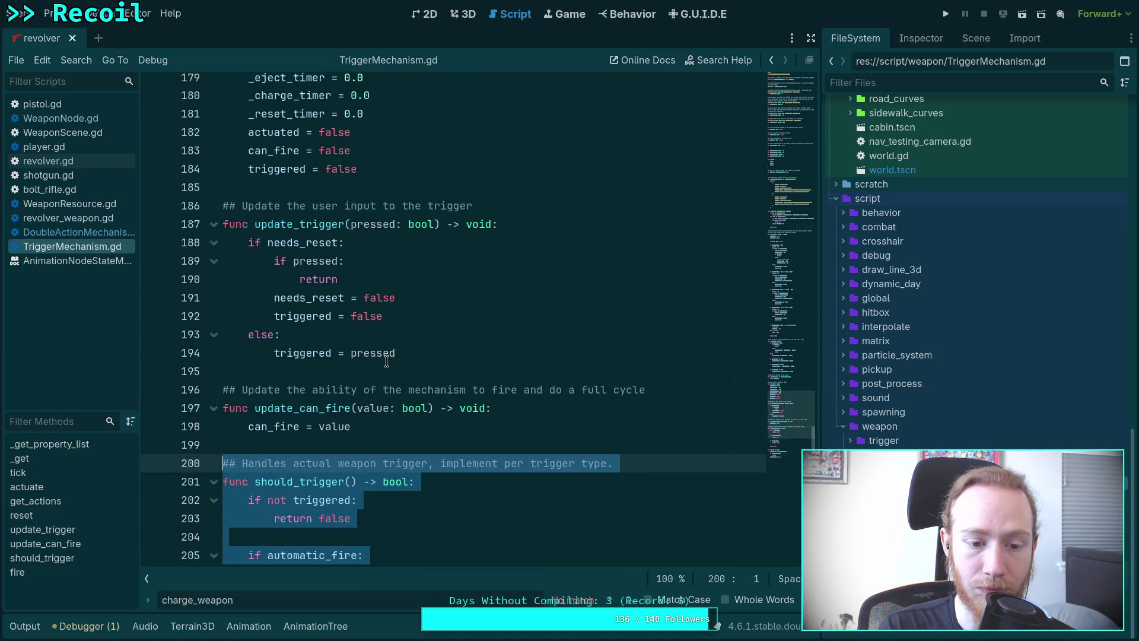
scroll(386, 361, down, 4)
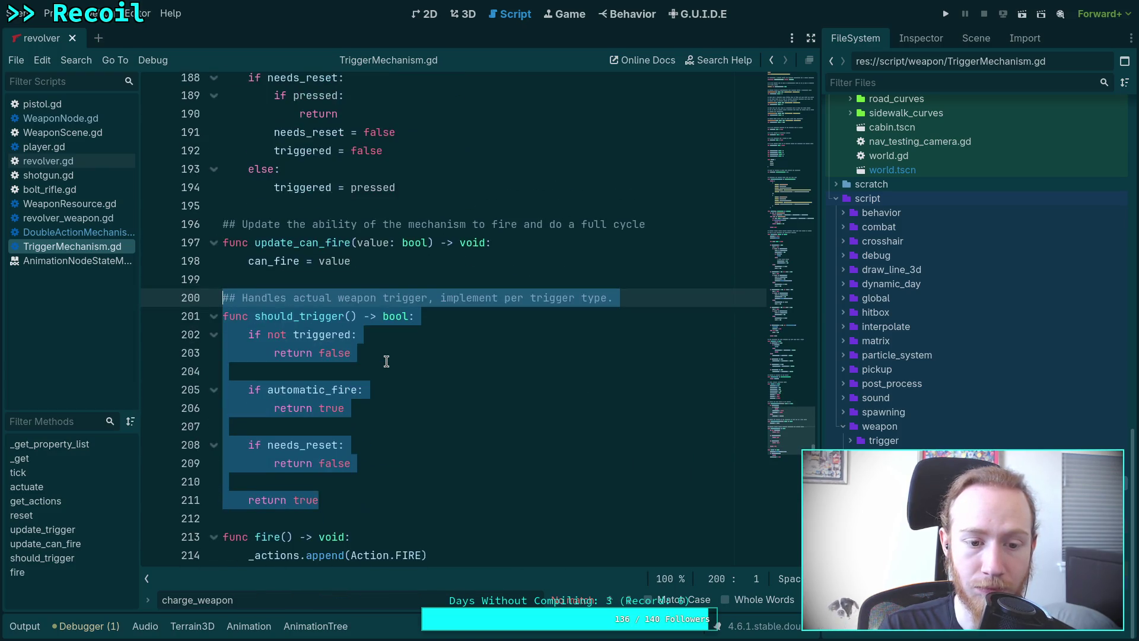
right_click(313, 287)
click(346, 348)
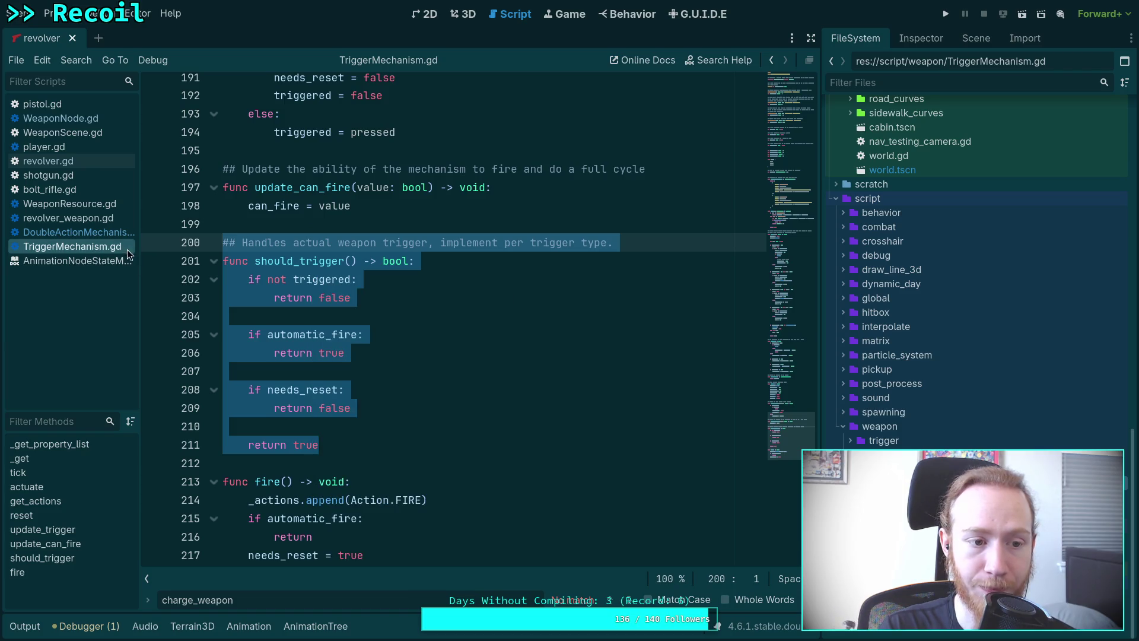
click(65, 232)
scroll(385, 378, down, 8)
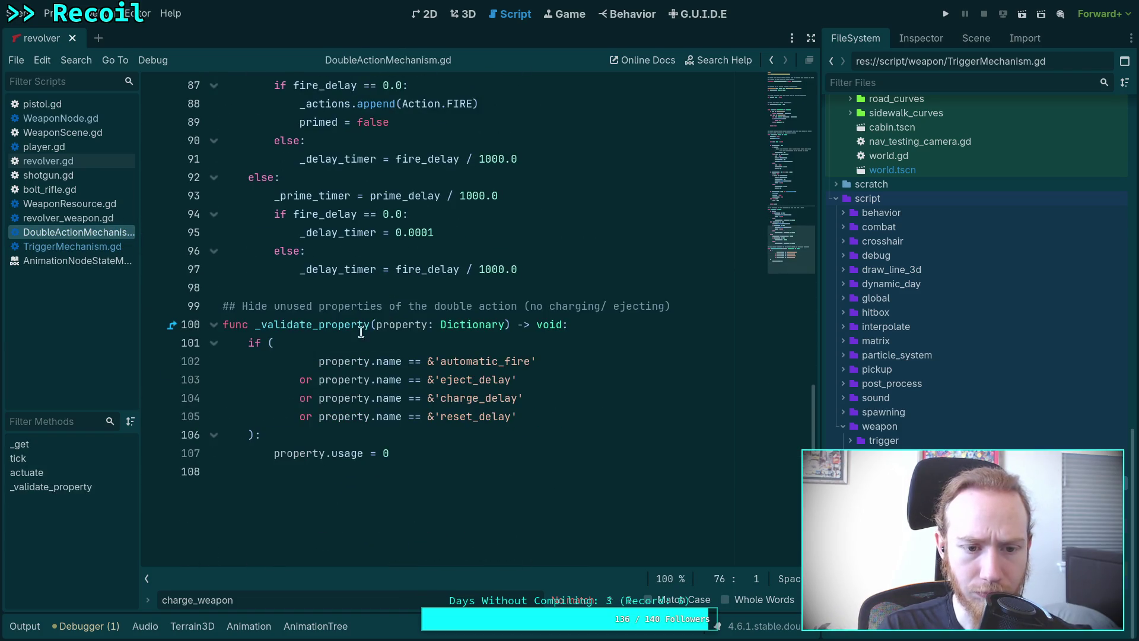
- Paste should_trigger at line 99 of DoubleActionMechanism.gd and delete its automatic_fire check
click(422, 285)
key(Return)
key(Return)
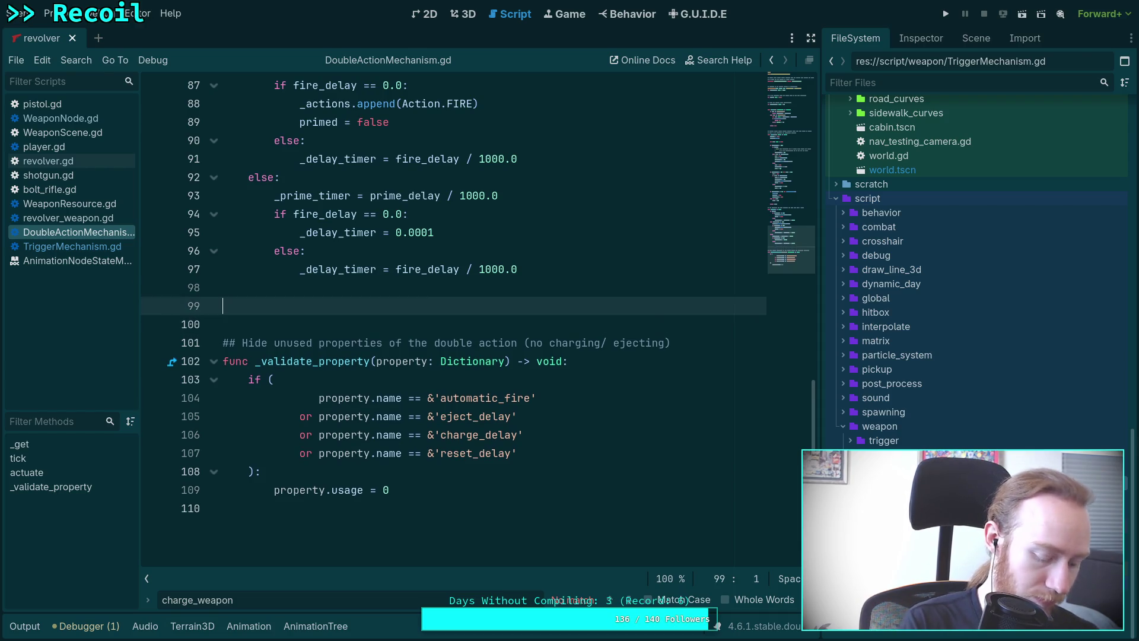
key(ctrl+v)
drag(372, 418, 371, 381)
key(BackSpace)
key(BackSpace)
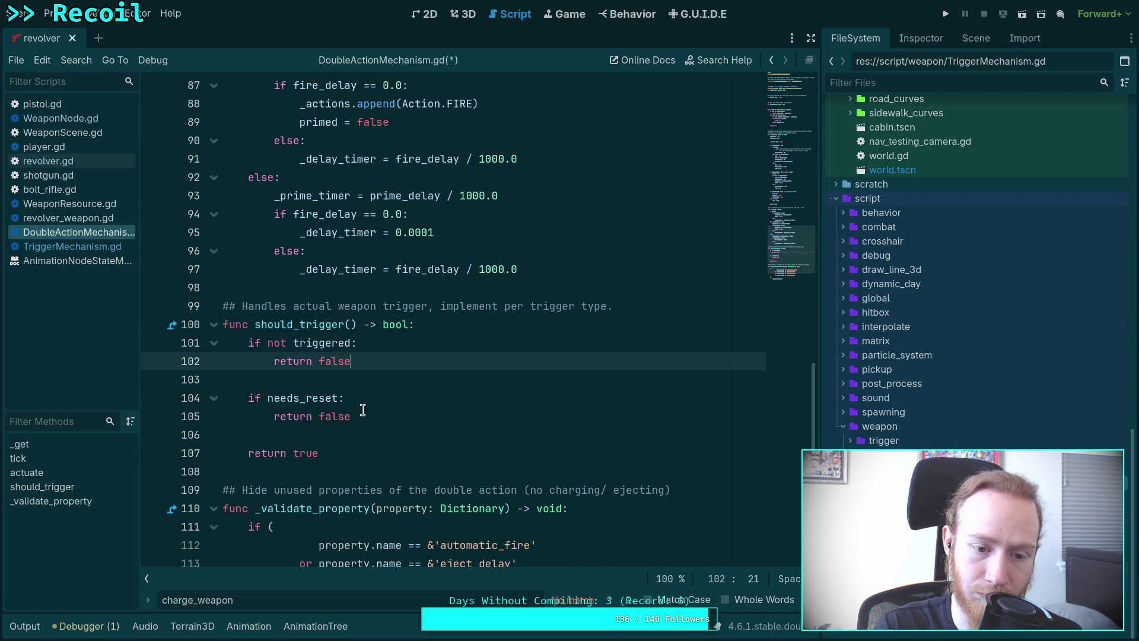
- Reword the comment above should_trigger to say the double action must complete before the trigger resets
click(409, 435)
drag(625, 306, 240, 306)
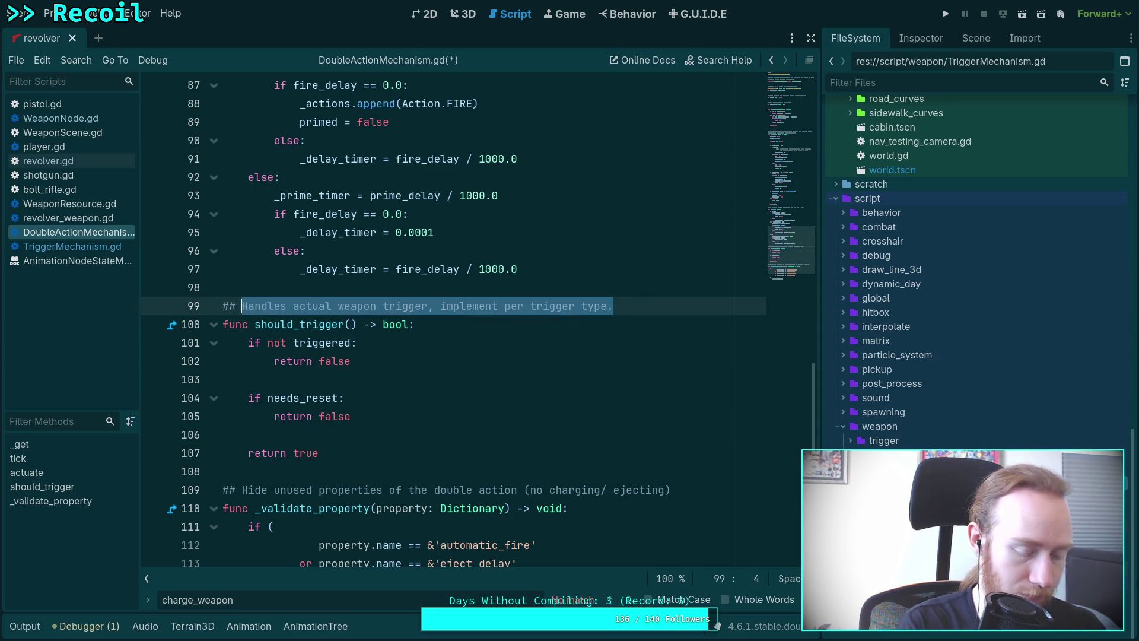
text(For double action, the ")
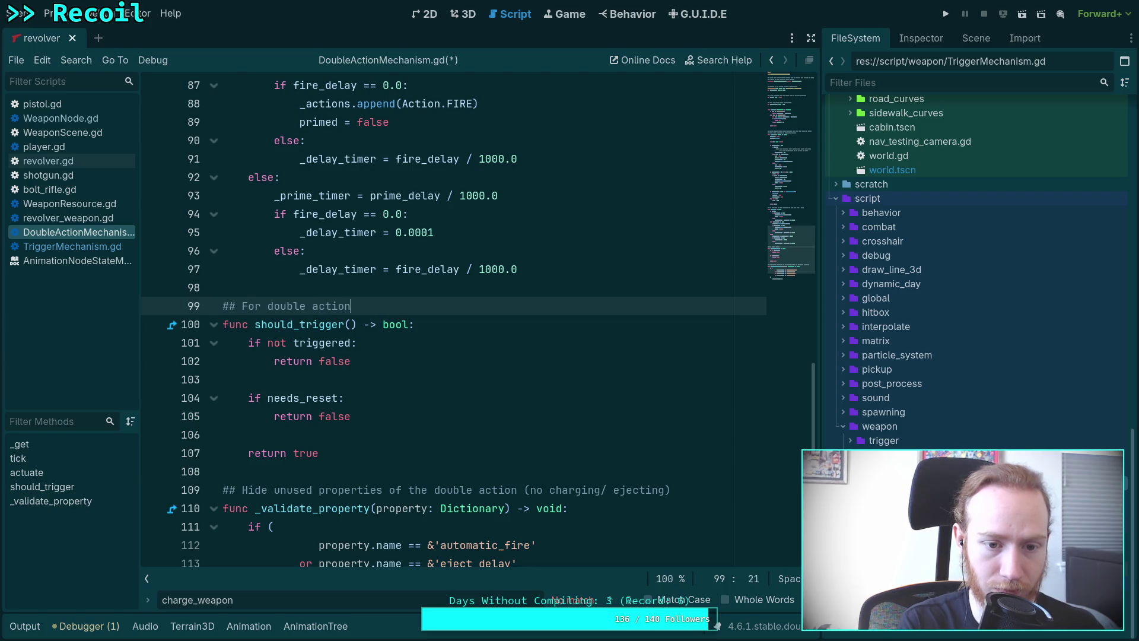
text(action" must complete befor)
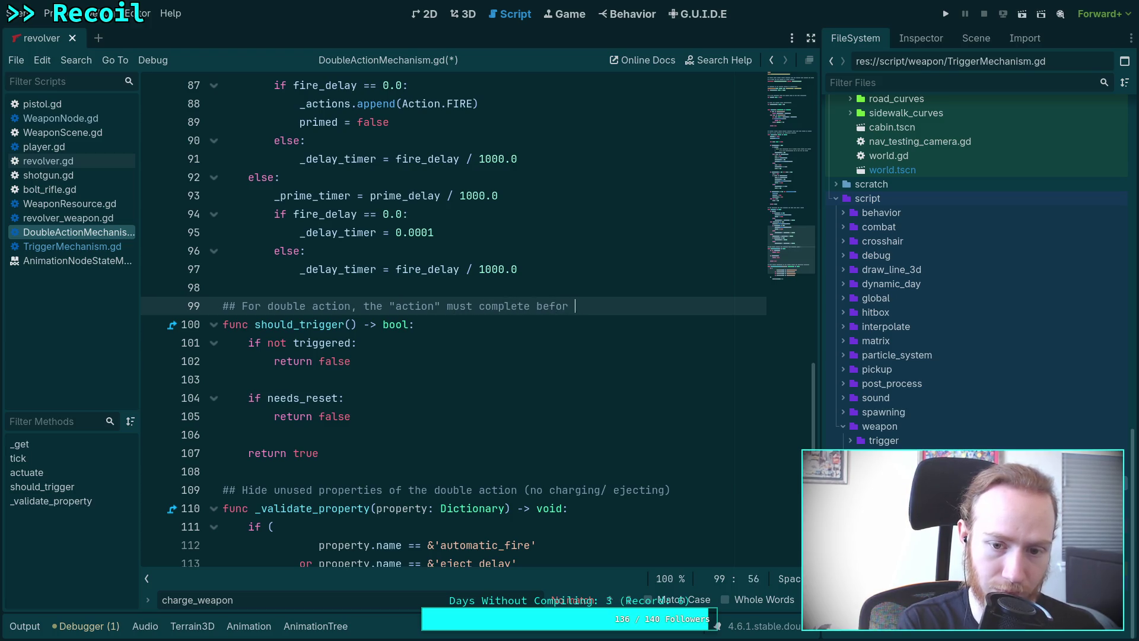
key(BackSpace)
text(e treigger can reset)
- Compare with TriggerMechanism.gd, then delete the pasted should_trigger block from DoubleActionMechanism.gd
click(83, 246)
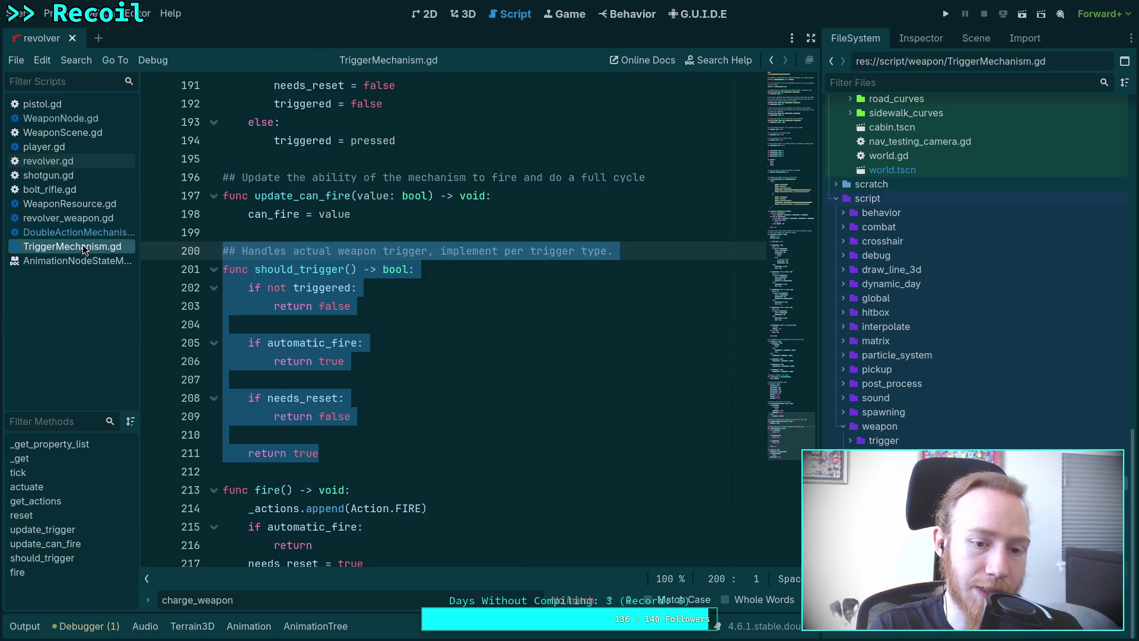
click(457, 384)
click(86, 235)
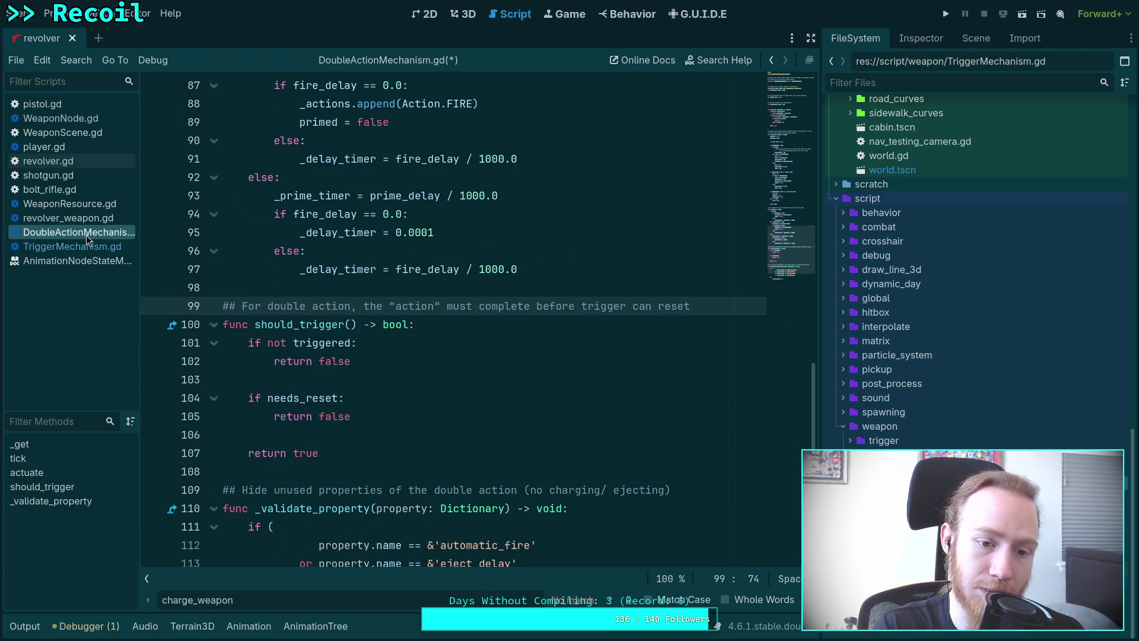
key(Home)
key(shift+Down)
key(shift+Down)
key(shift+Down)
key(Delete)
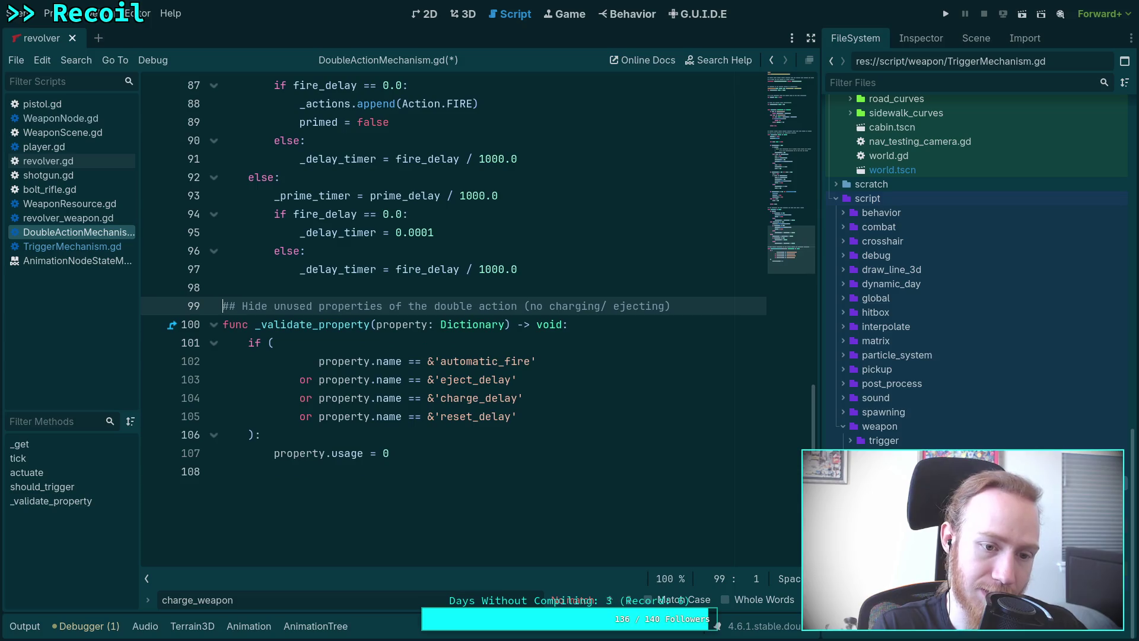
click(119, 246)
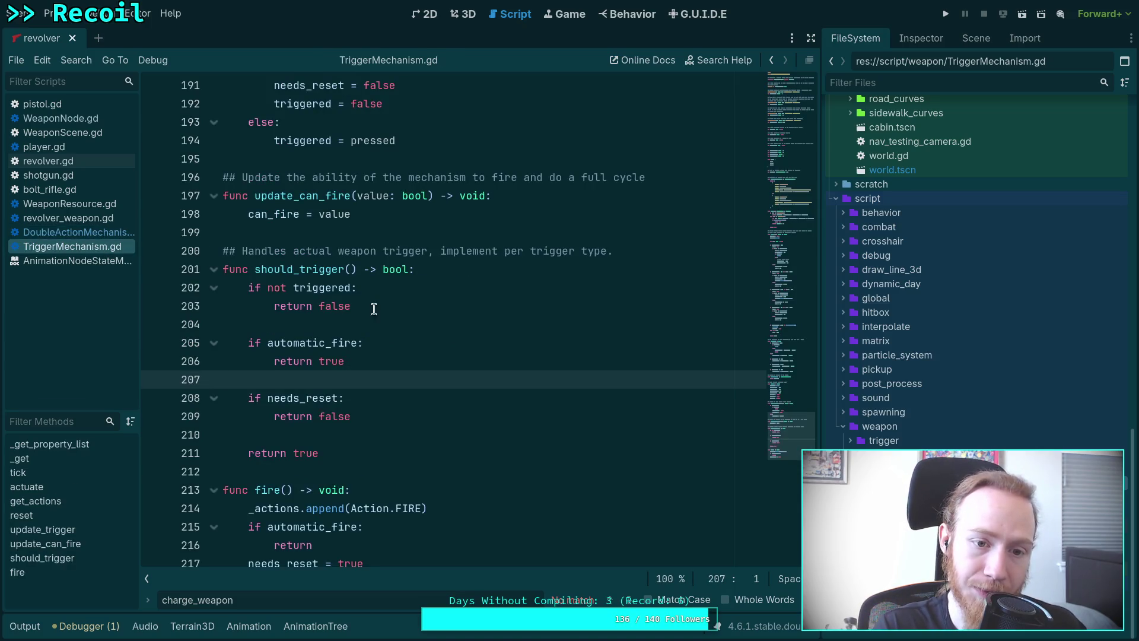
- Copy the update_trigger function and its comment from TriggerMechanism.gd
scroll(385, 332, down, 3)
scroll(389, 343, up, 8)
mouse_move(432, 421)
mouse_down()
mouse_move(187, 291)
mouse_move(185, 274)
mouse_up()
right_click(297, 297)
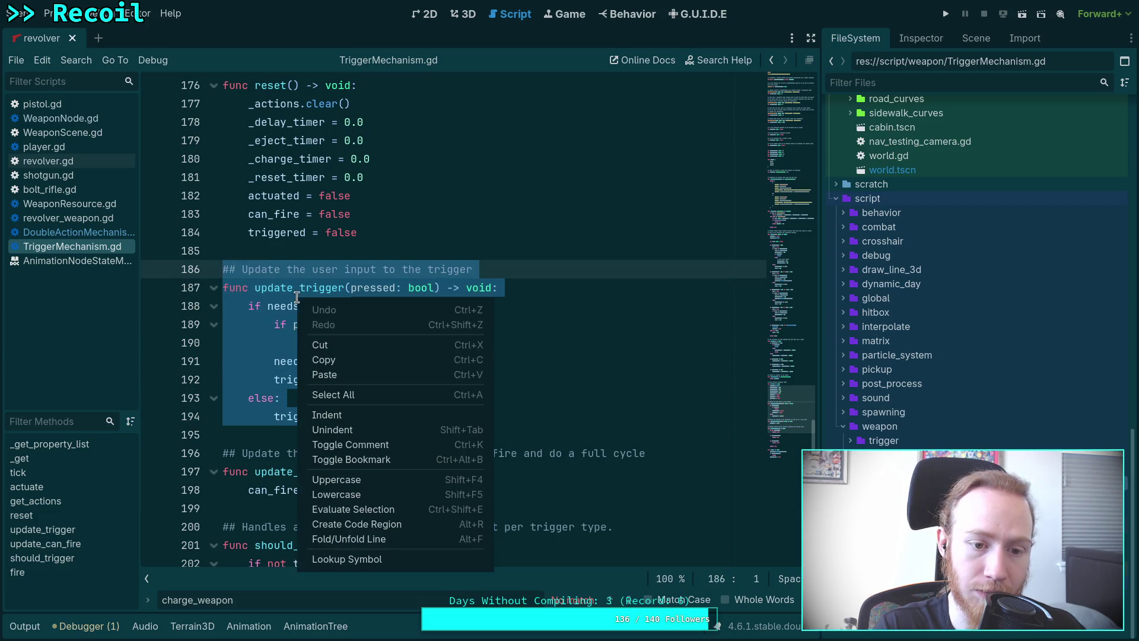
click(337, 360)
- Paste update_trigger at line 99 of DoubleActionMechanism.gd and start its comment 'For double action, "action" must complete'
click(71, 232)
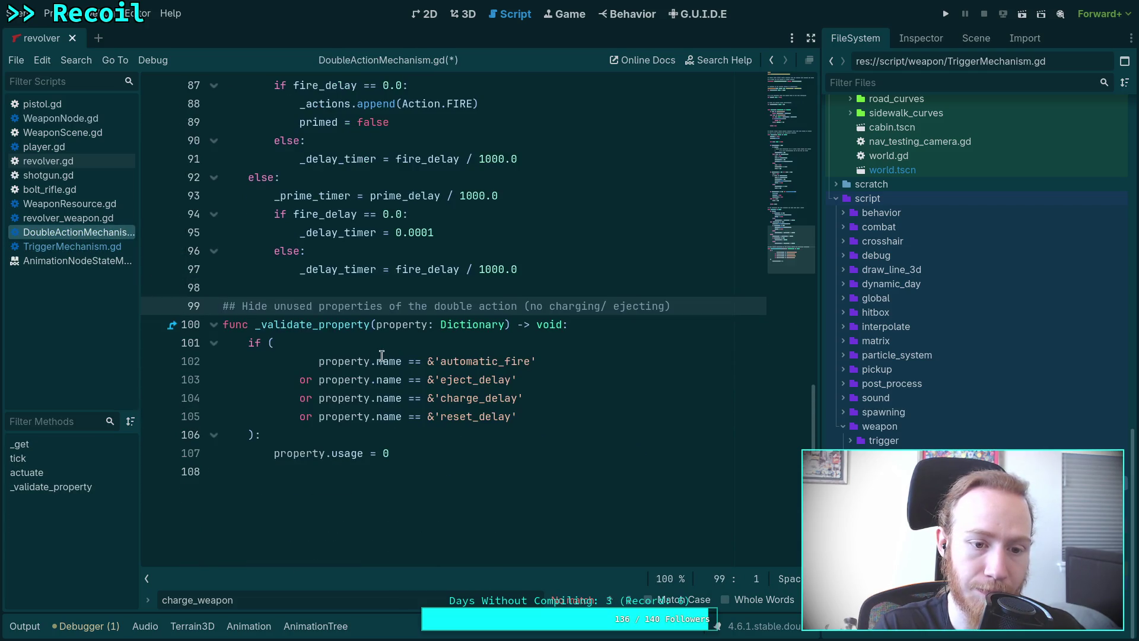
scroll(381, 355, up, 1)
click(334, 341)
key(Return)
key(ctrl+v)
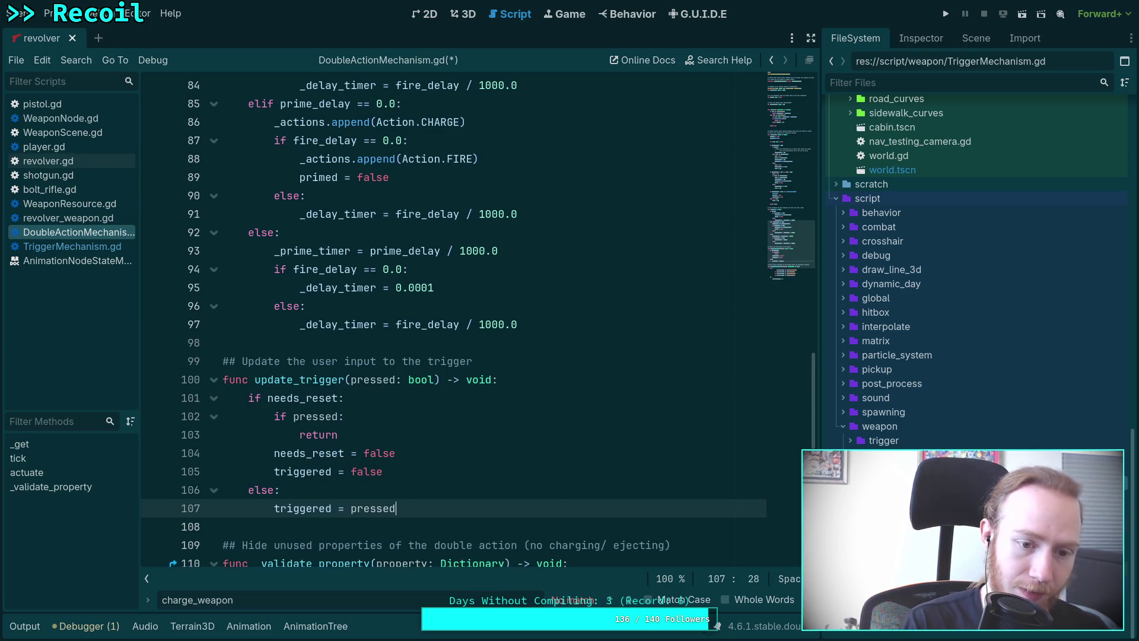
click(472, 361)
drag(473, 361, 242, 360)
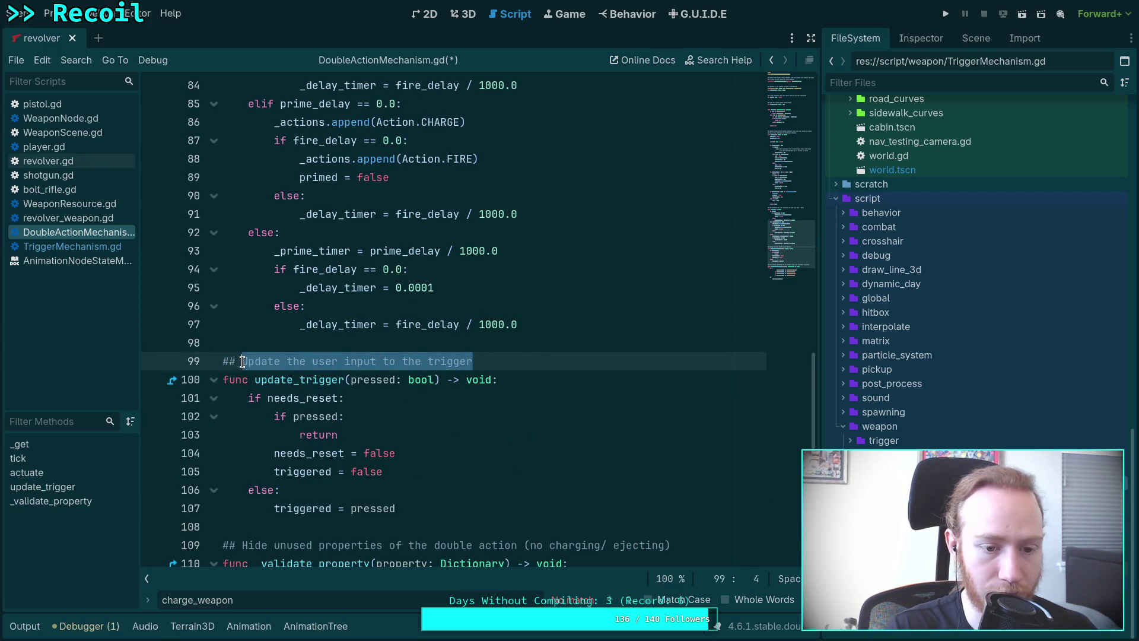
text(For double action, )
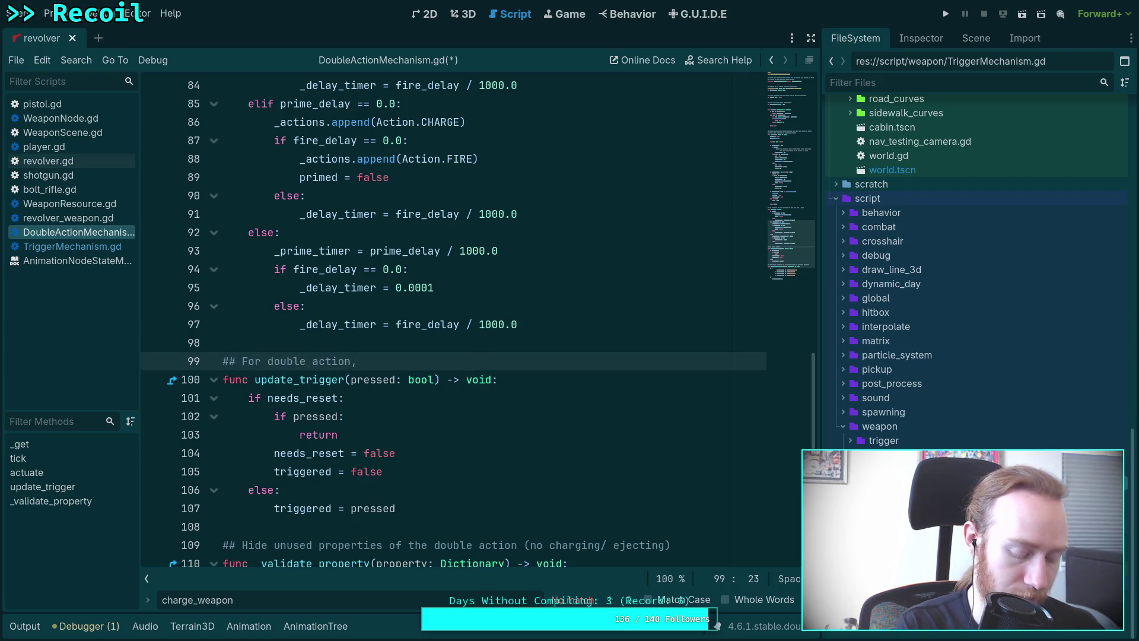
text(")
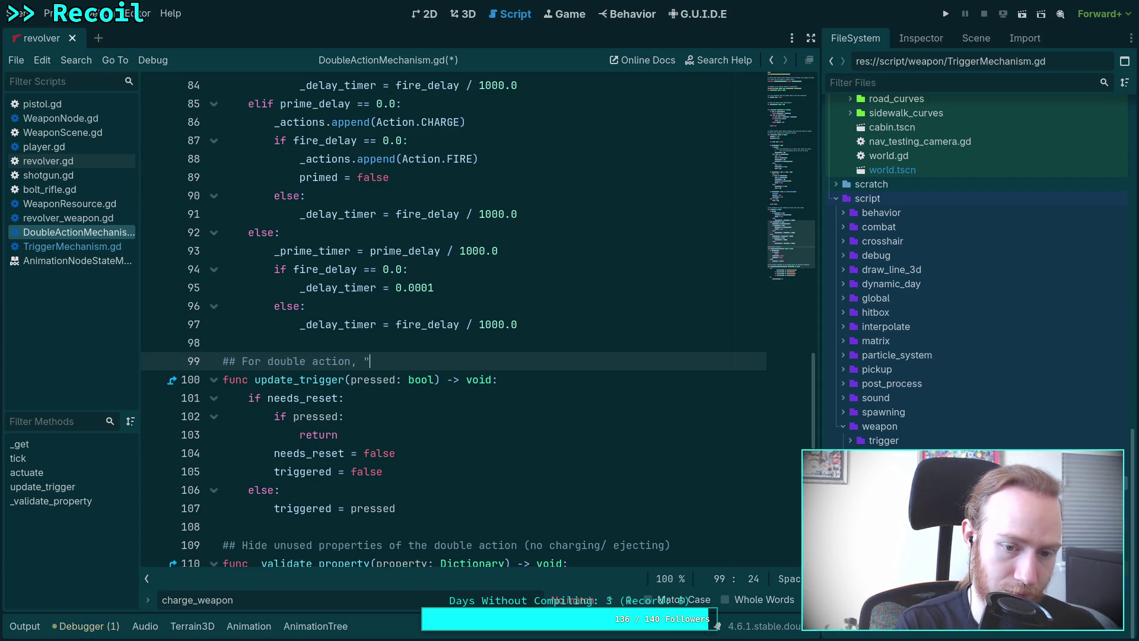
text(action" must complete db)
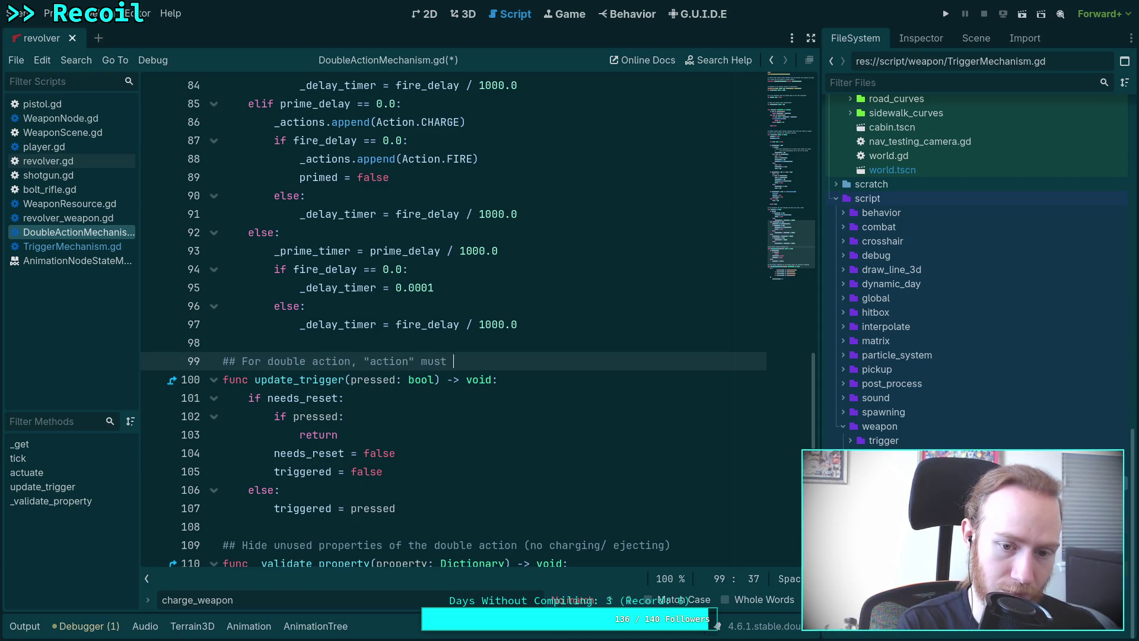
- Fix the typo and finish the comment with 'before trigger can reset'
key(BackSpace)
key(BackSpace)
text(before trigger can re)
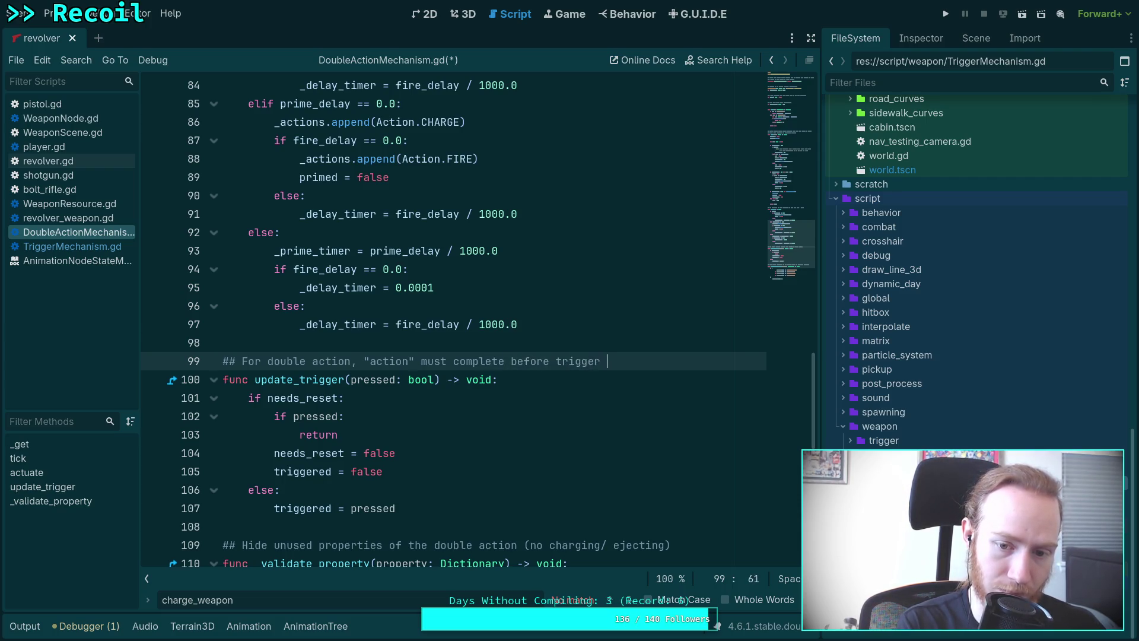
text(set)
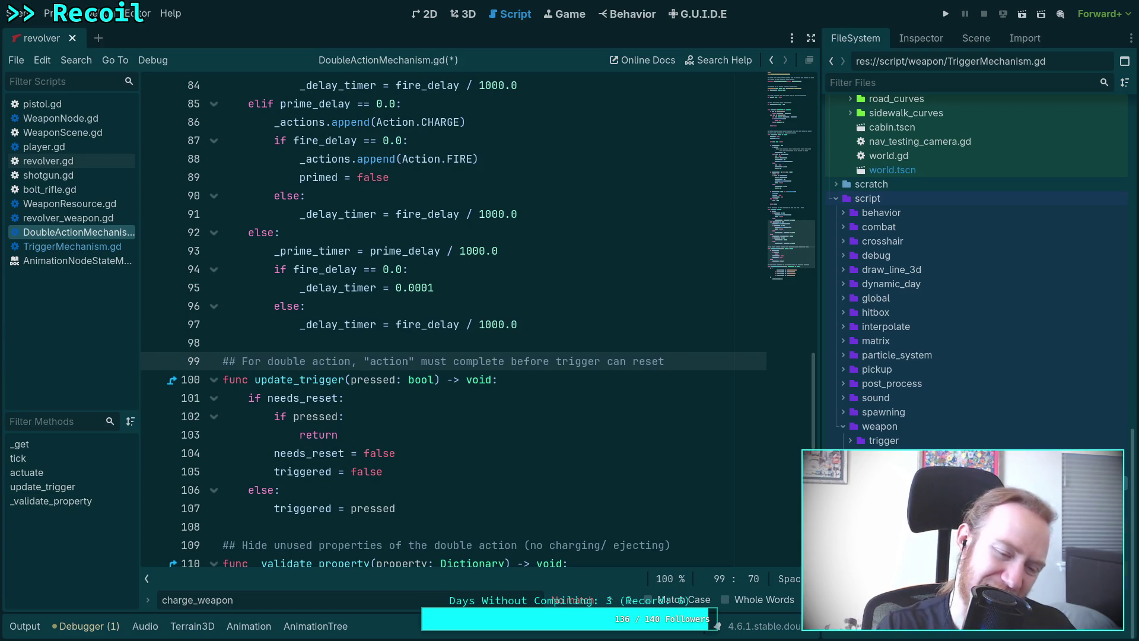
- Show the Output log and compare its single! and double! print lines
click(24, 626)
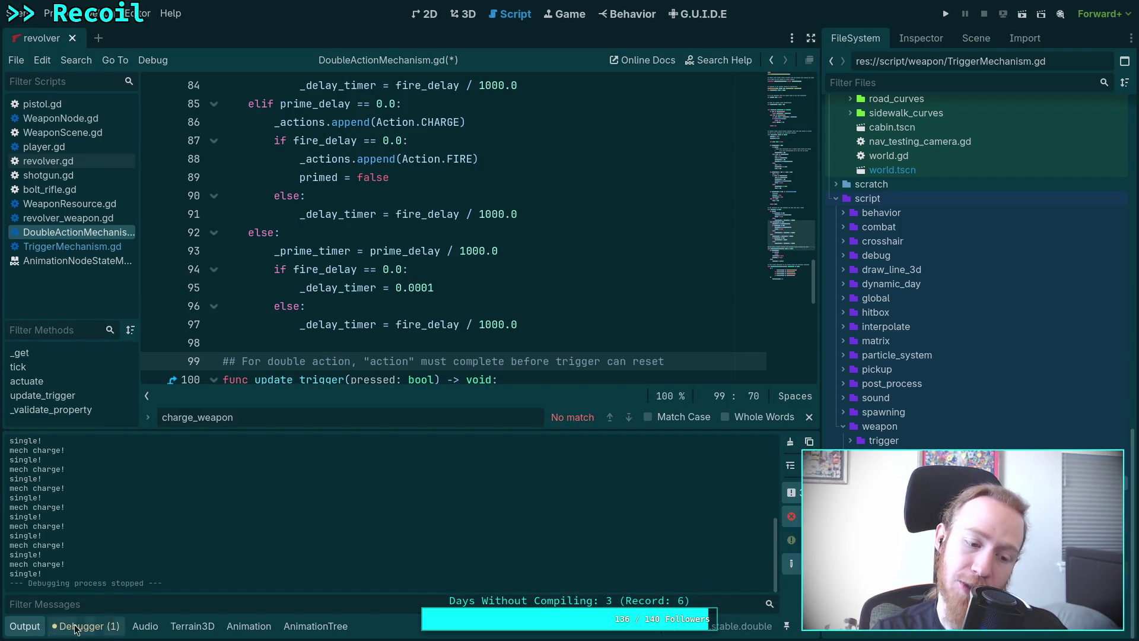
click(37, 633)
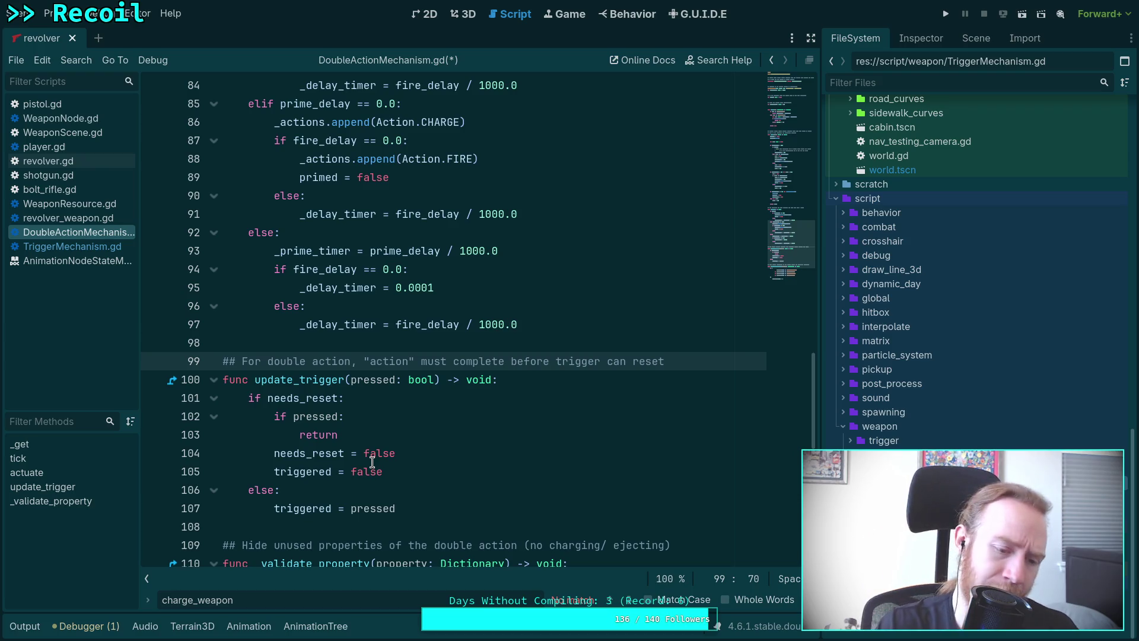
click(25, 626)
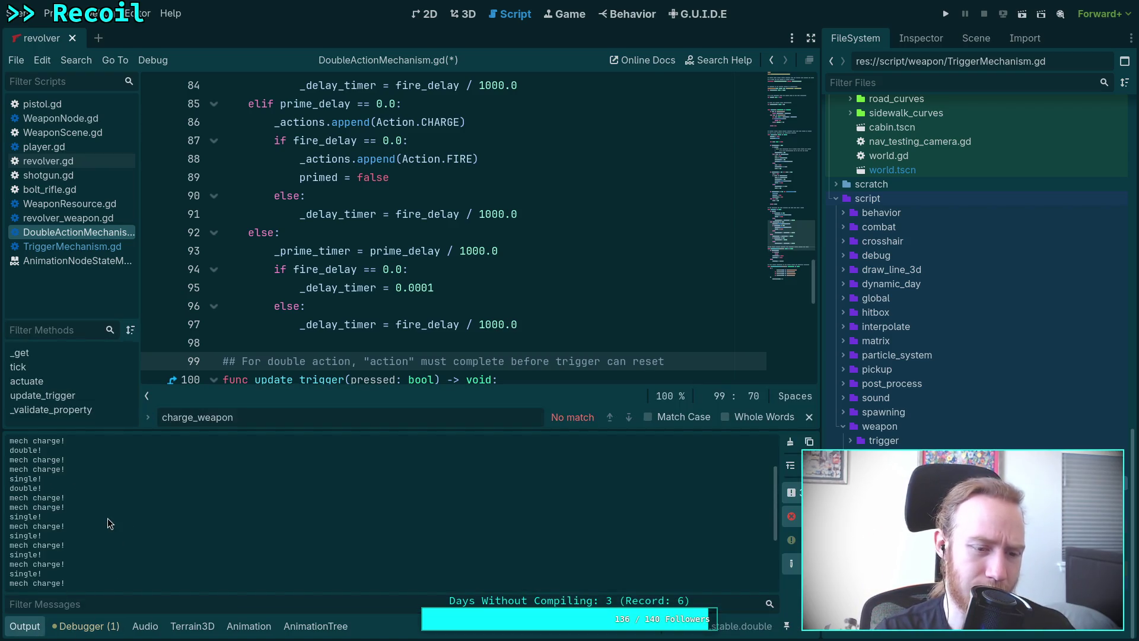
scroll(55, 492, up, 2)
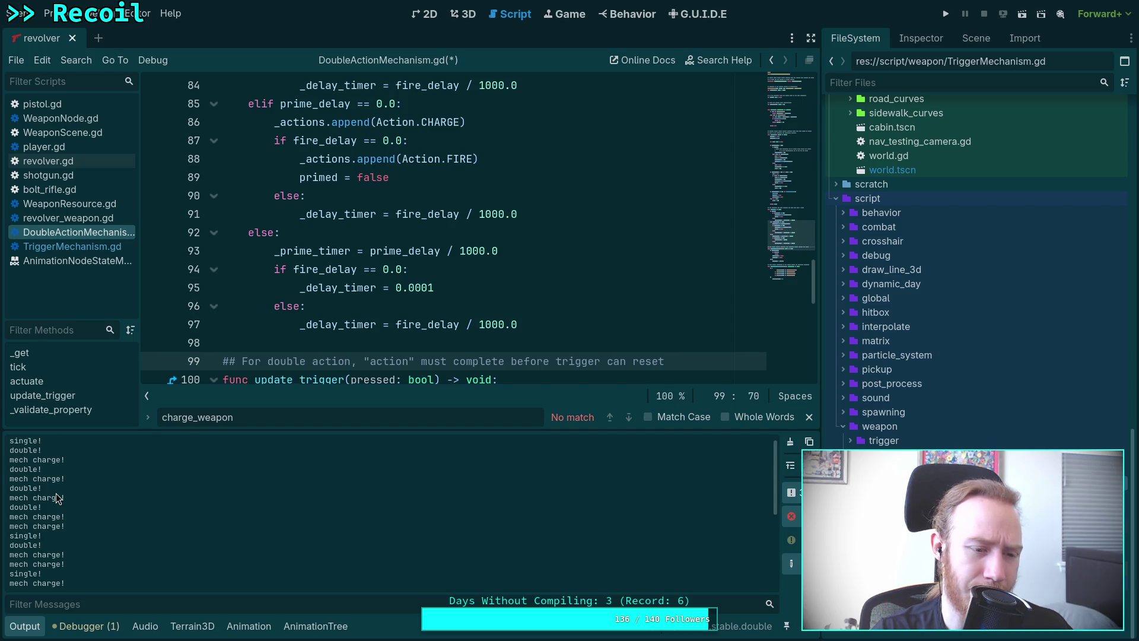
scroll(55, 493, up, 1)
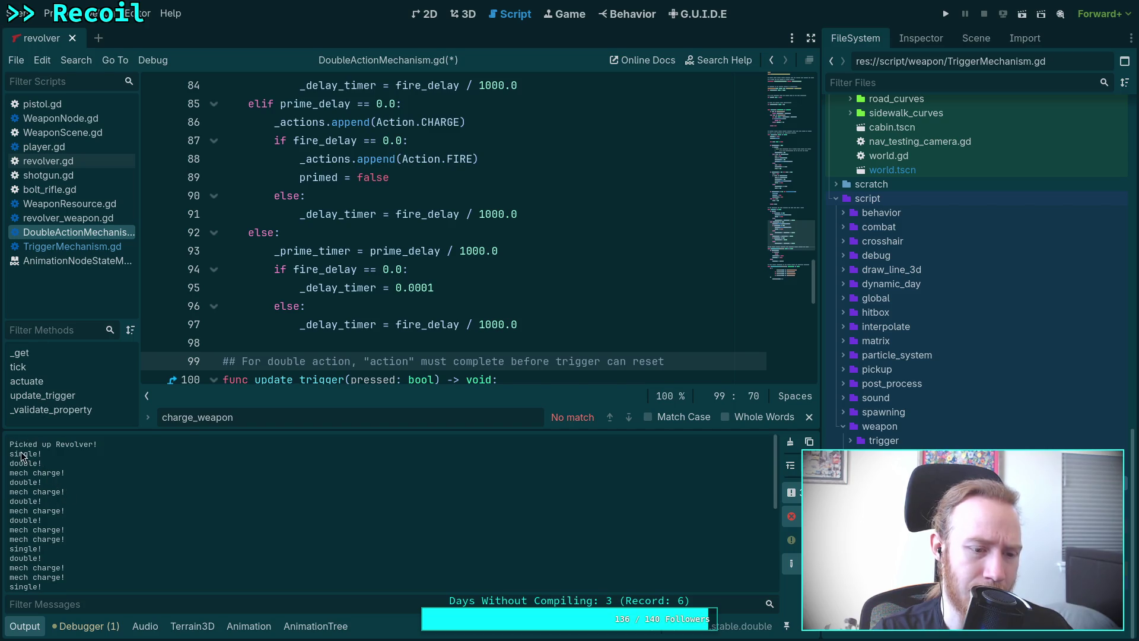
drag(9, 452, 70, 479)
click(76, 464)
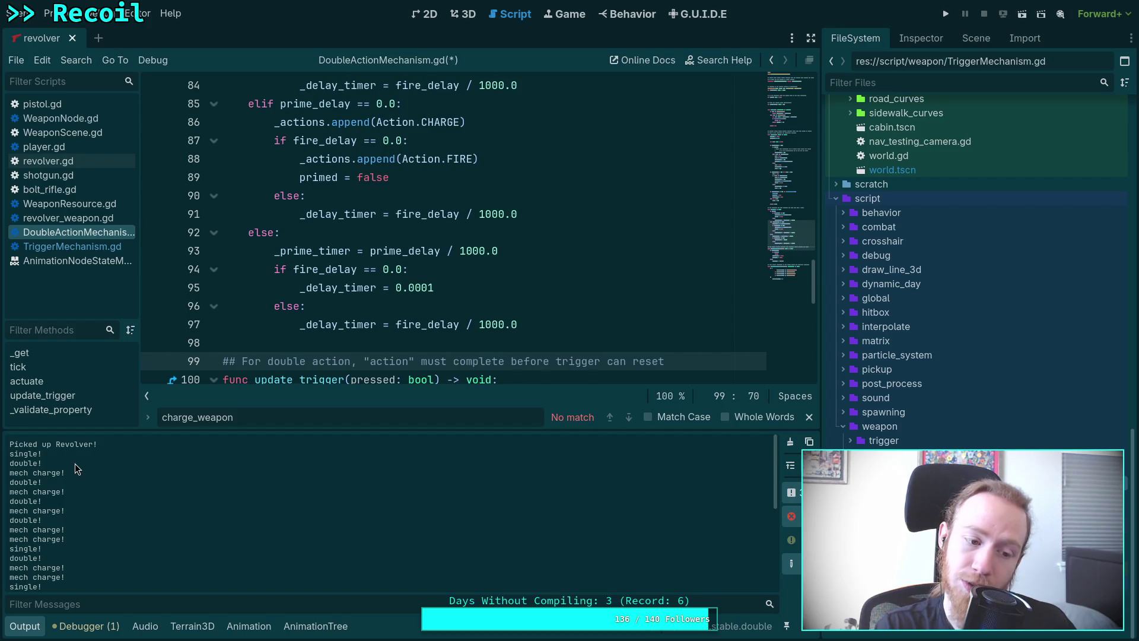
- Hide the log and scroll up from the end of update_trigger through the code
key(ctrl+j)
click(426, 517)
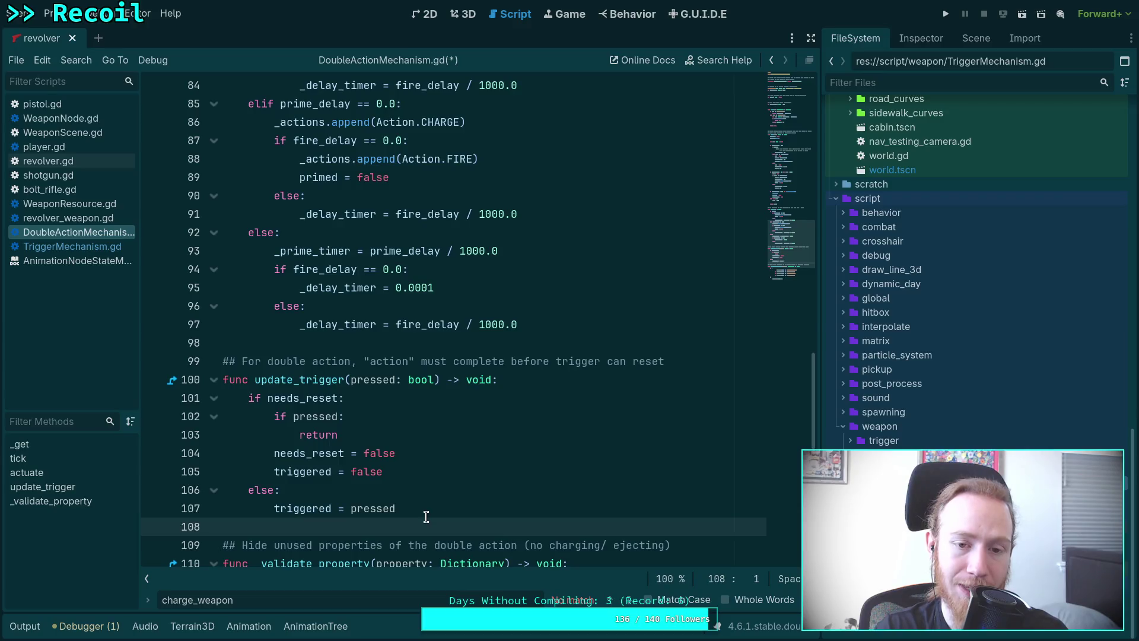
scroll(485, 333, up, 3)
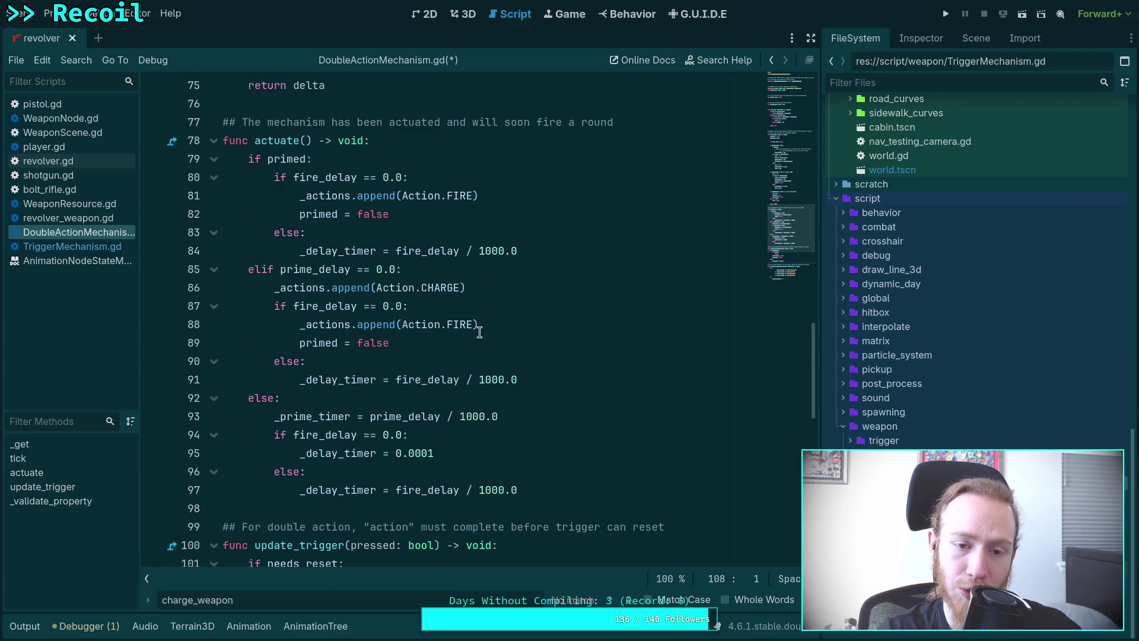
scroll(526, 354, up, 2)
scroll(526, 354, up, 2)
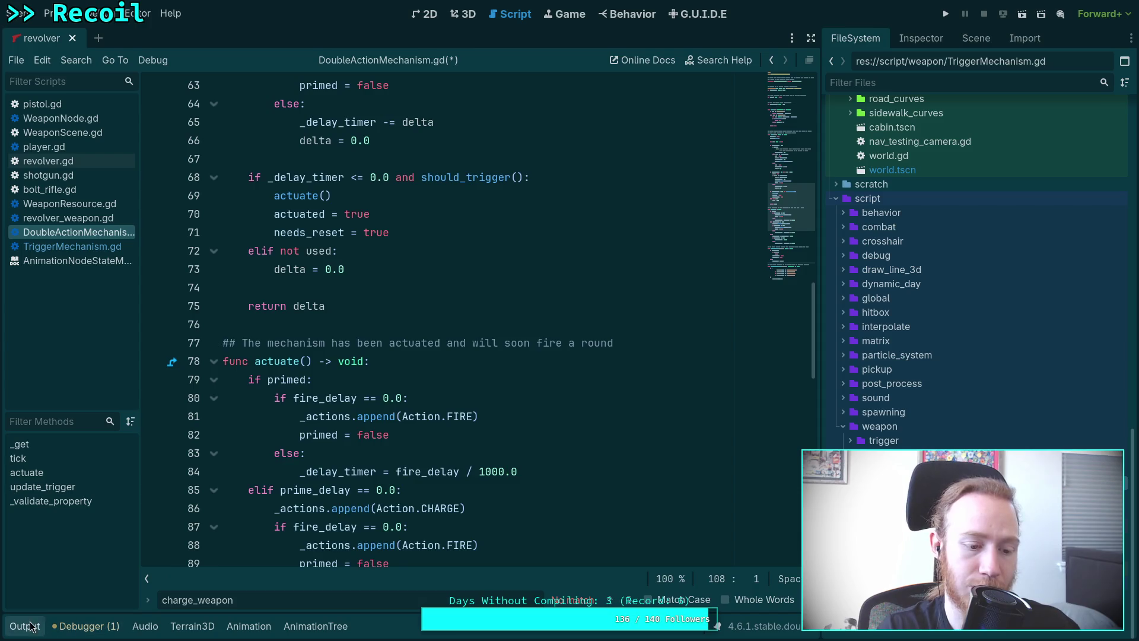
- Reopen the Output log and compare runs of double! and mech charge! prints
click(25, 626)
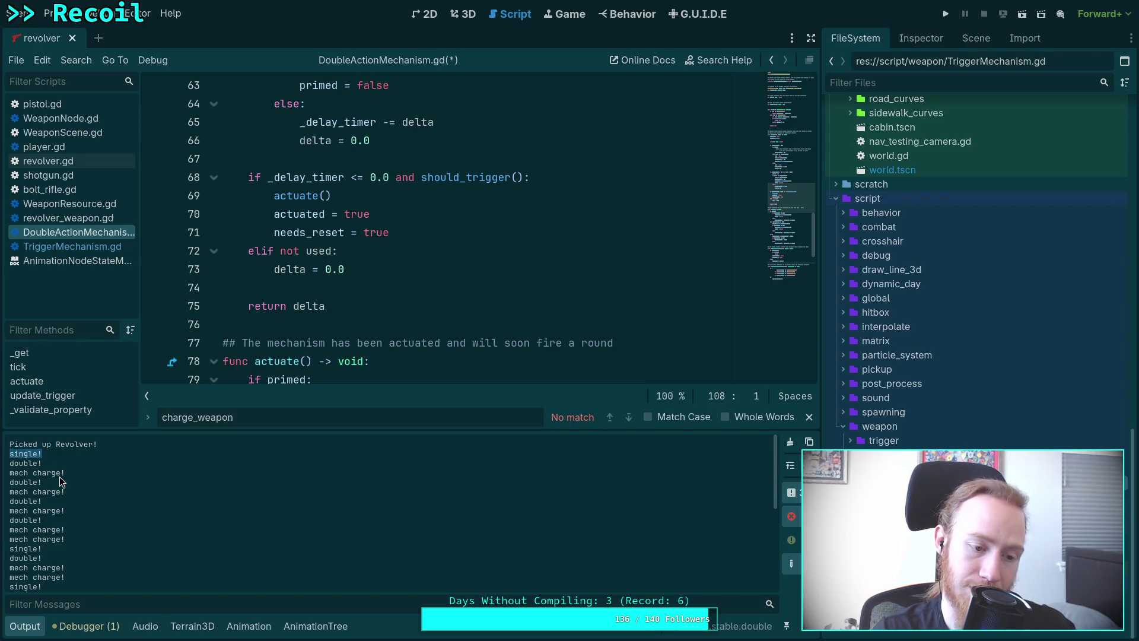
drag(66, 472, 8, 462)
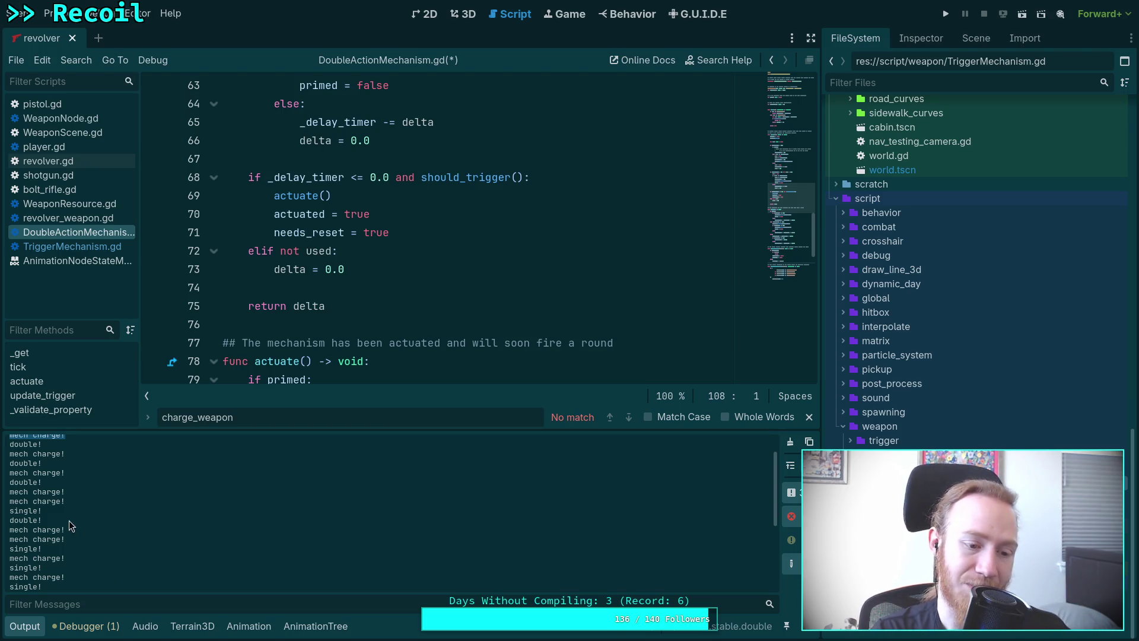
drag(24, 482, 83, 521)
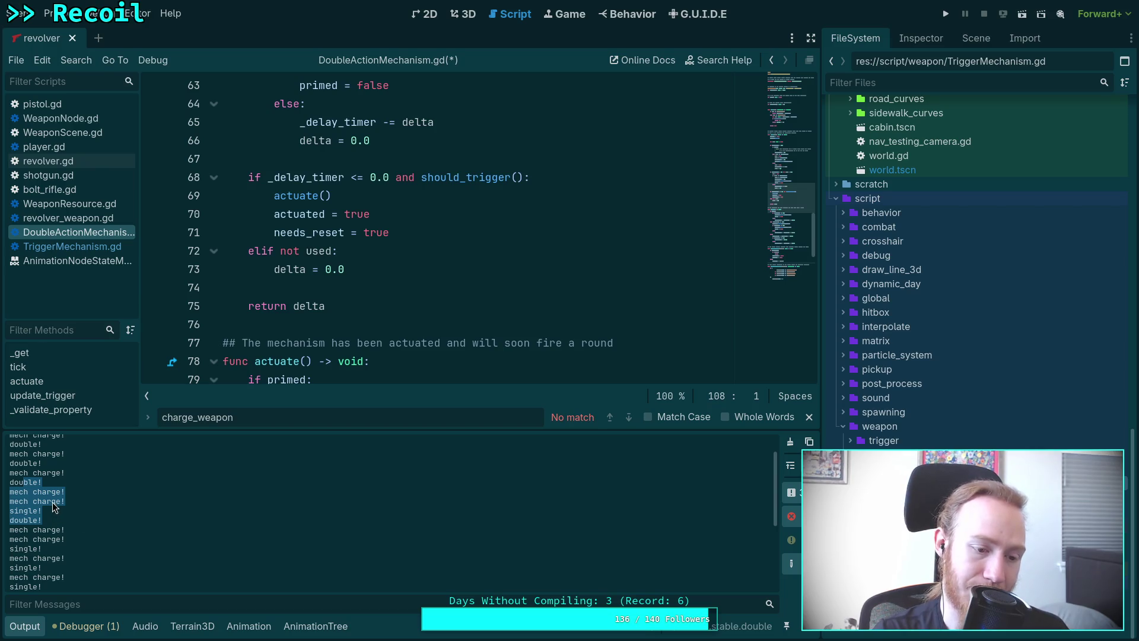
click(66, 494)
drag(66, 493, 7, 499)
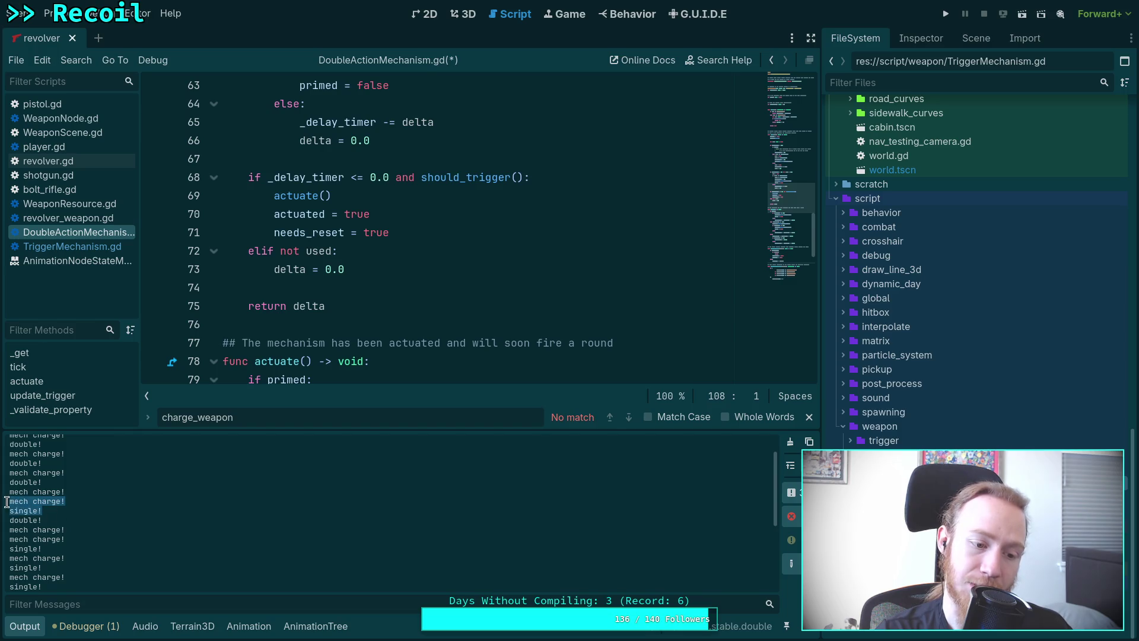
scroll(81, 524, down, 1)
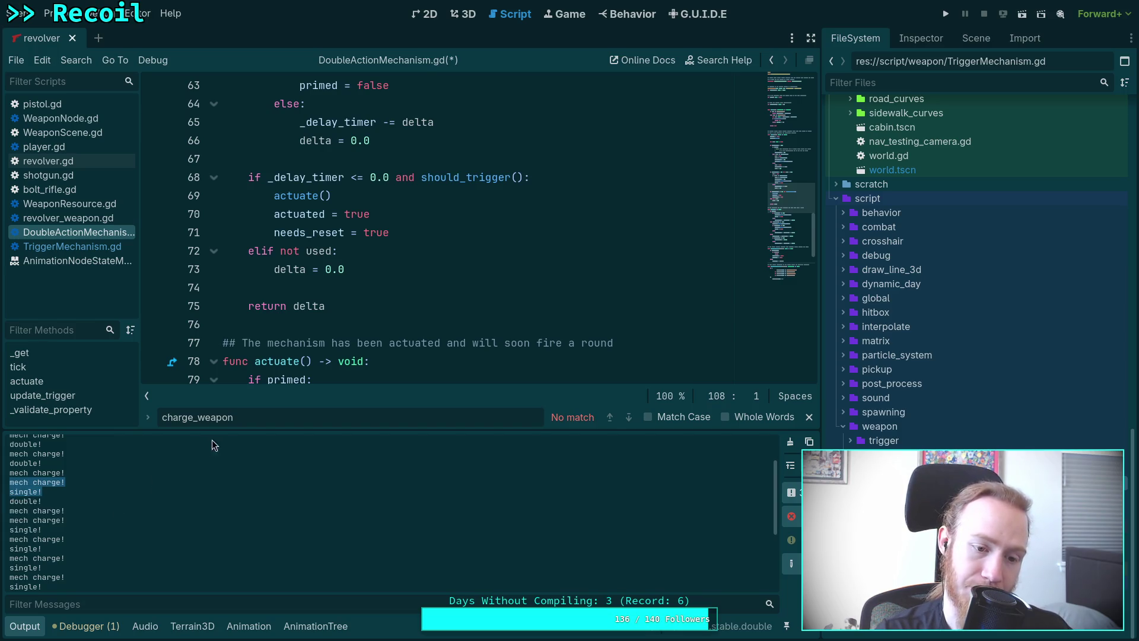
- Shorten the Output log, close the charge_weapon search bar, and hide the log
drag(221, 431, 195, 529)
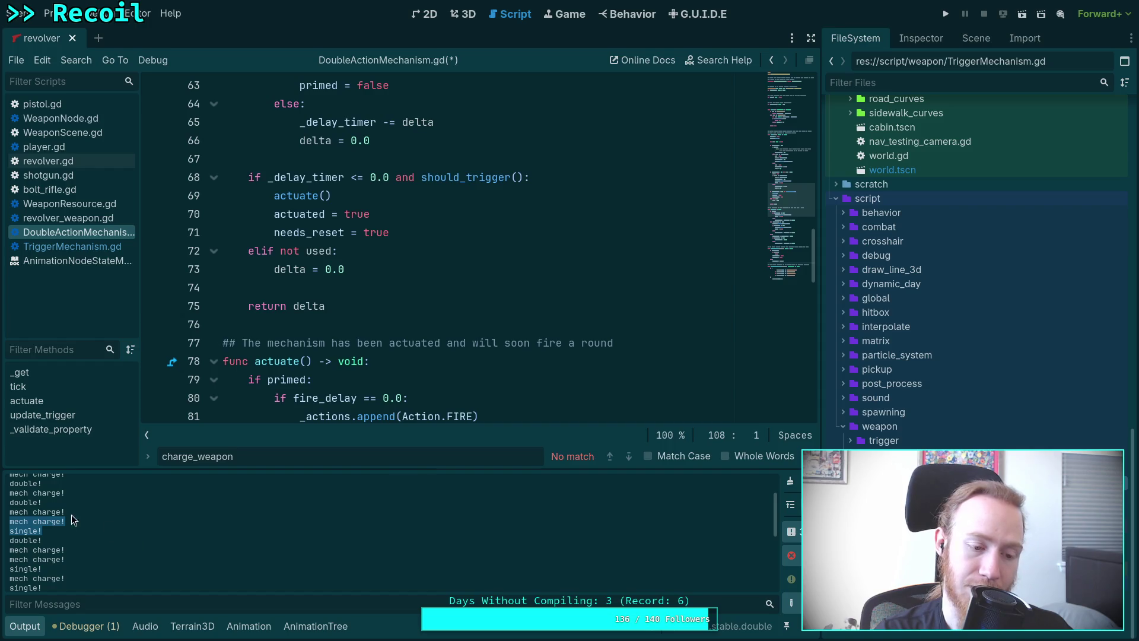
click(346, 379)
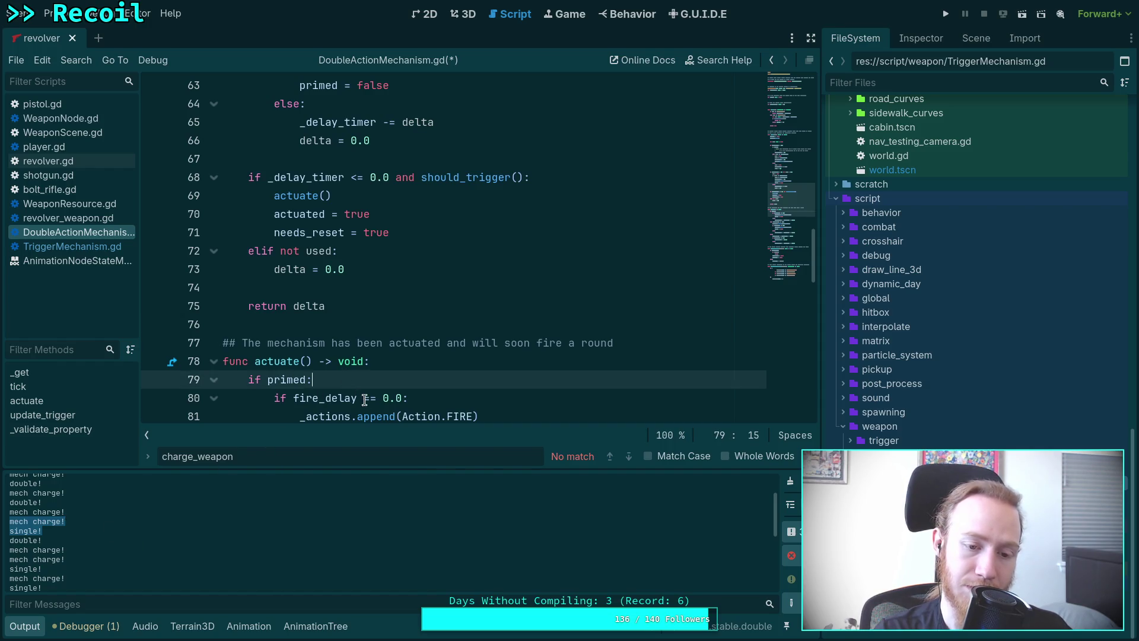
scroll(364, 399, up, 1)
key(Escape)
click(488, 377)
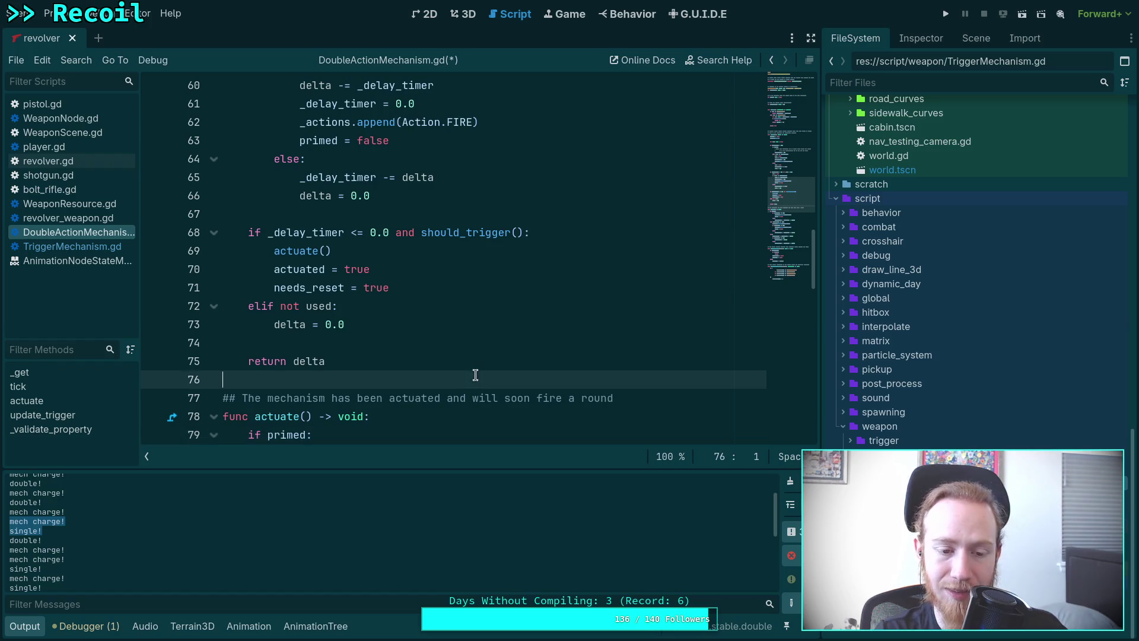
click(36, 627)
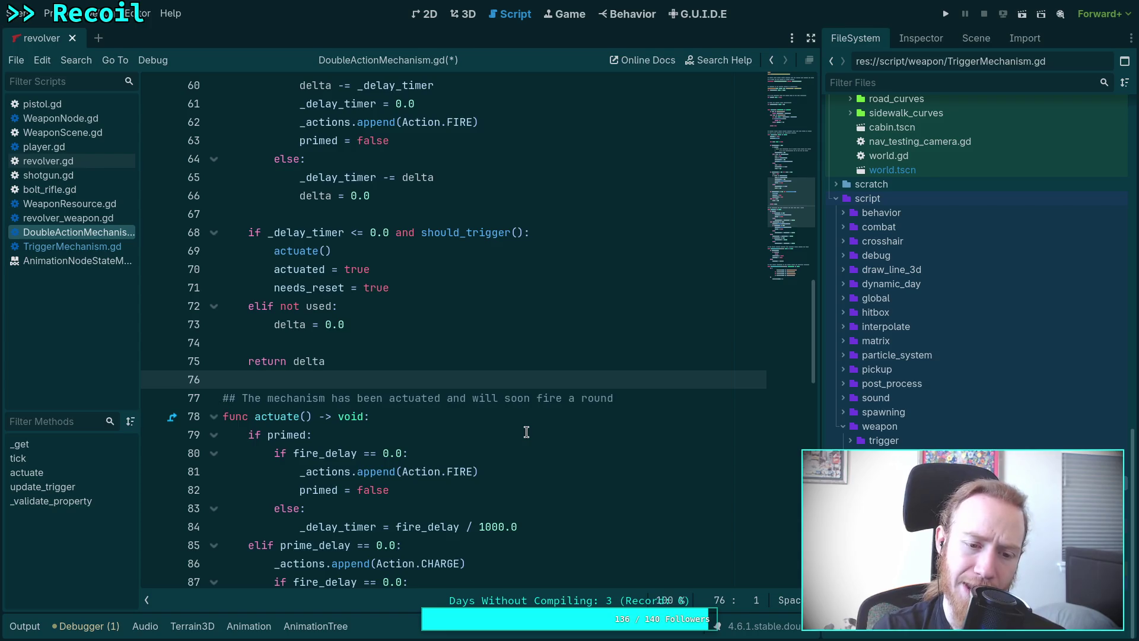
- Scroll up through the tick function, then view revolver_weapon.gd's charge_weapon
scroll(526, 432, up, 2)
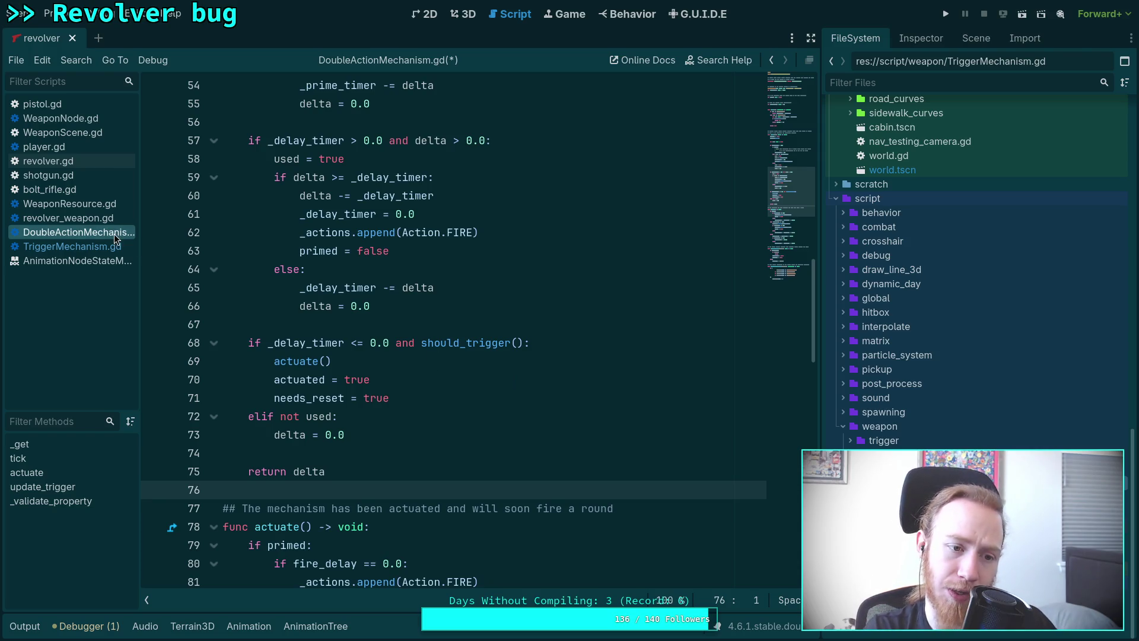
click(89, 216)
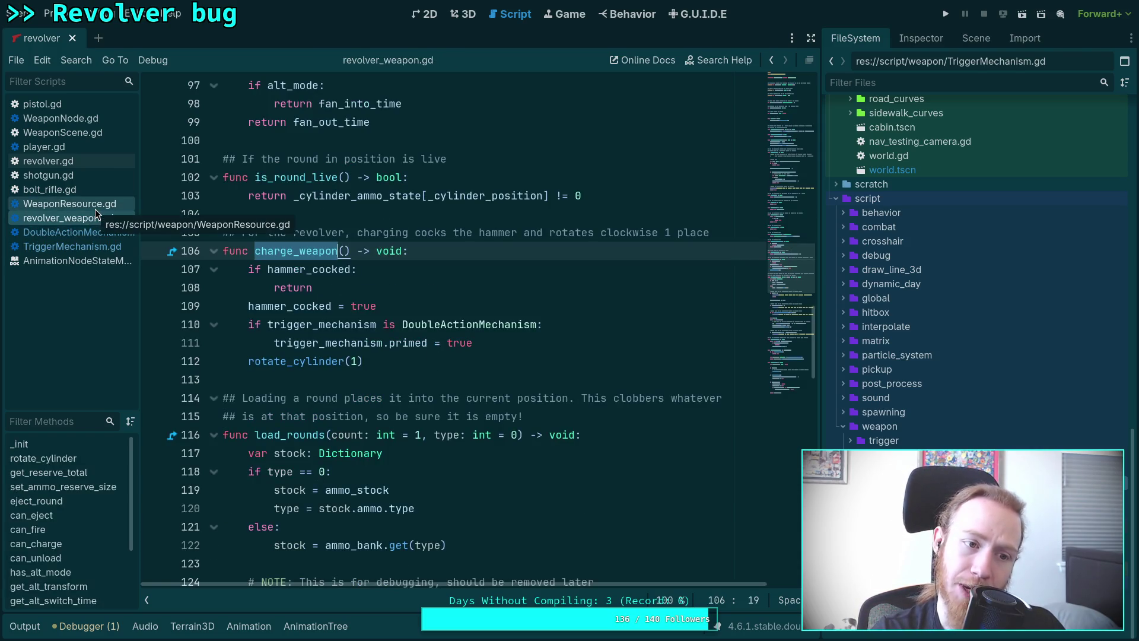
- Show revolver.gd and close shotgun.gd, bolt_rifle.gd, pistol.gd and the AnimationNodeStateMachinePlayback docs
click(83, 167)
right_click(83, 175)
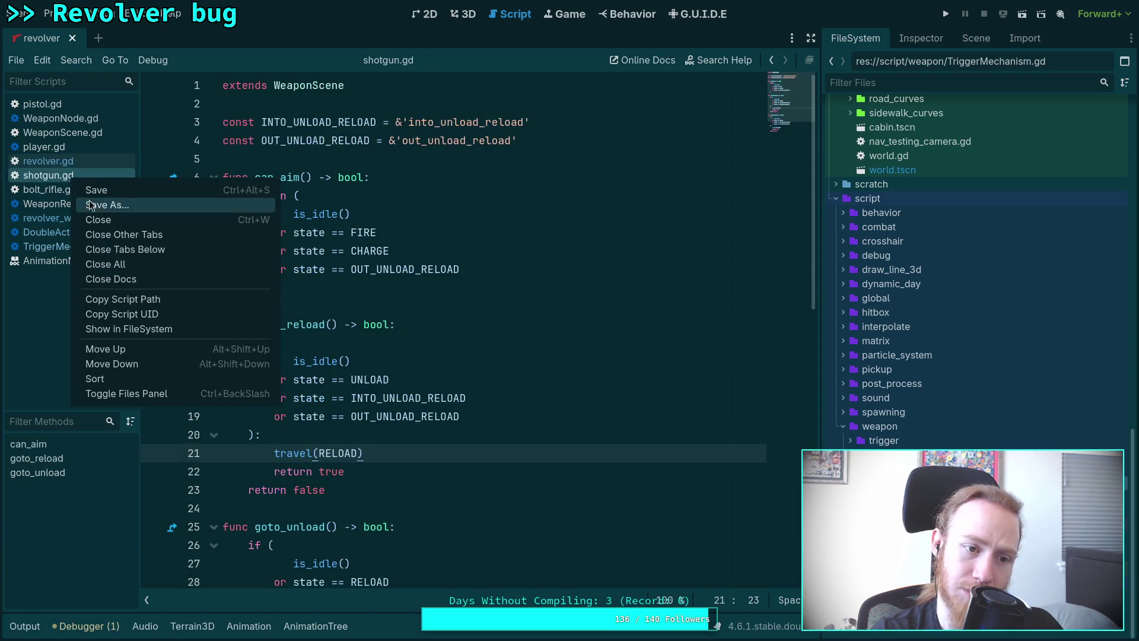
click(89, 220)
right_click(56, 175)
click(68, 220)
right_click(84, 102)
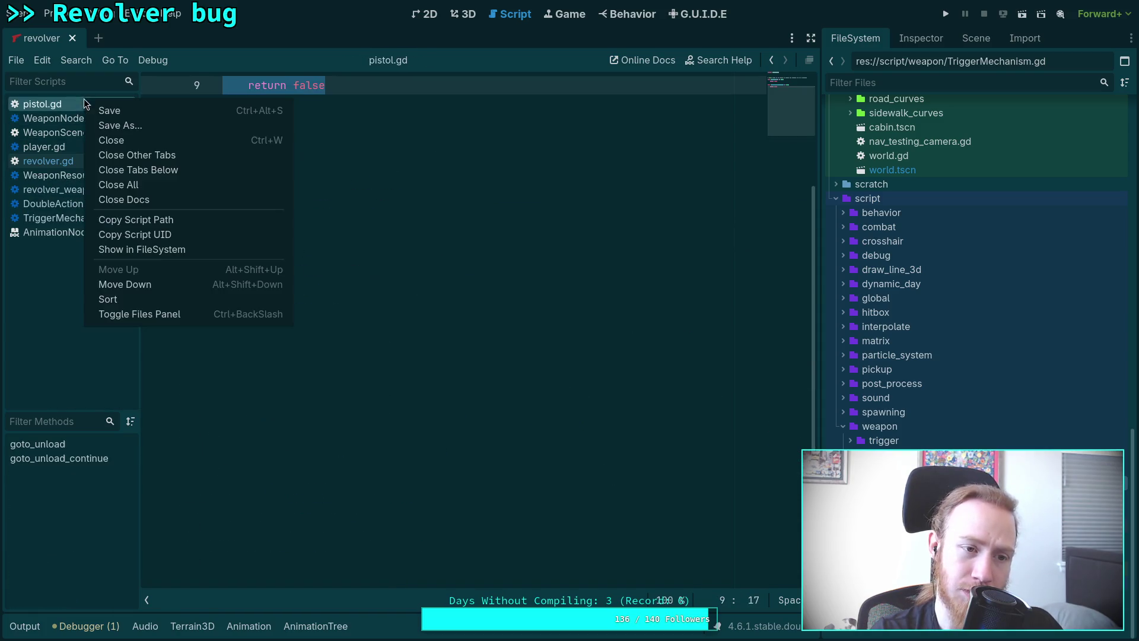
click(98, 142)
right_click(59, 222)
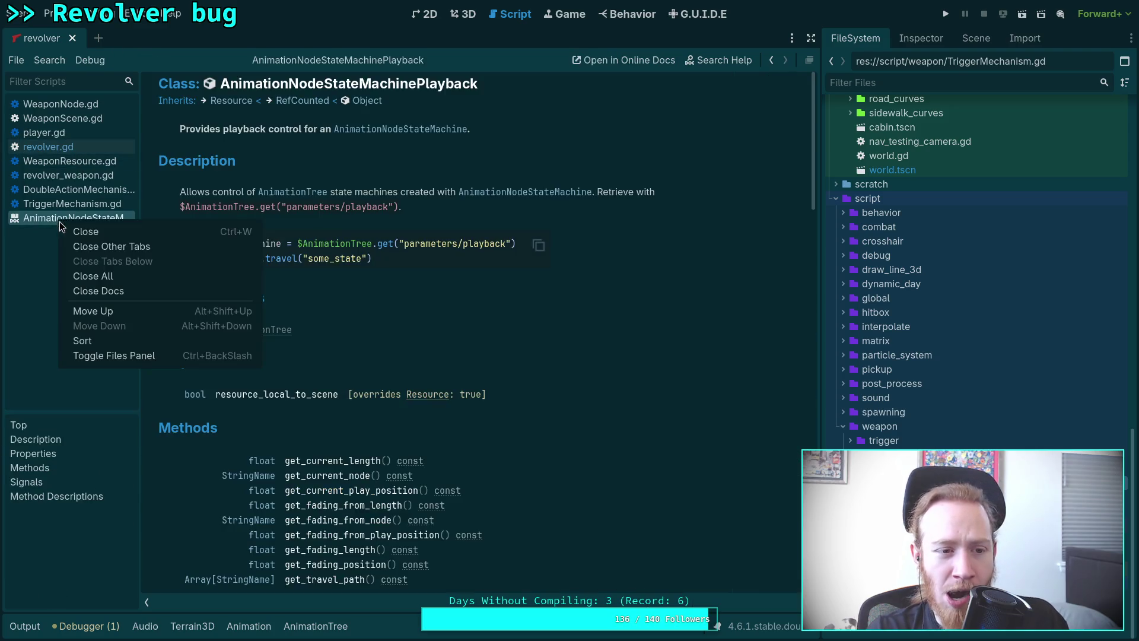
click(89, 229)
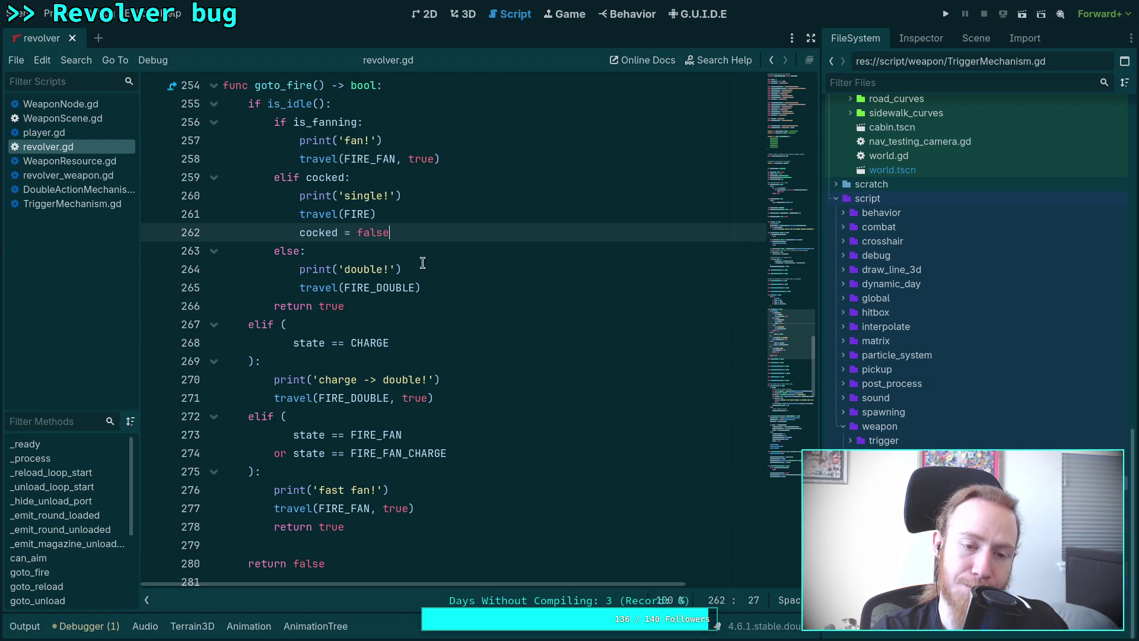
- Review revolver.gd's update_hammer and on_weapon_updated, then return to DoubleActionMechanism.gd at line 76
scroll(478, 347, down, 7)
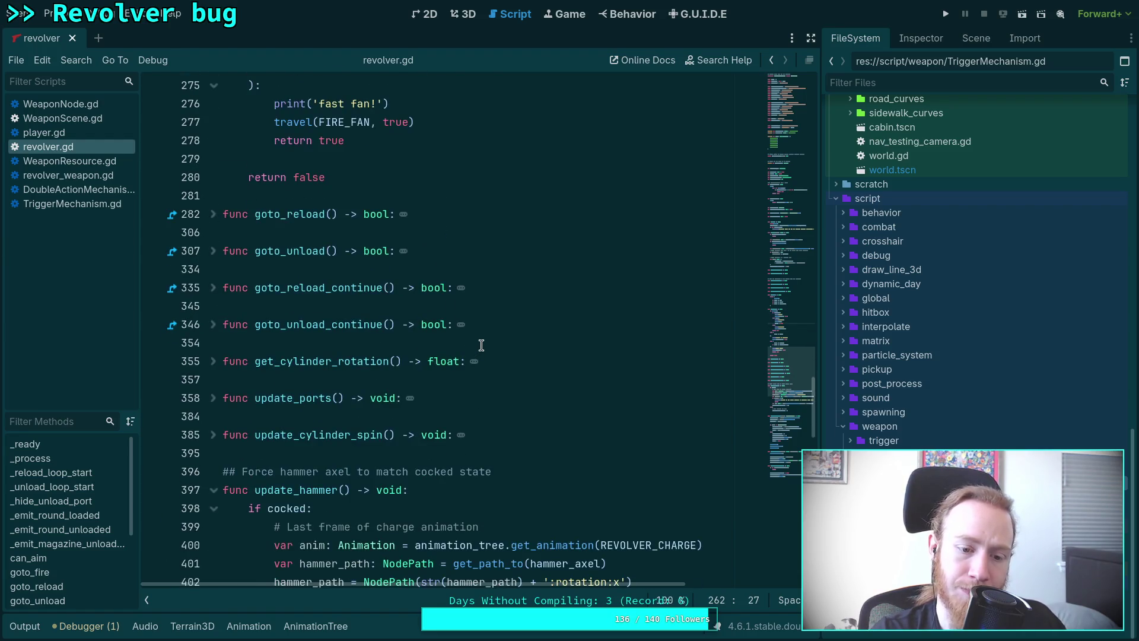
scroll(481, 344, down, 4)
scroll(481, 345, down, 9)
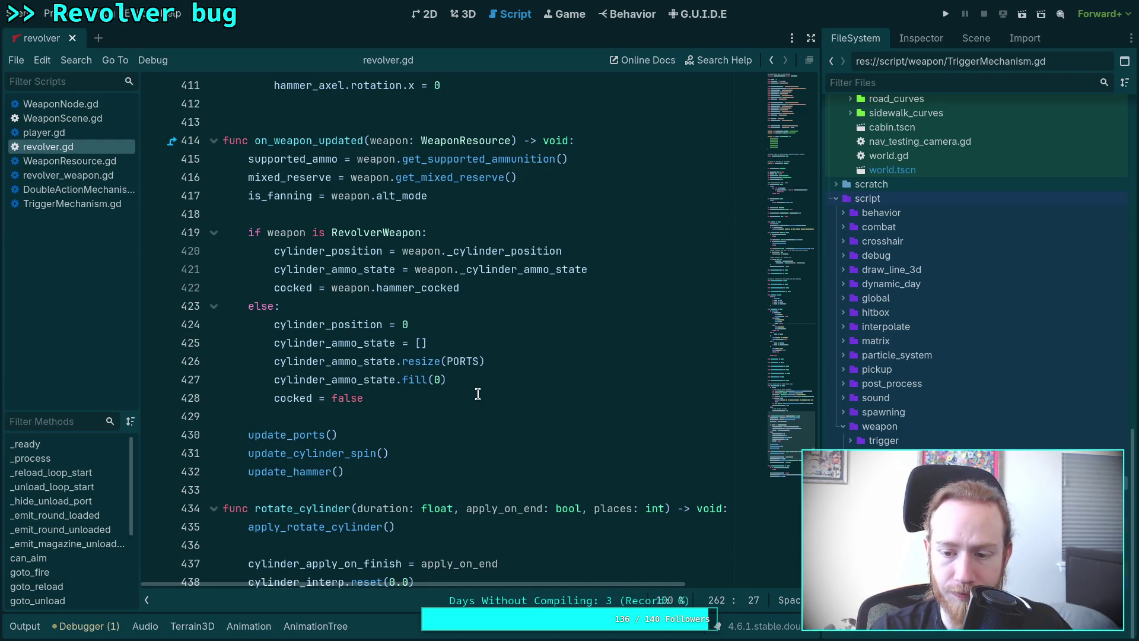
scroll(477, 394, up, 5)
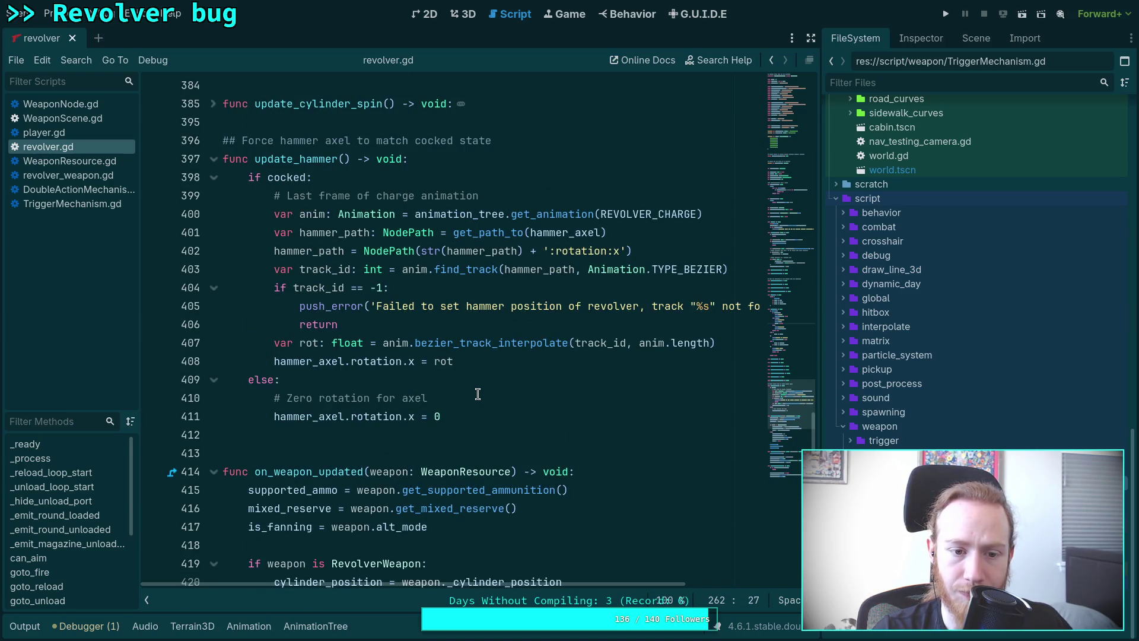
scroll(477, 394, down, 5)
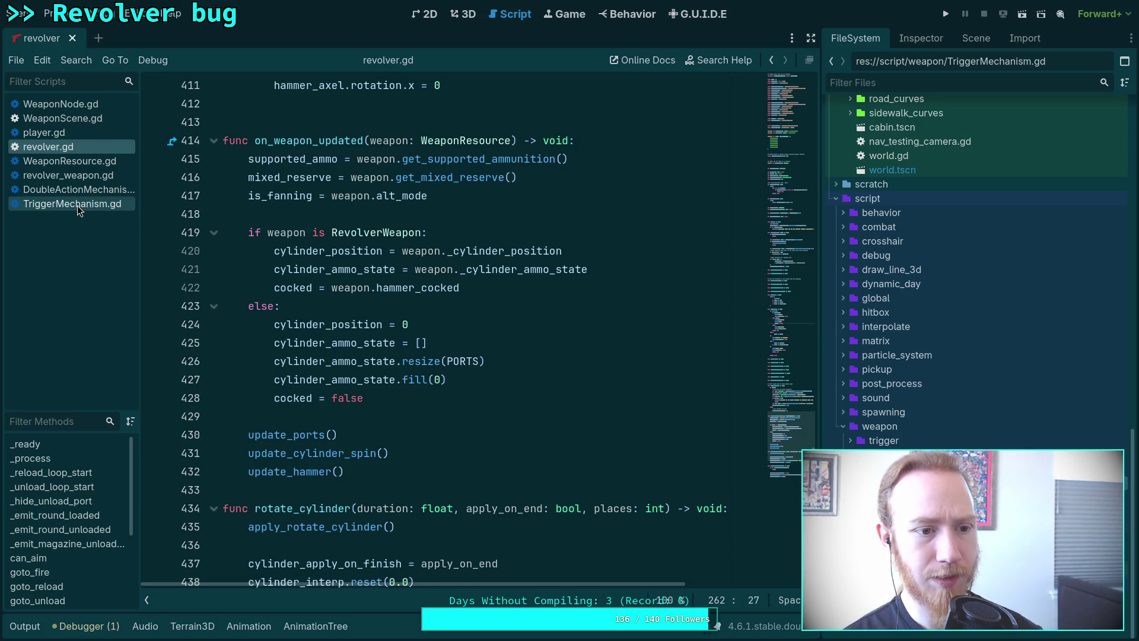
click(71, 189)
key(Up)
key(Up)
key(Up)
scroll(481, 376, down, 5)
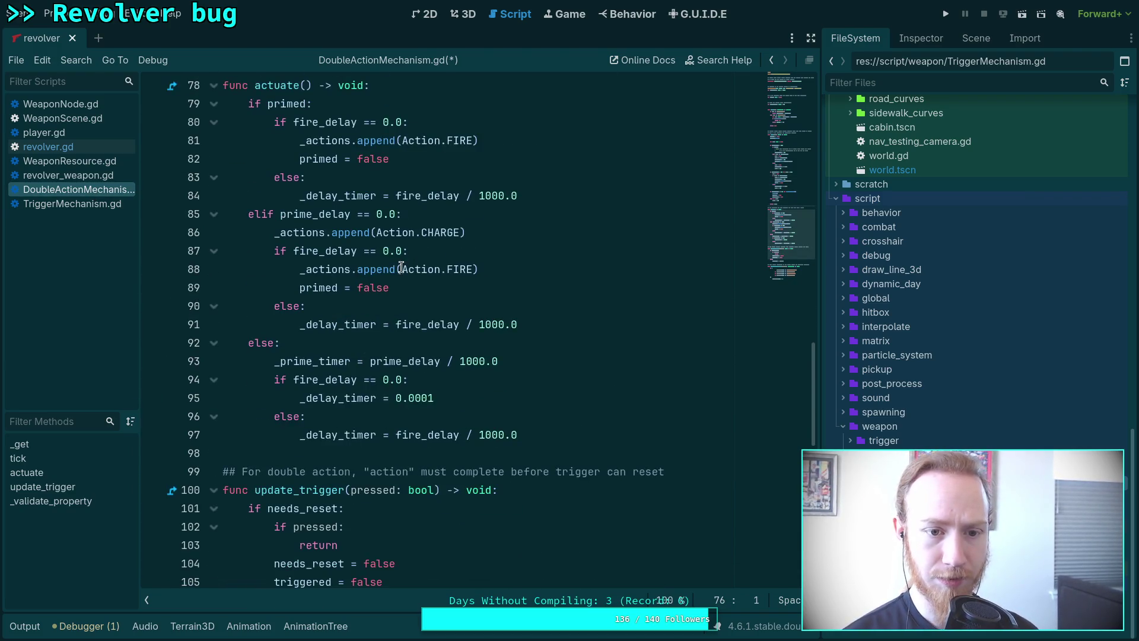
mouse_move(400, 268)
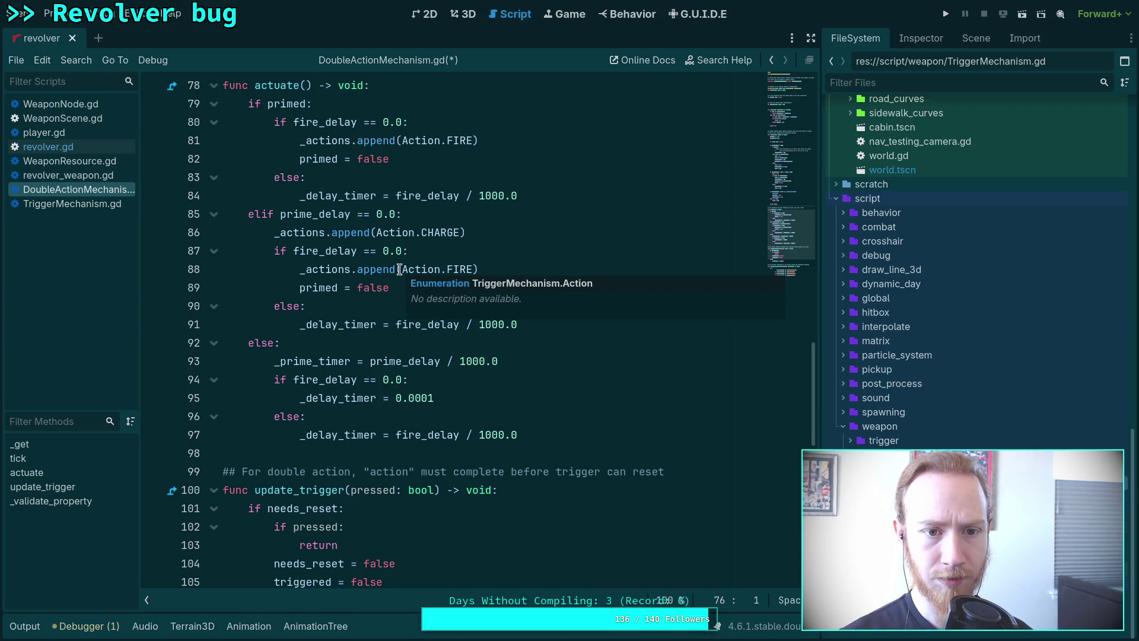
scroll(400, 269, up, 2)
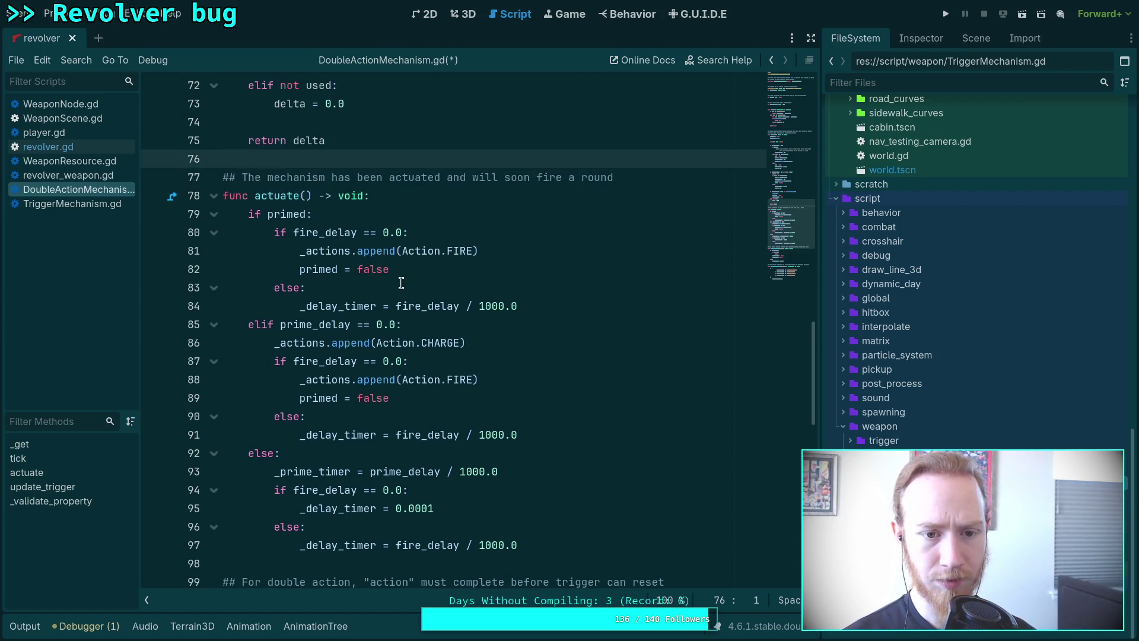
click(412, 289)
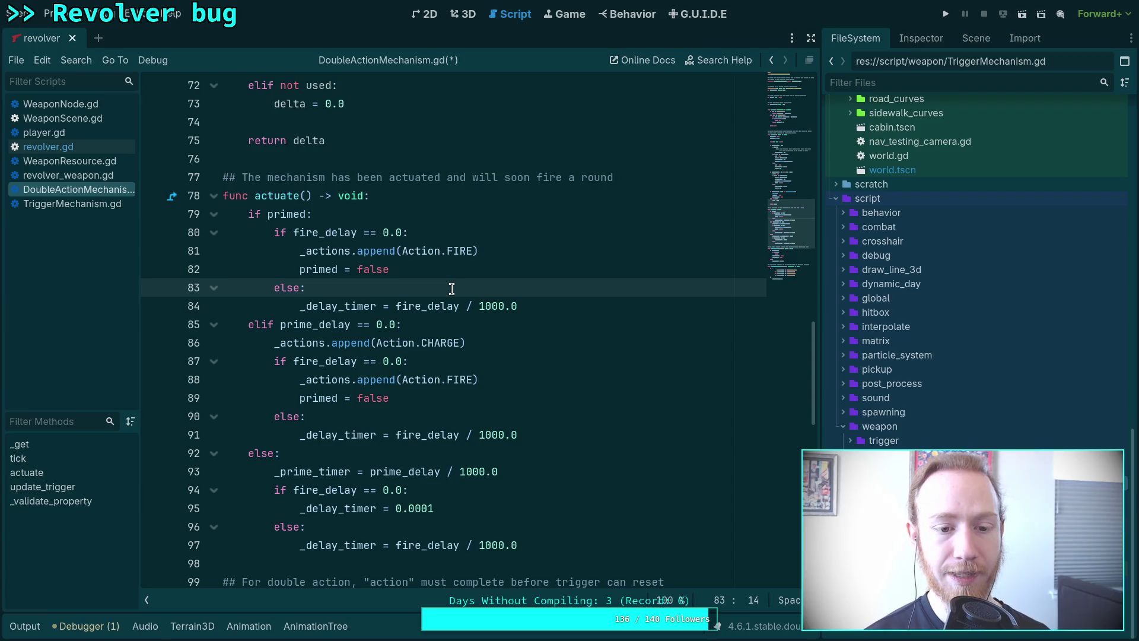
key(Up)
key(Up)
key(Up)
- Add print('actuate fast fire!') under 'if primed:' in actuate(), save, and run the project
key(Return)
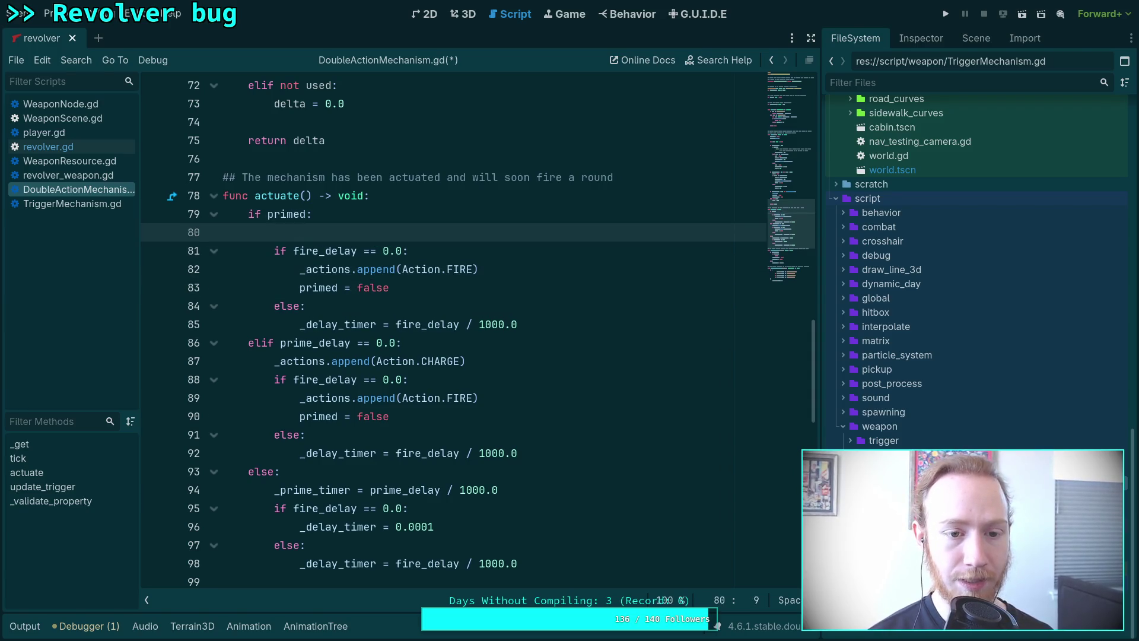
text(p)
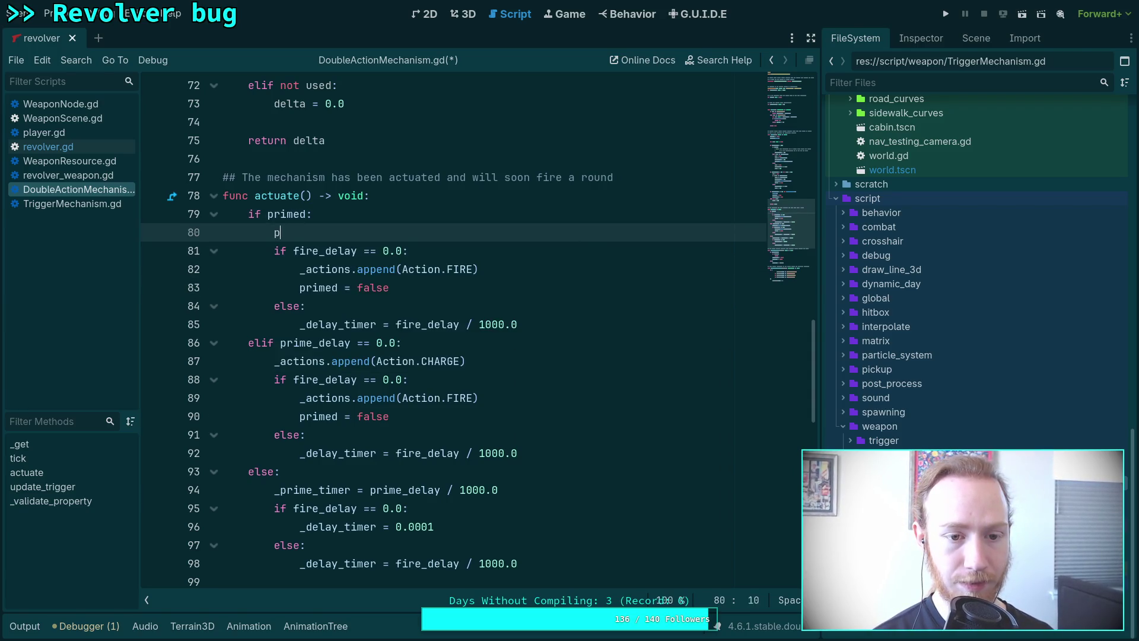
text(rint('actua)
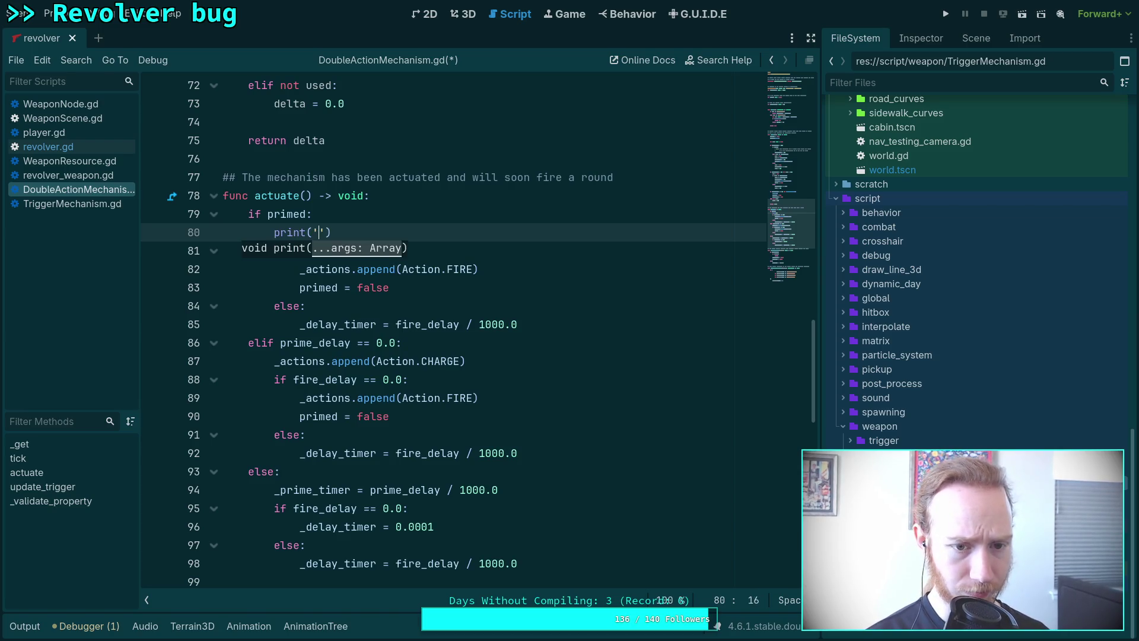
text(te fast fire)
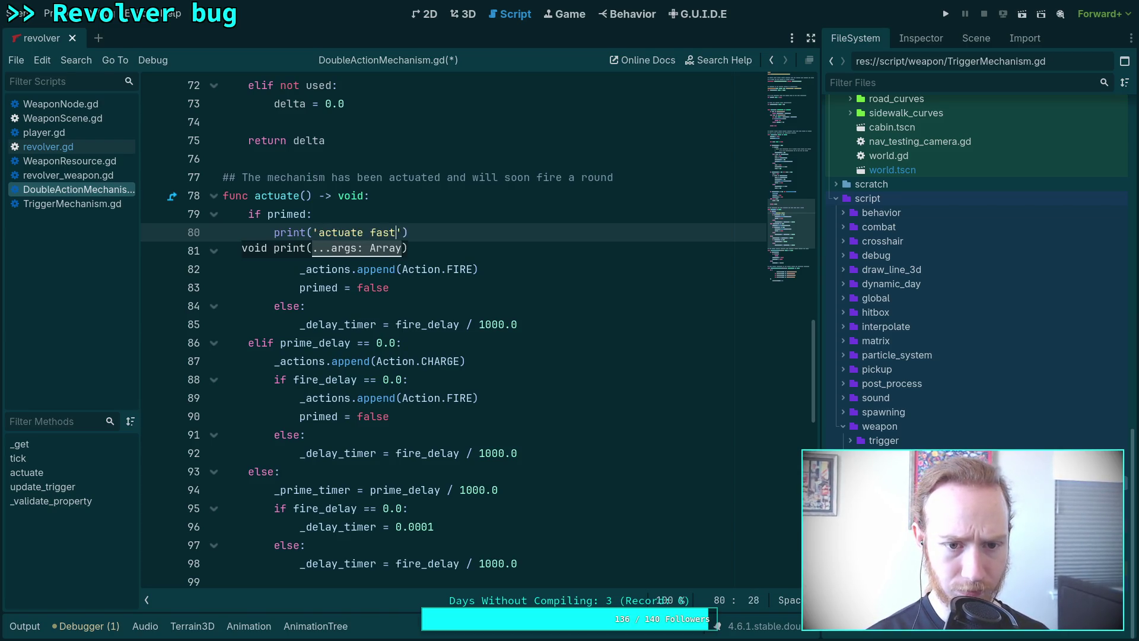
text(!)
key(ctrl+s)
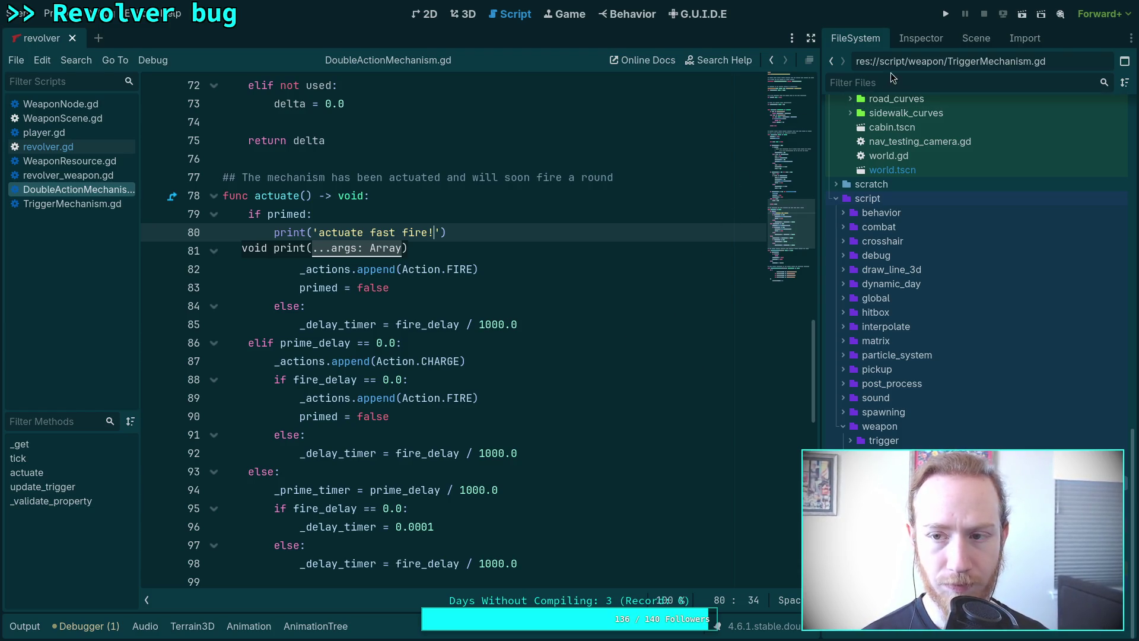
click(945, 14)
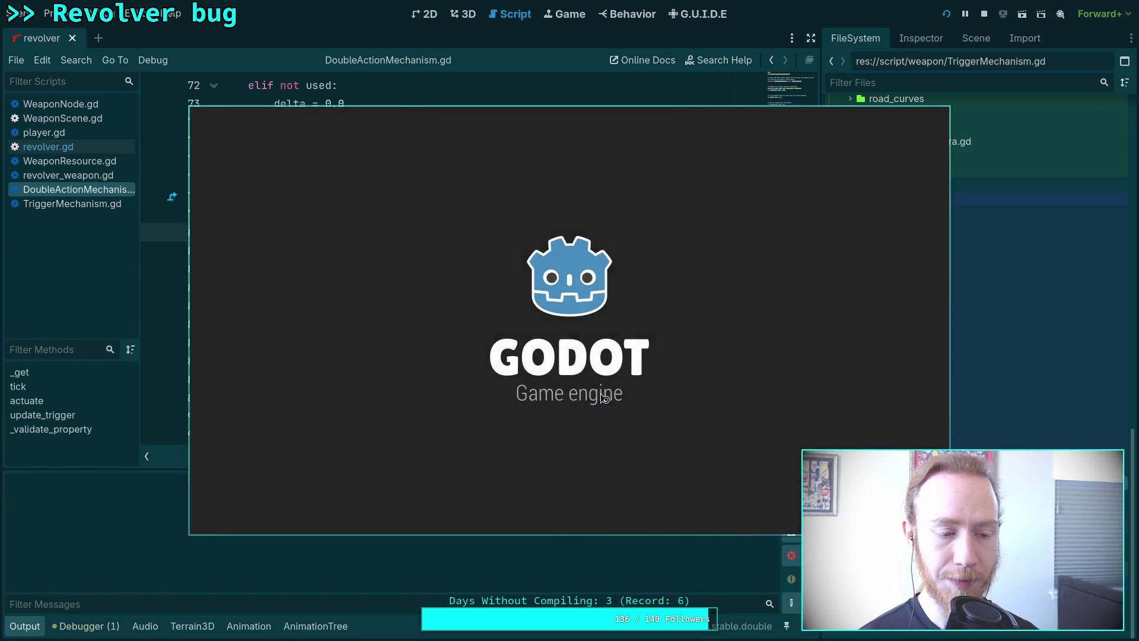
- In the game window, walk forward to pick up the revolver and load two rounds
mouse_move(470, 353)
mouse_down()
mouse_move(424, 321)
mouse_move(444, 312)
mouse_up()
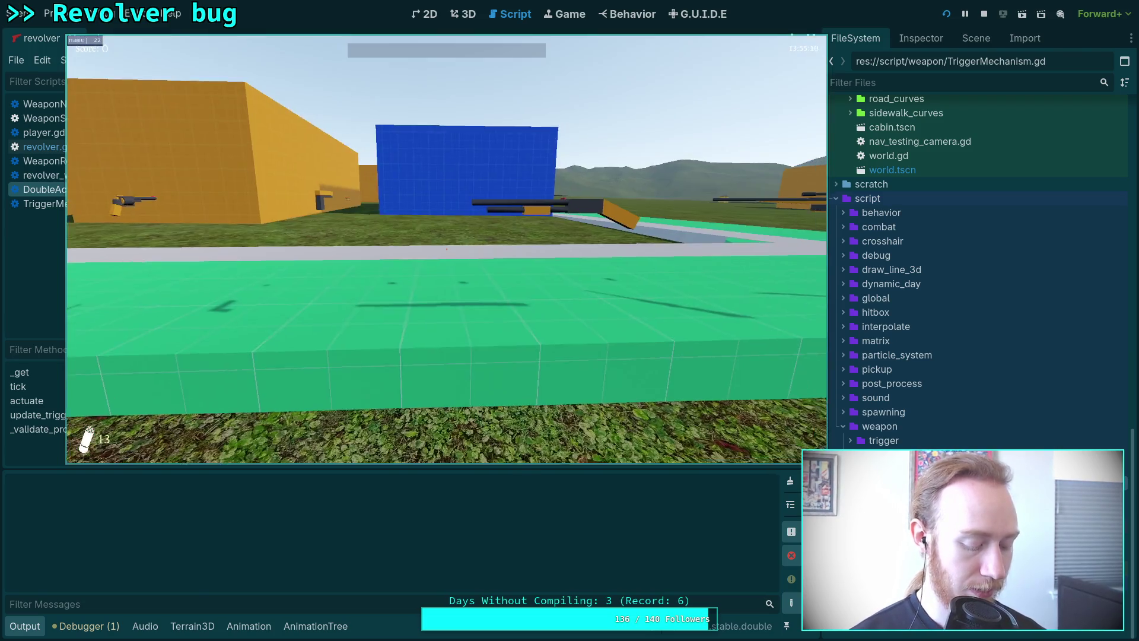
key(w)
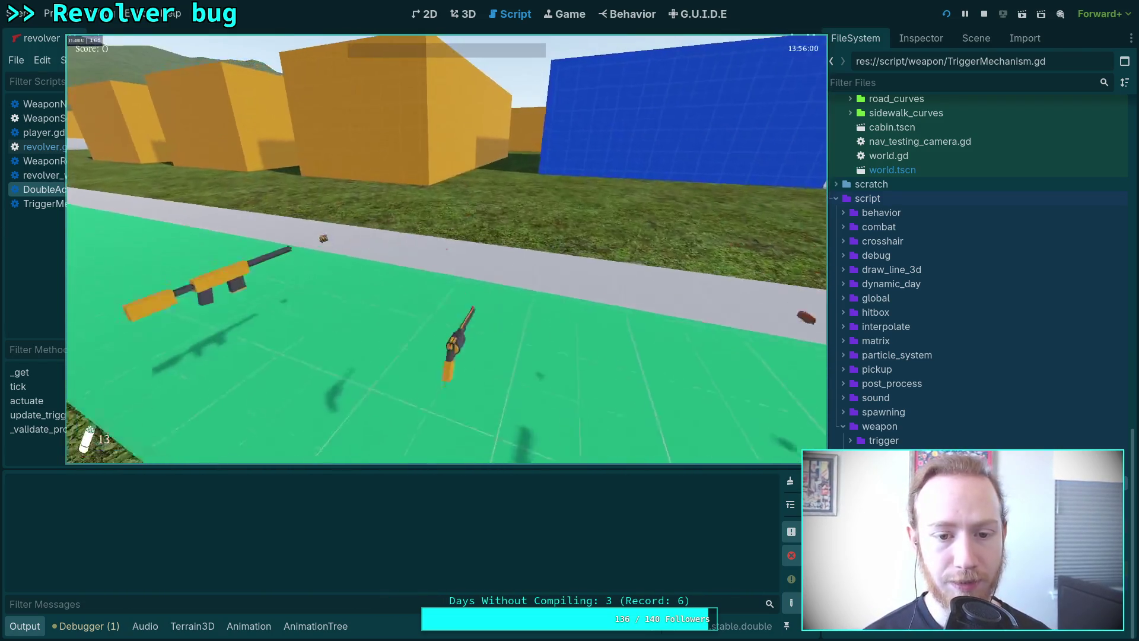
key(w)
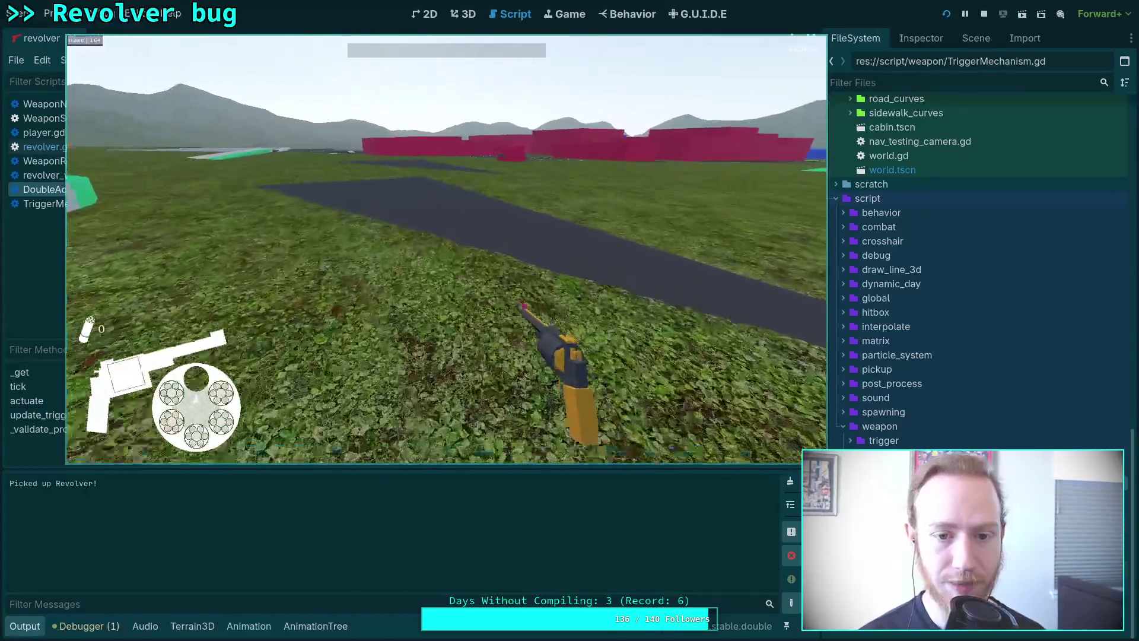
key(w)
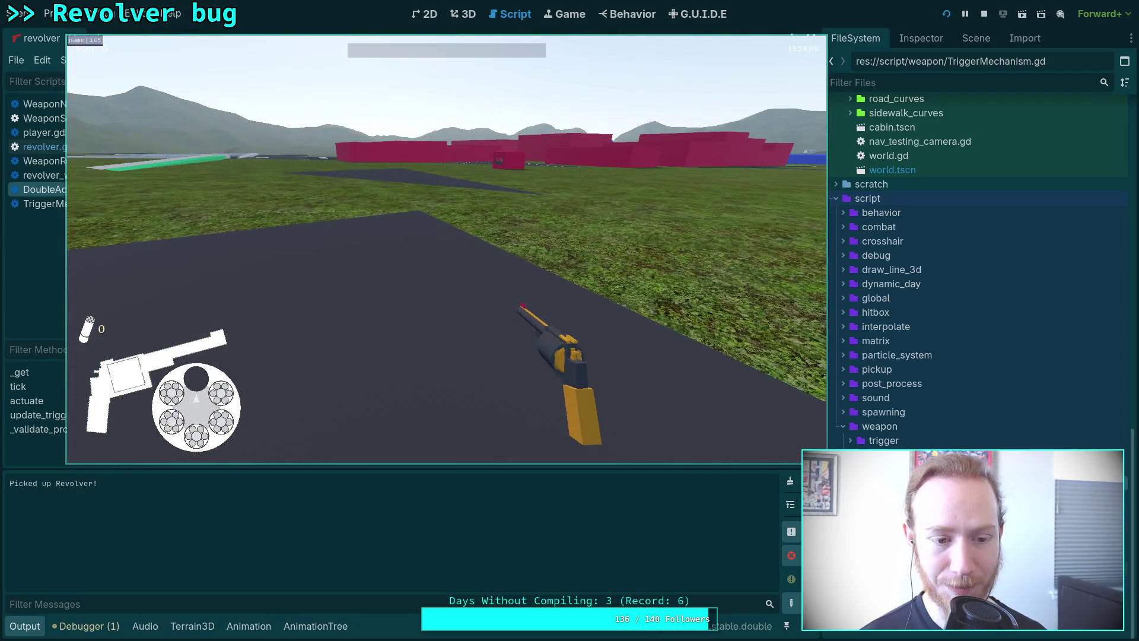
key(r)
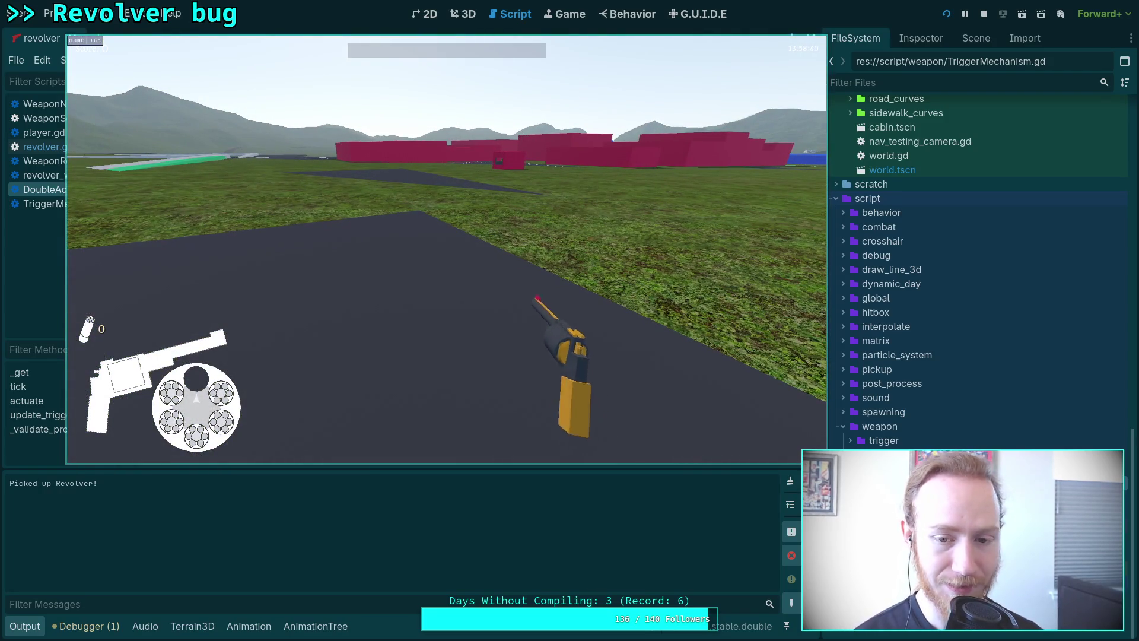
key(r)
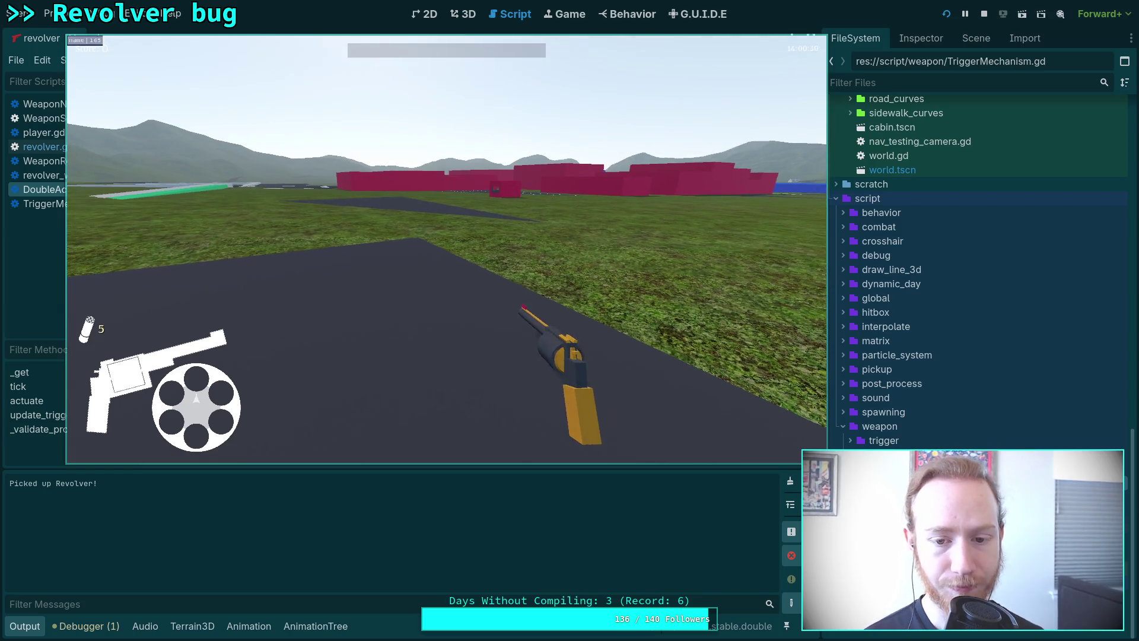
- Fire the revolver three times while watching the log, then pause and resume
click(446, 249)
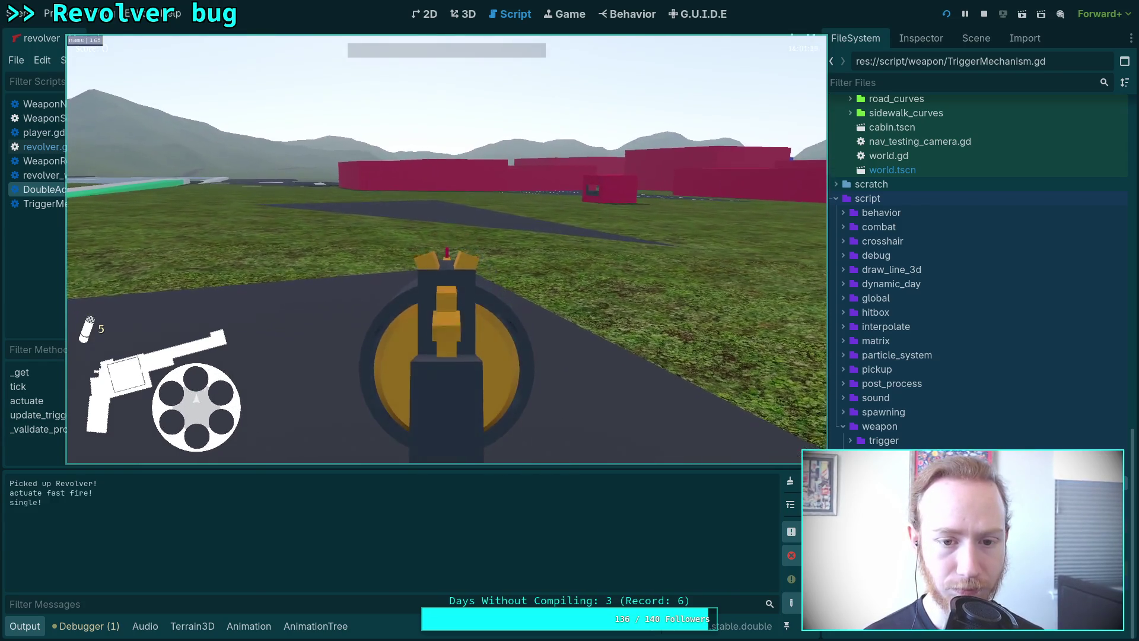
click(446, 249)
click(446, 250)
key(Escape)
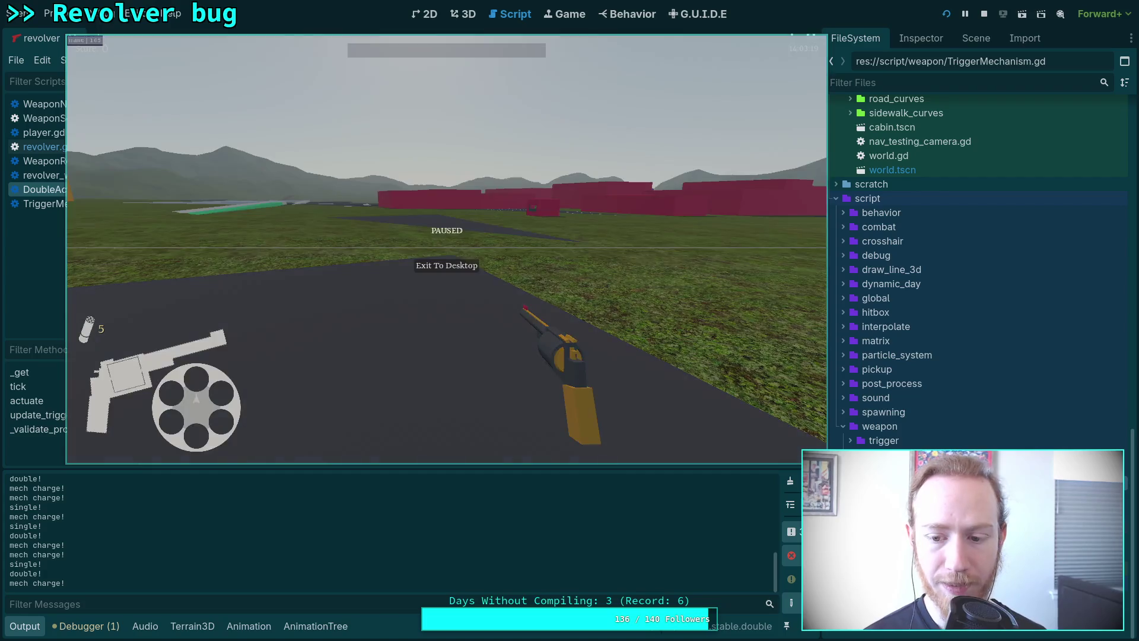
click(790, 481)
click(531, 299)
key(Escape)
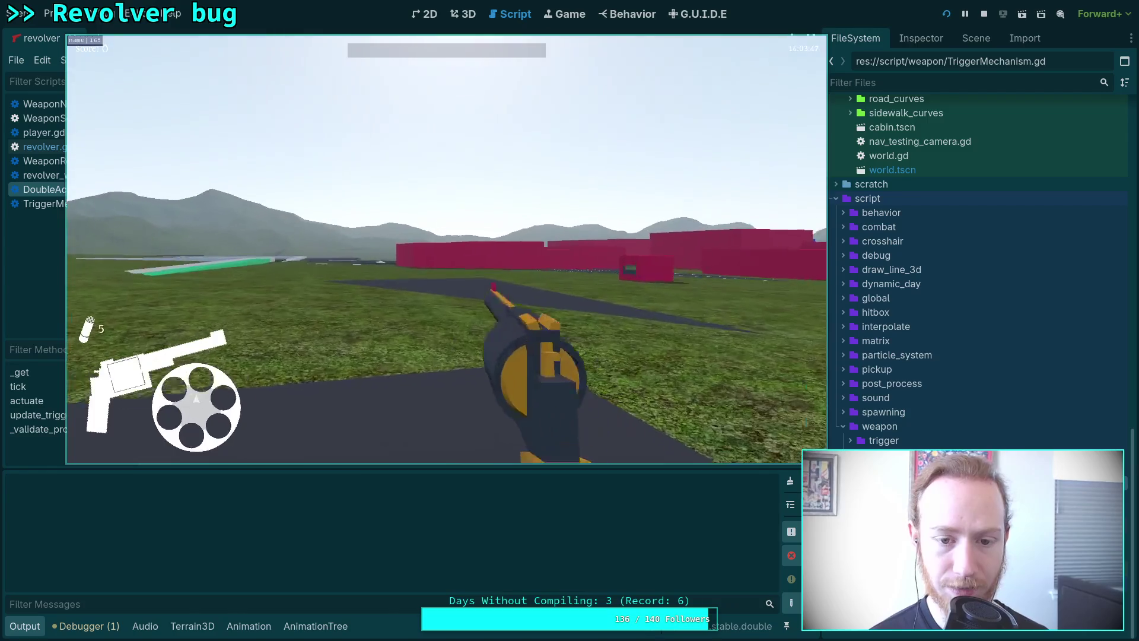
- Aim down sights, fire six rapid shots to test double action, then quit the game
right_click(446, 249)
click(446, 249)
click(446, 249)
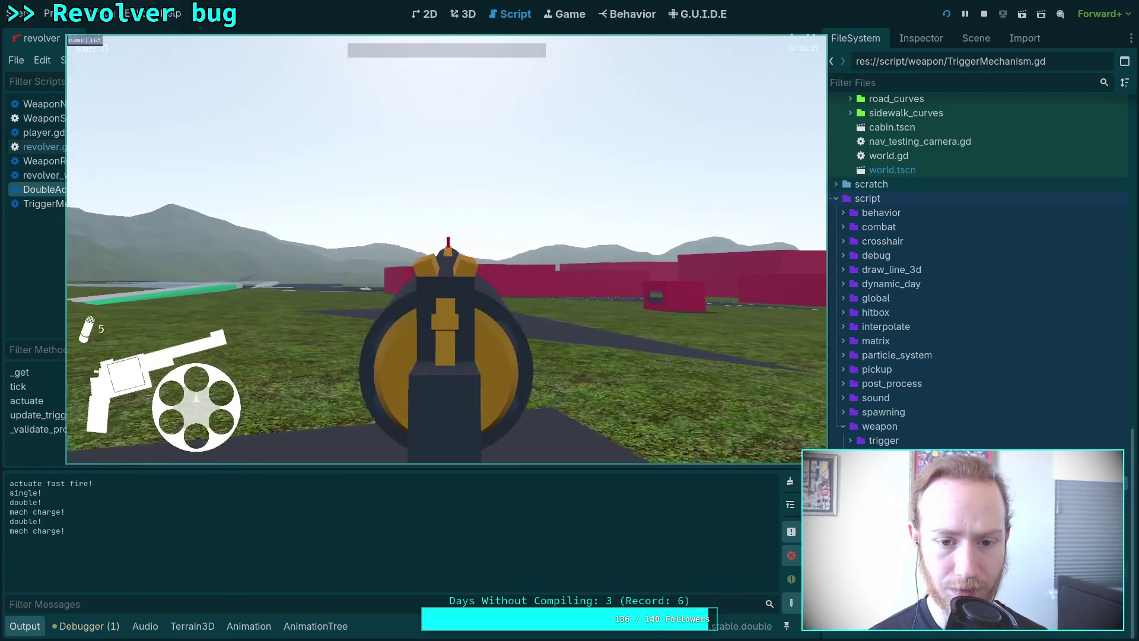
click(446, 249)
click(446, 249)
click(446, 249)
click(446, 249)
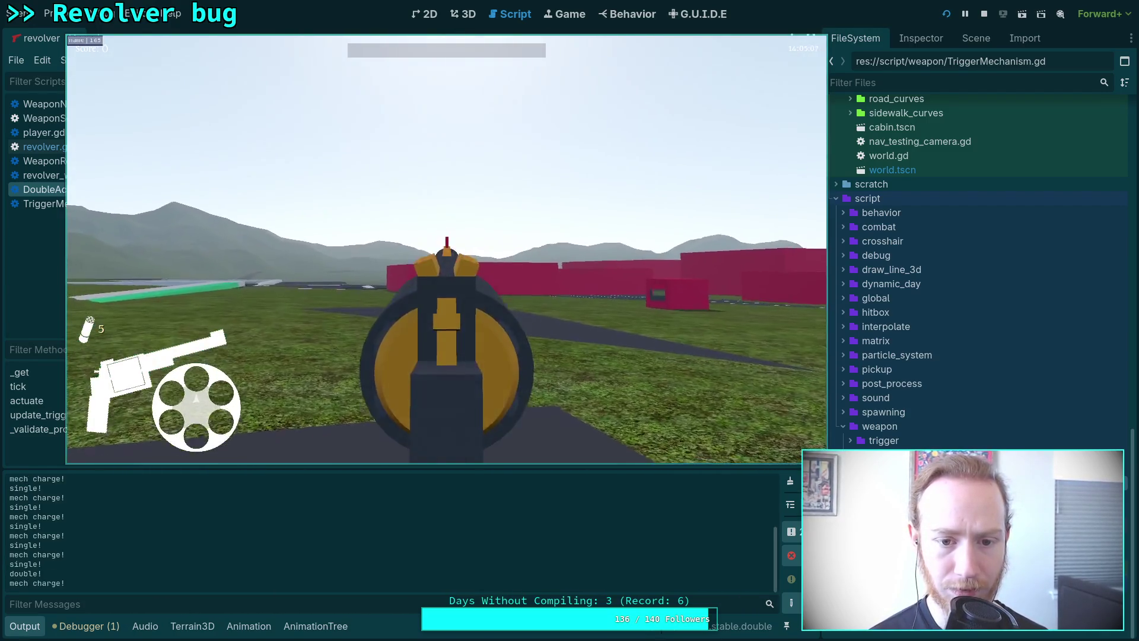
key(Escape)
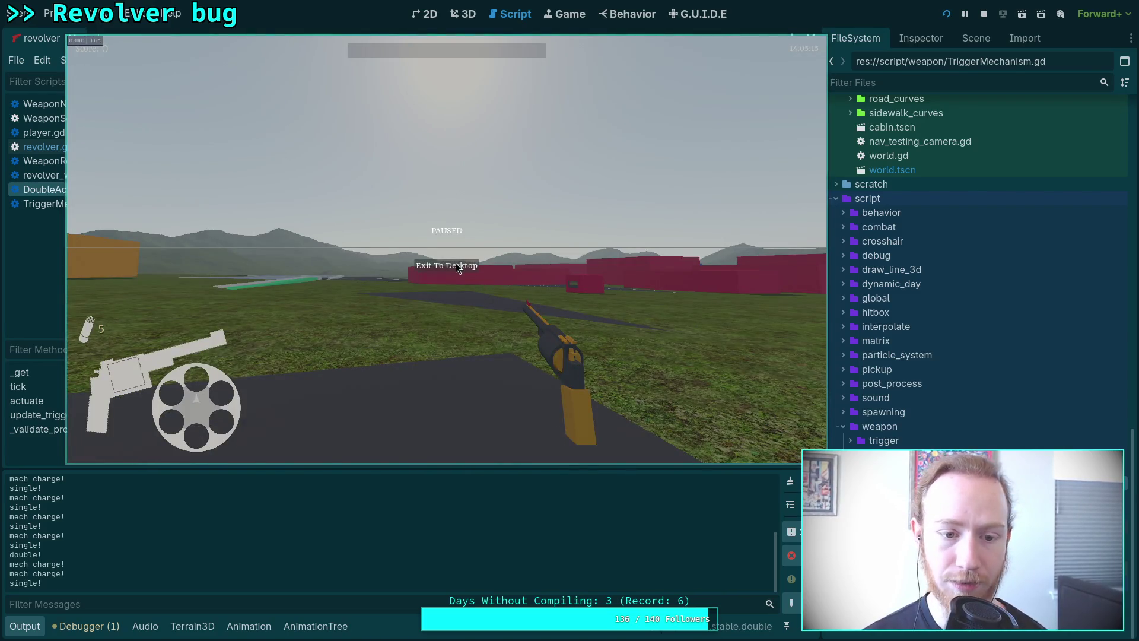
click(456, 265)
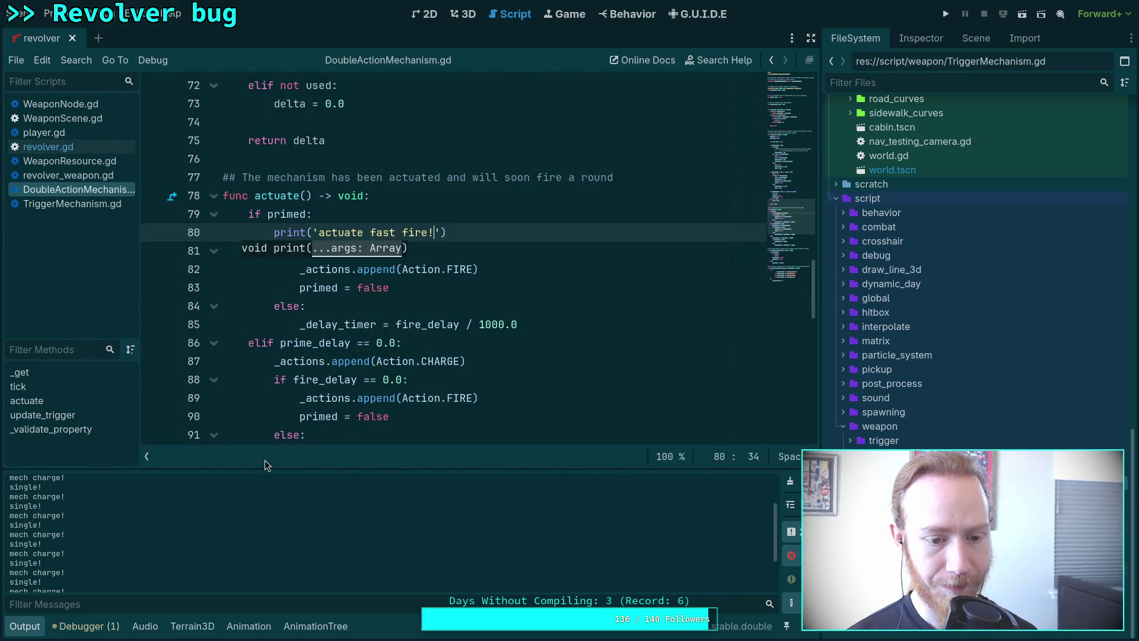
- Enlarge the Output log and delete the print('actuate fast fire!') line from actuate()
drag(264, 467, 268, 403)
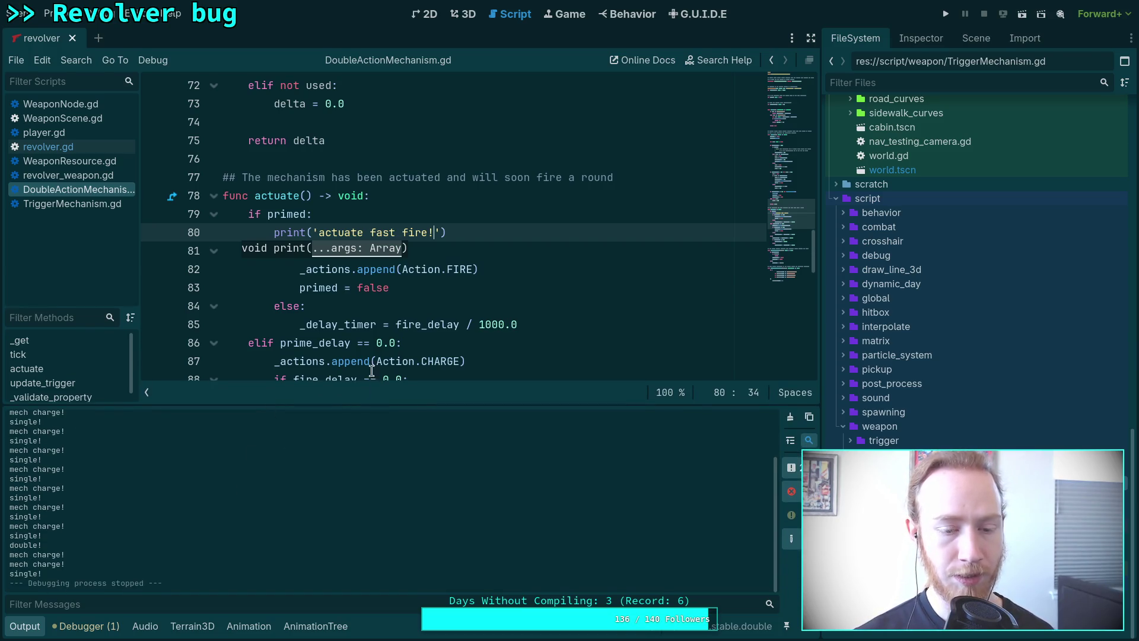
drag(470, 232, 469, 220)
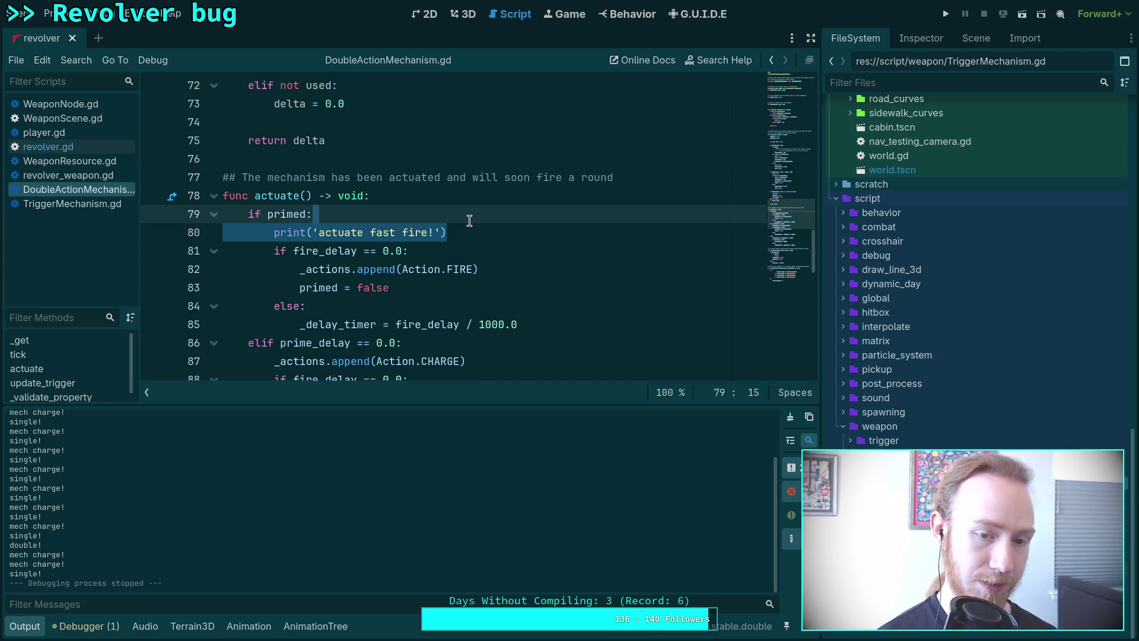
key(BackSpace)
- Inspect the consecutive mech charge! log lines and scroll through the else branch code
scroll(235, 503, up, 5)
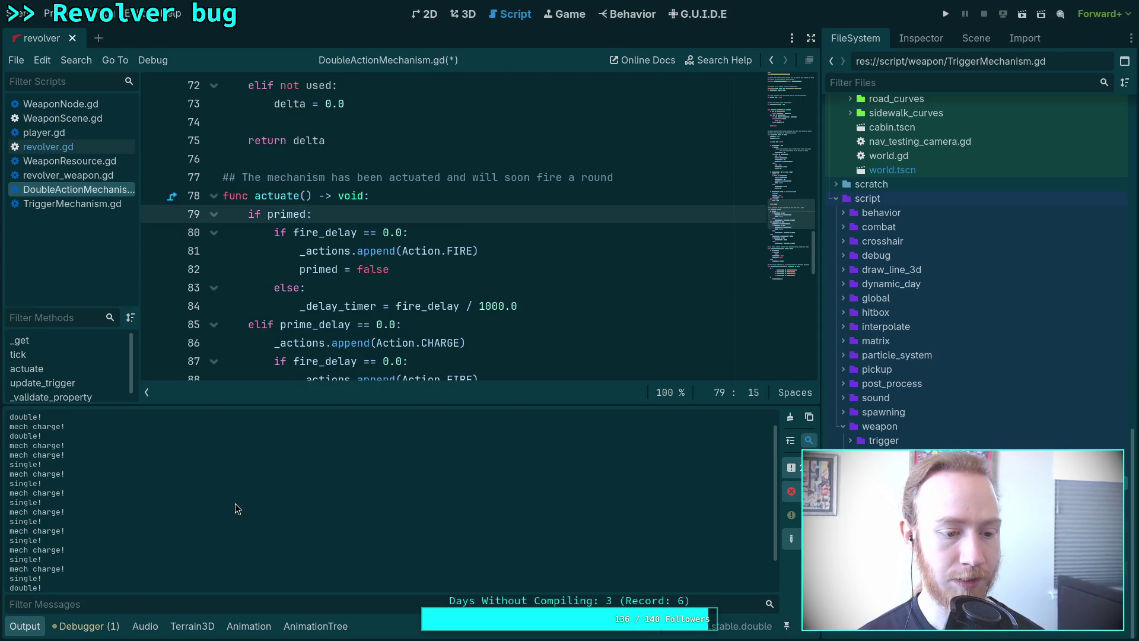
scroll(235, 502, up, 1)
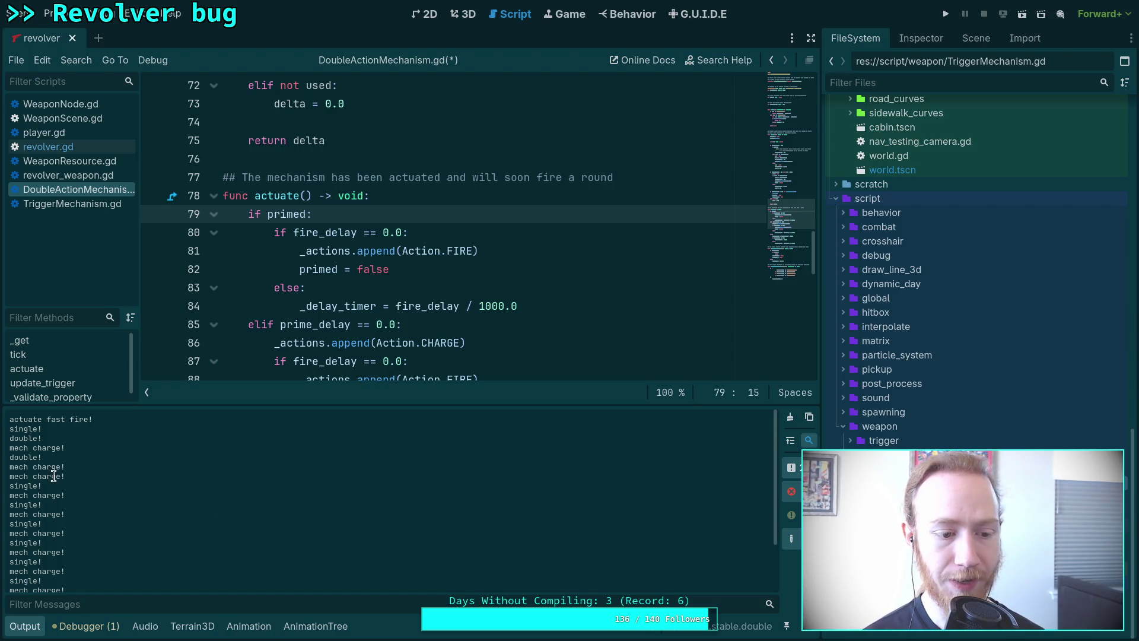
drag(9, 466, 66, 476)
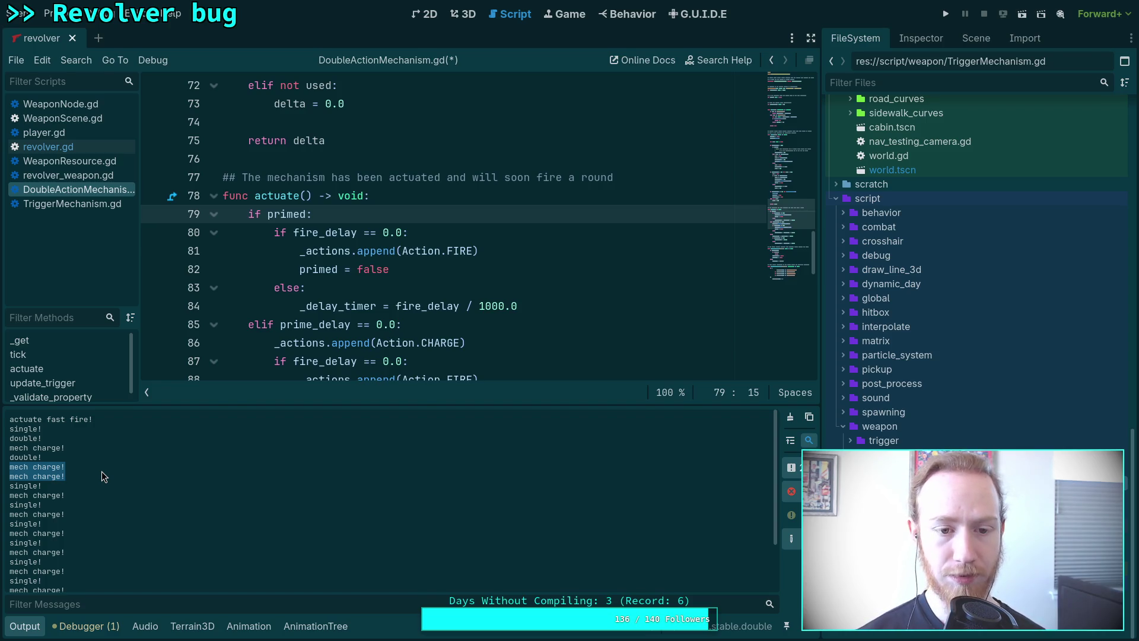
key(Down)
key(Down)
key(Down)
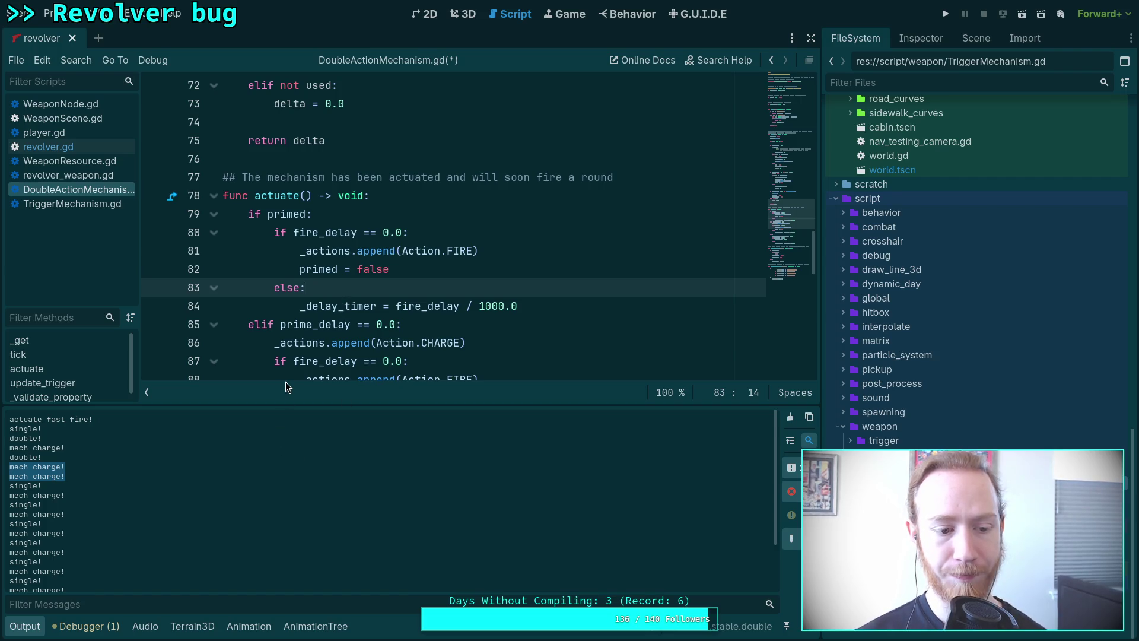
mouse_move(302, 373)
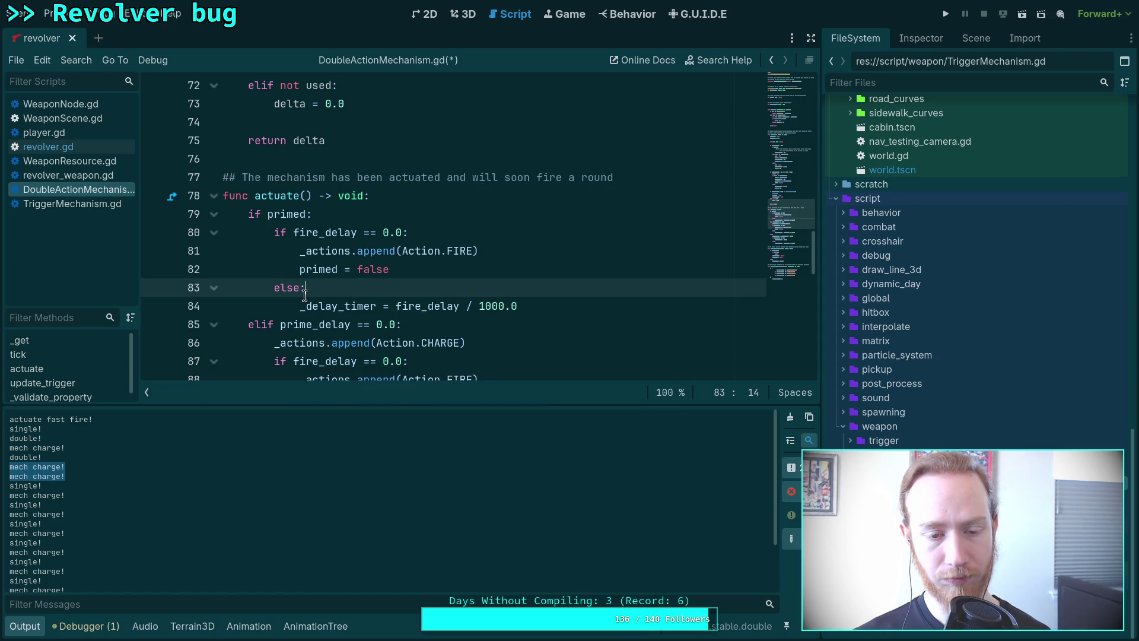
scroll(343, 293, down, 2)
scroll(343, 293, down, 2)
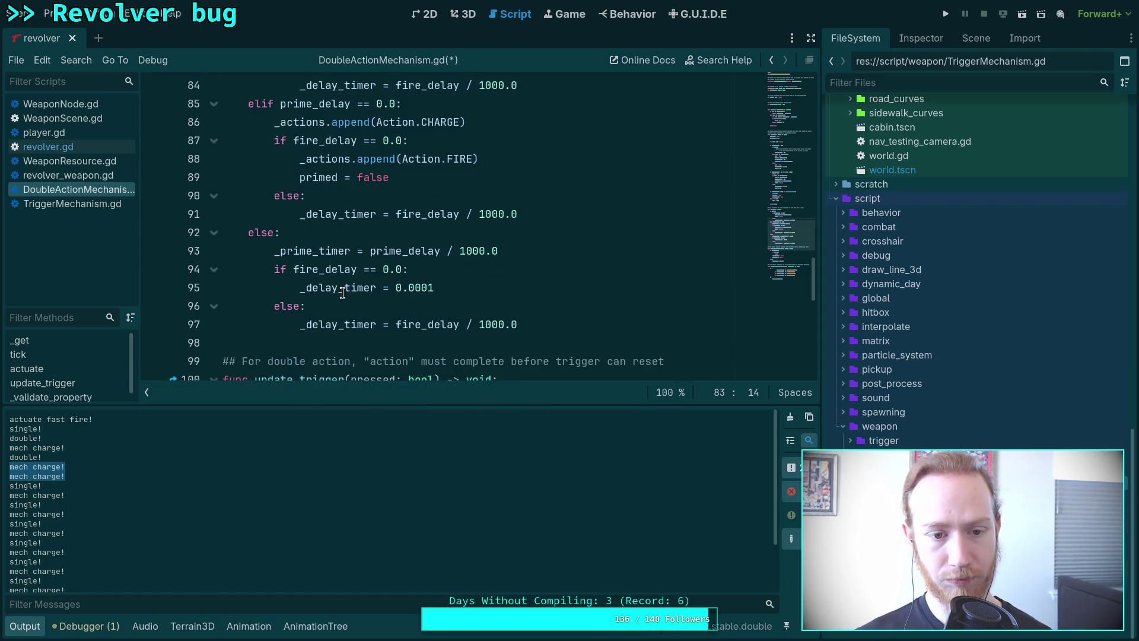
scroll(343, 293, down, 1)
scroll(343, 293, down, 7)
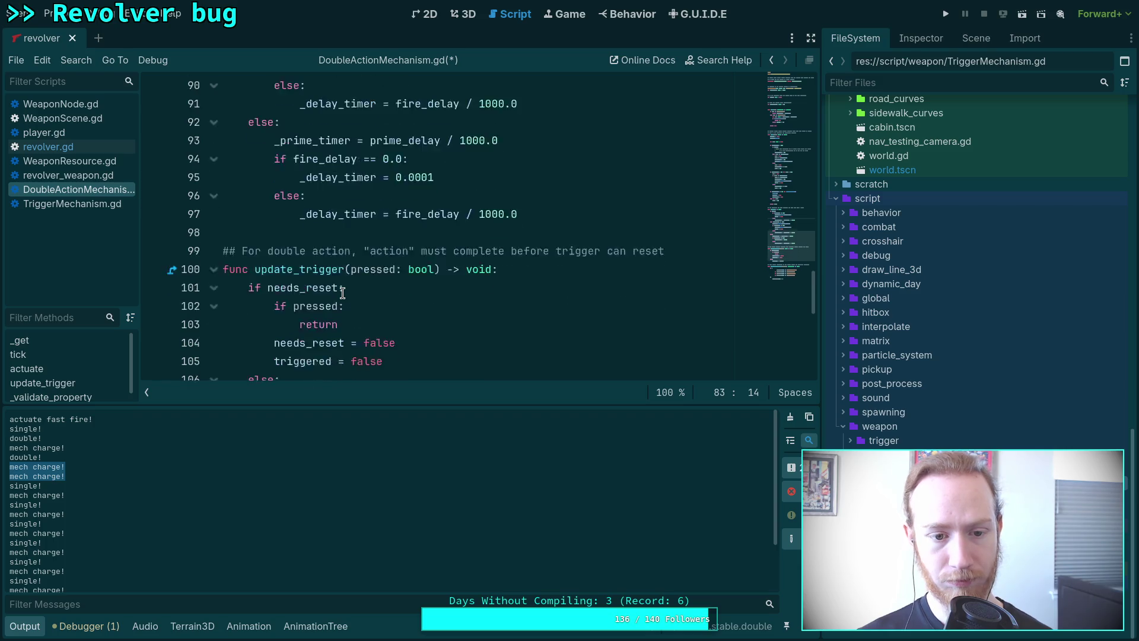
scroll(343, 293, up, 17)
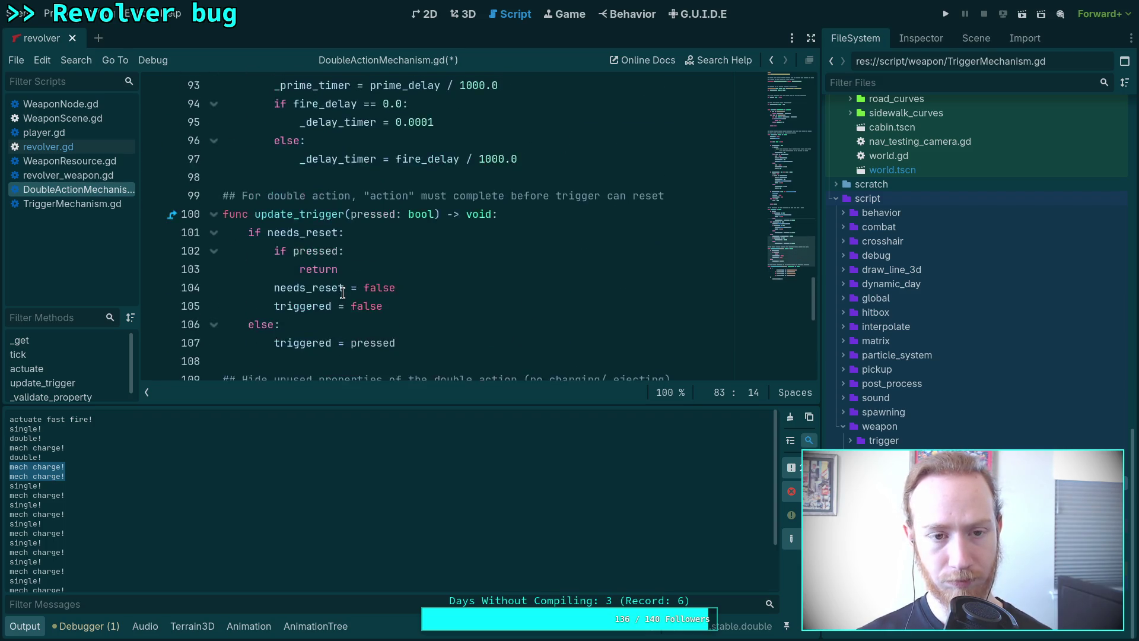
scroll(343, 293, up, 3)
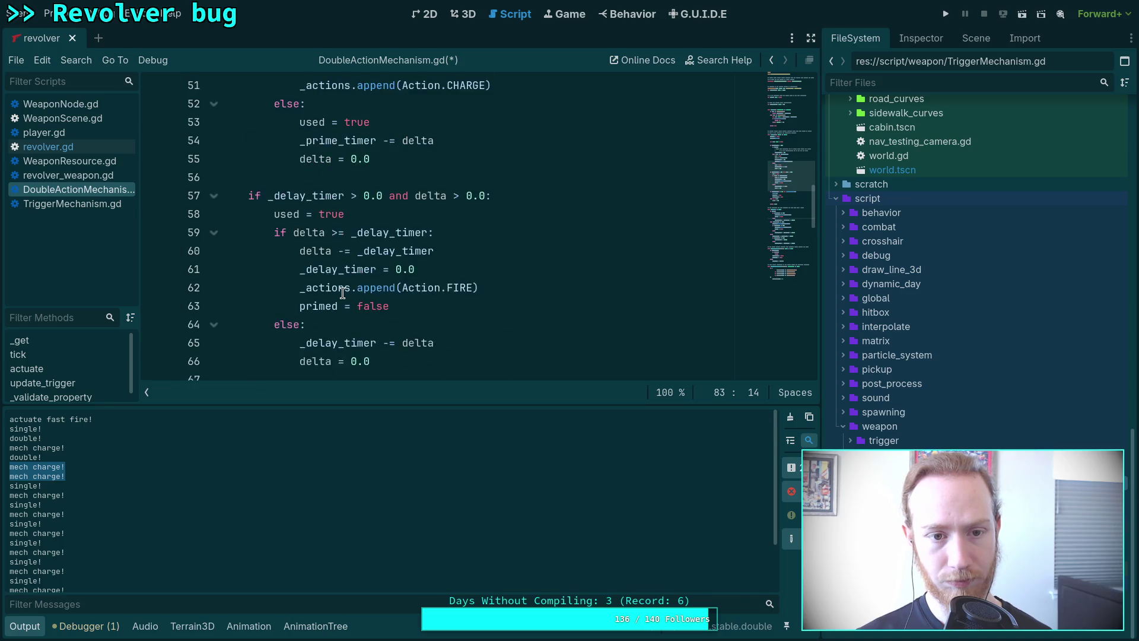
- Add a print('mid-mech prime!') debug line below comment line 45 in DoubleActionMechanism.gd and save
click(32, 634)
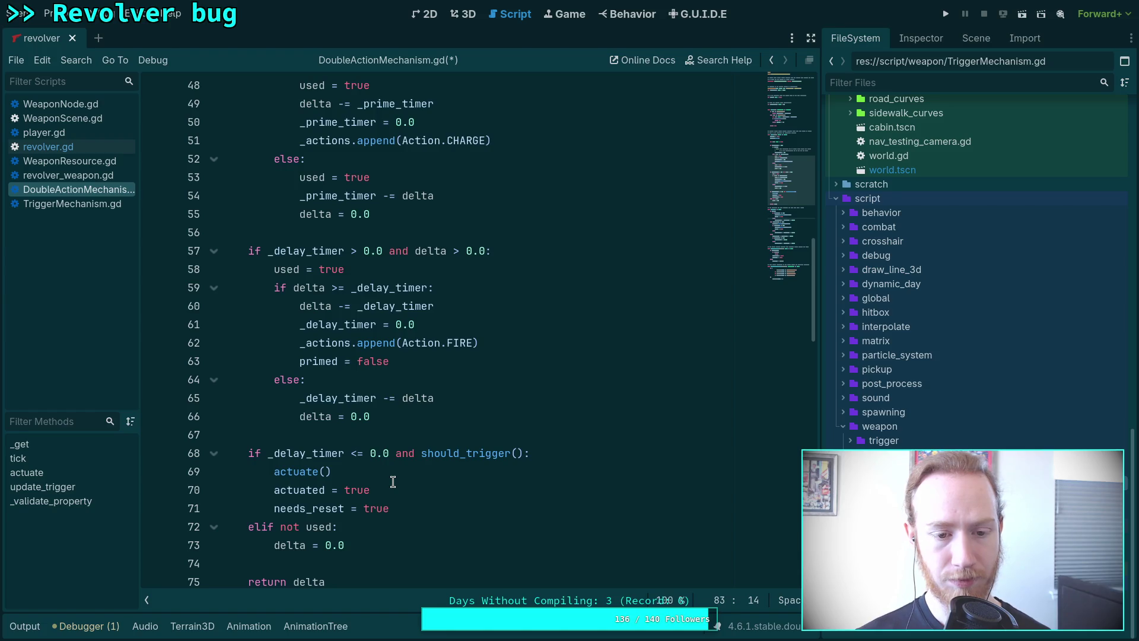
scroll(393, 481, up, 2)
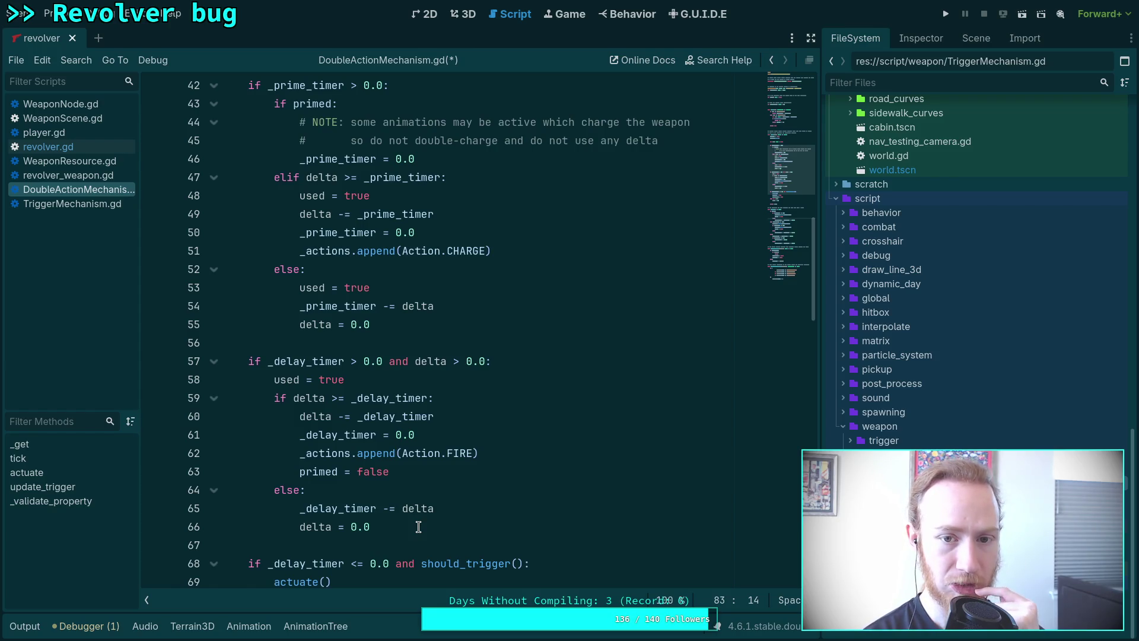
click(671, 140)
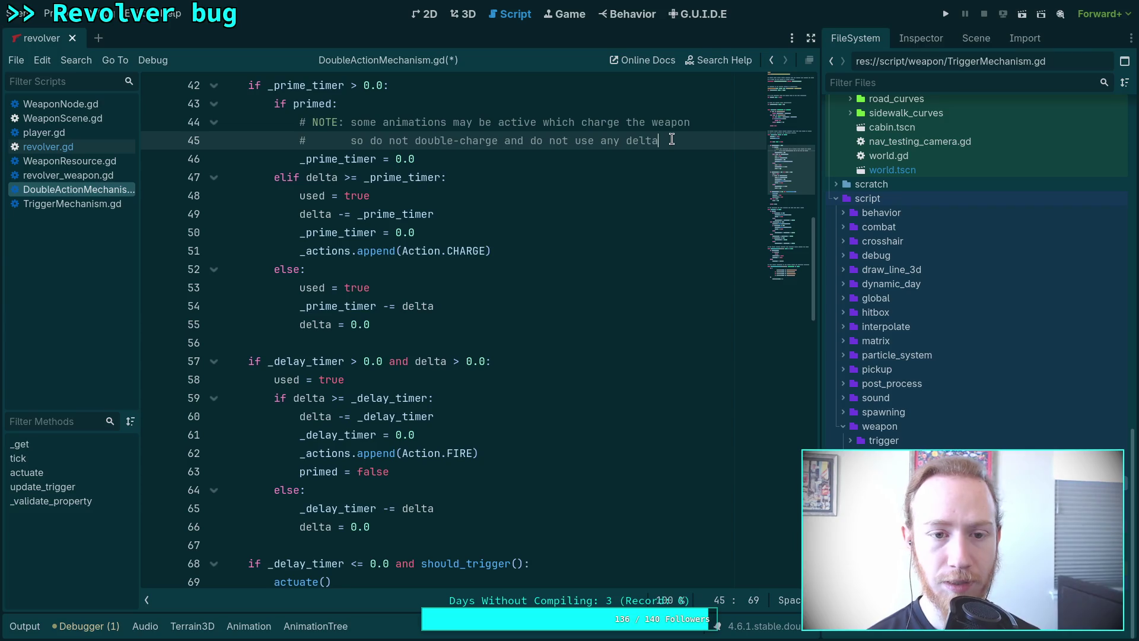
key(Return)
text(p)
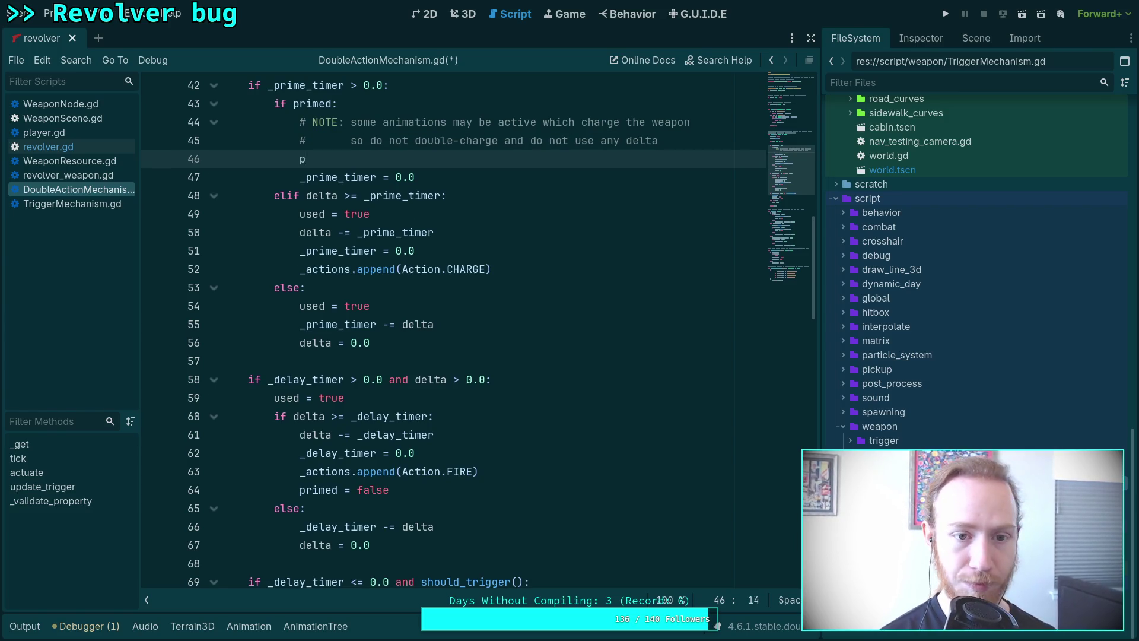
text(rint('mid-mech prime!)
key(ctrl+s)
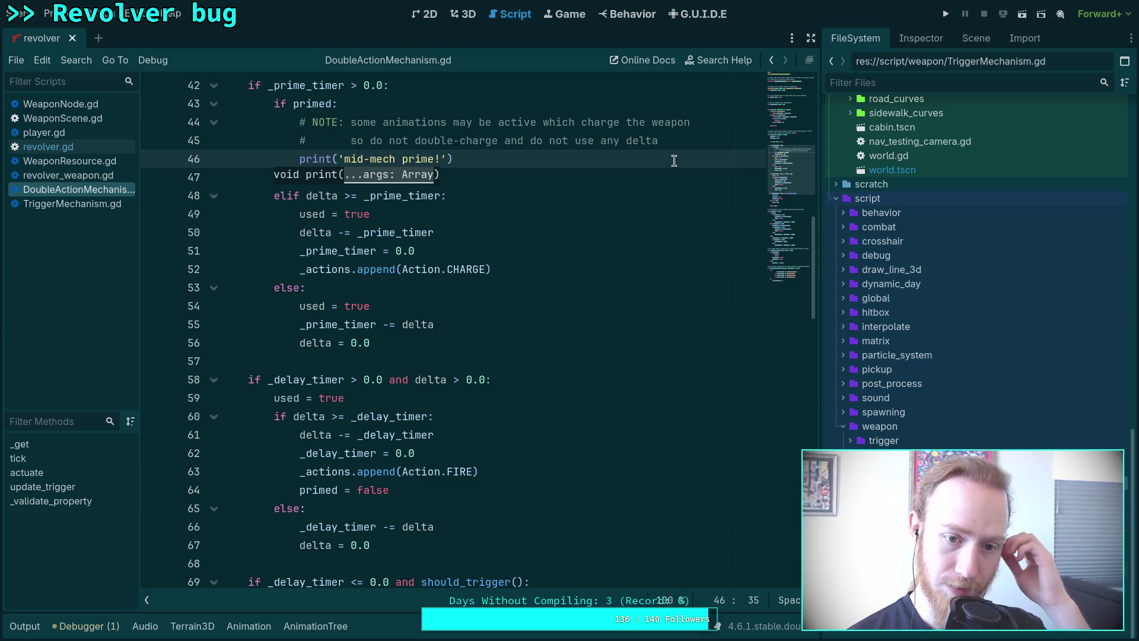
- Review tick()'s code from line 50 through the delay-timer block around line 61
click(557, 234)
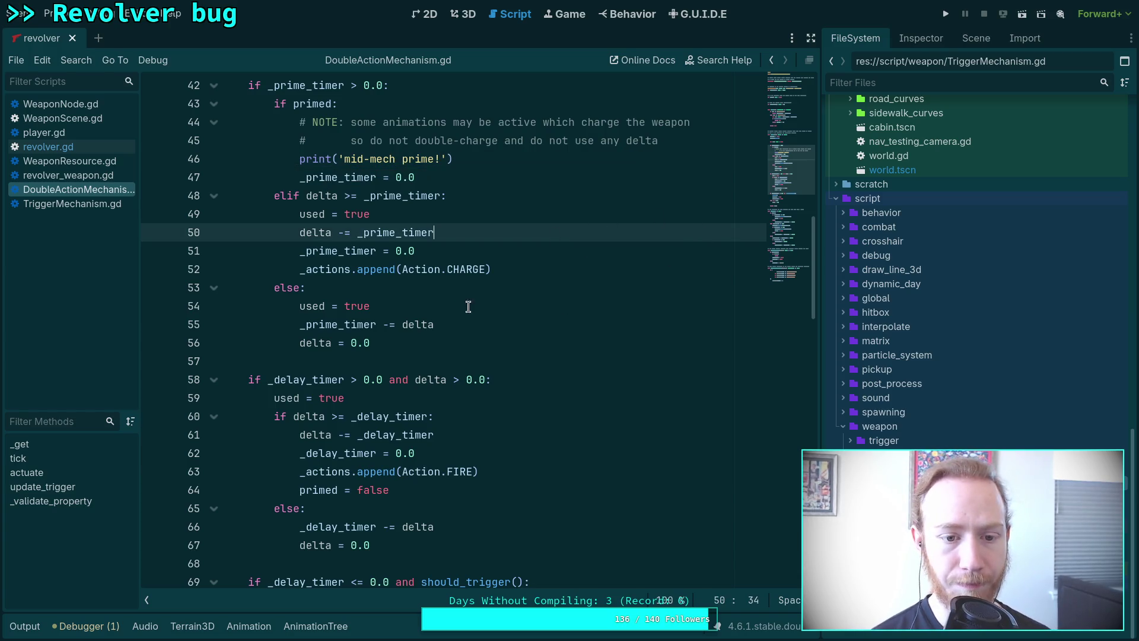
click(375, 436)
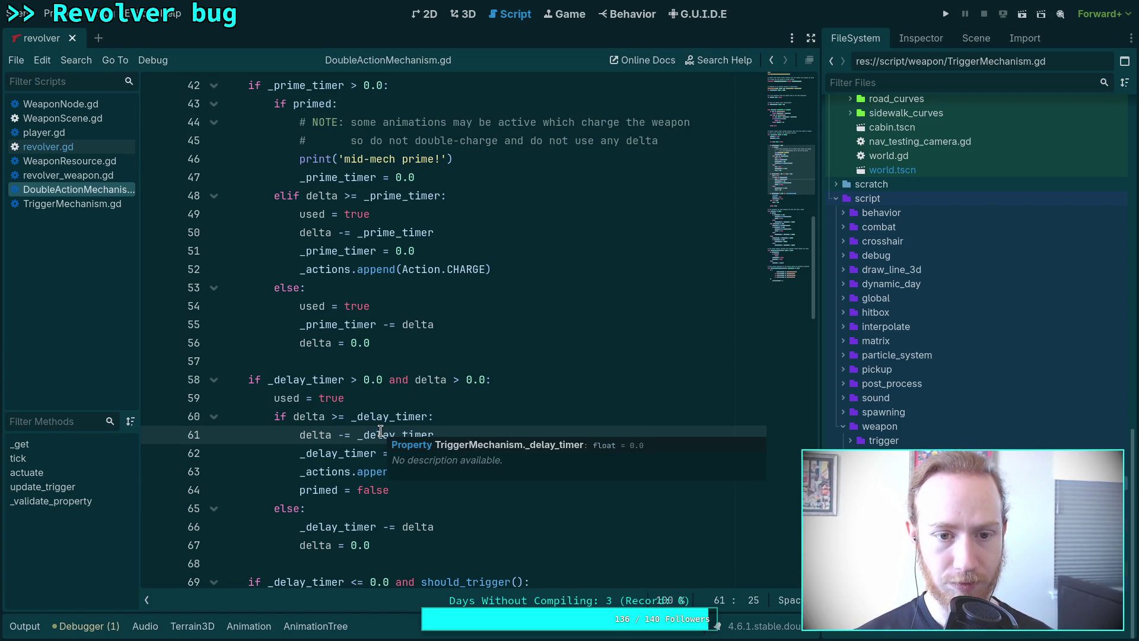
scroll(384, 425, down, 10)
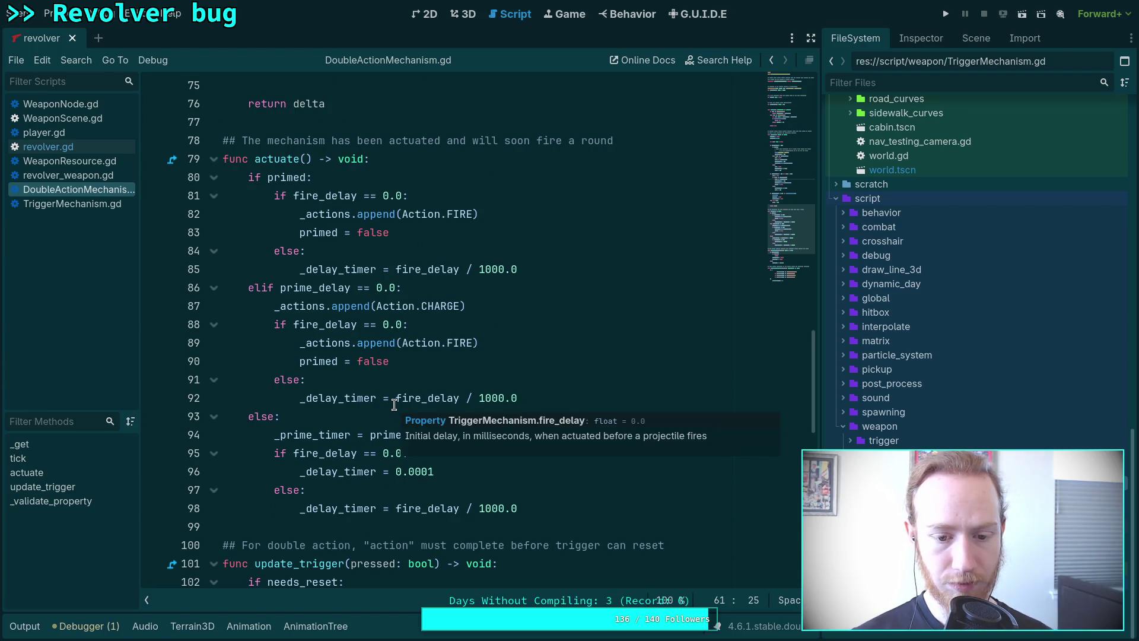
scroll(394, 405, down, 2)
scroll(397, 427, up, 6)
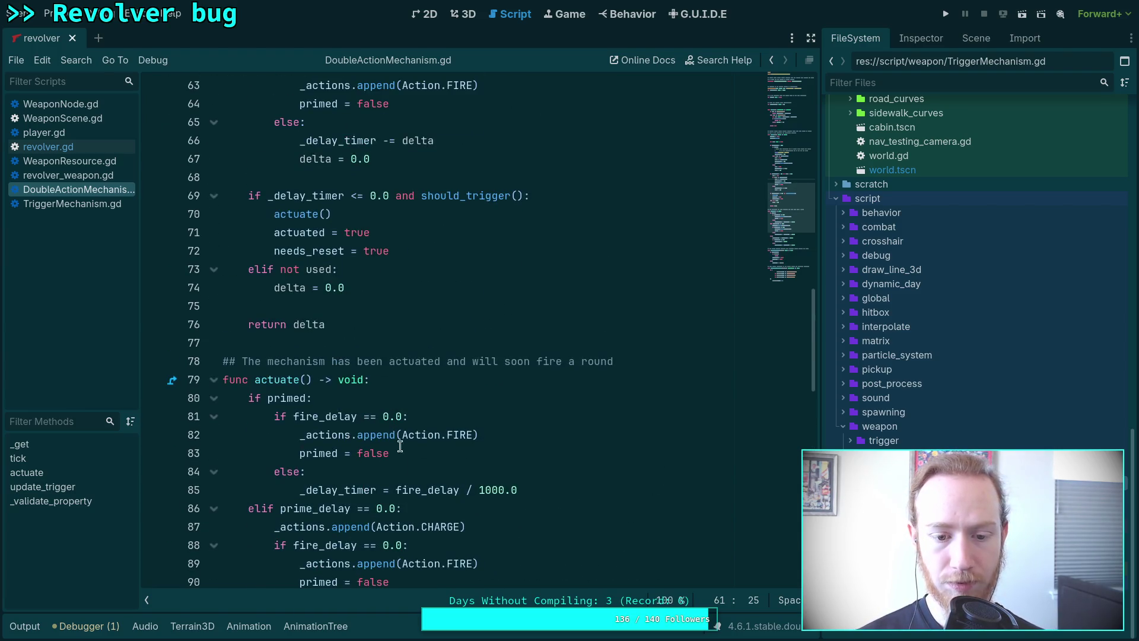
scroll(418, 474, down, 2)
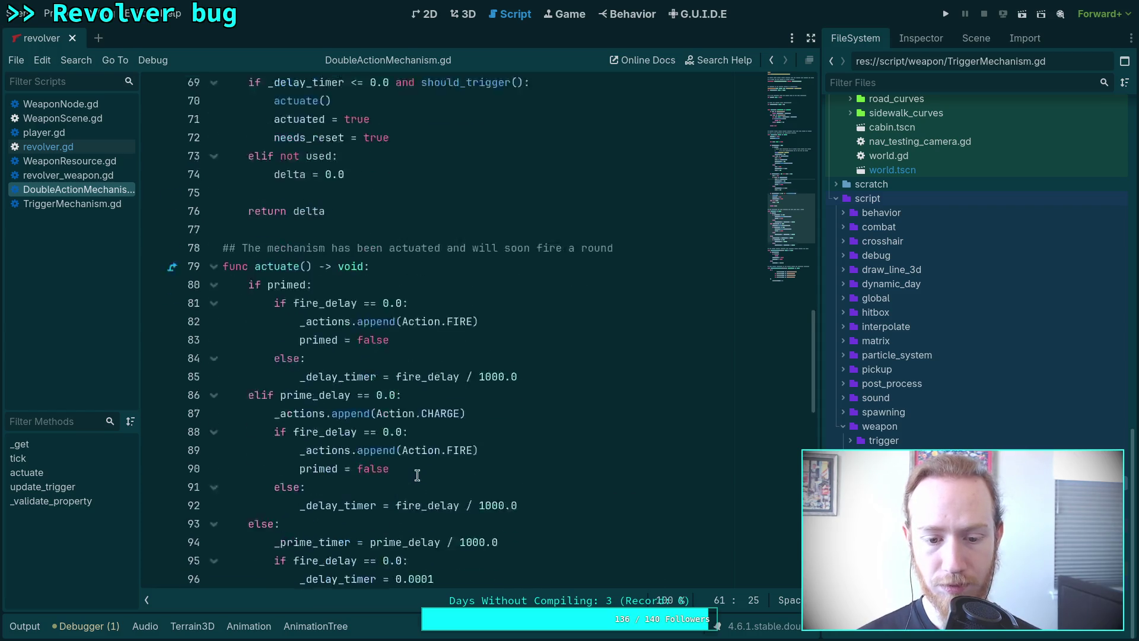
scroll(418, 474, down, 2)
- Check the primed = false line in actuate and line 82, then switch to WeaponNode.gd
mouse_move(431, 398)
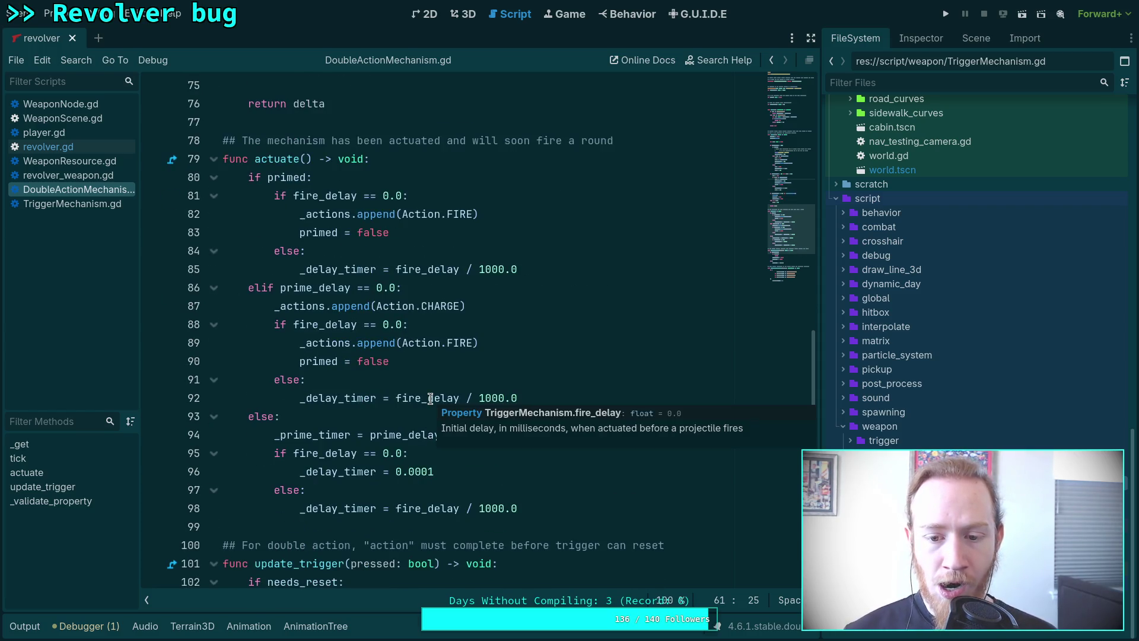
scroll(431, 398, up, 3)
click(430, 398)
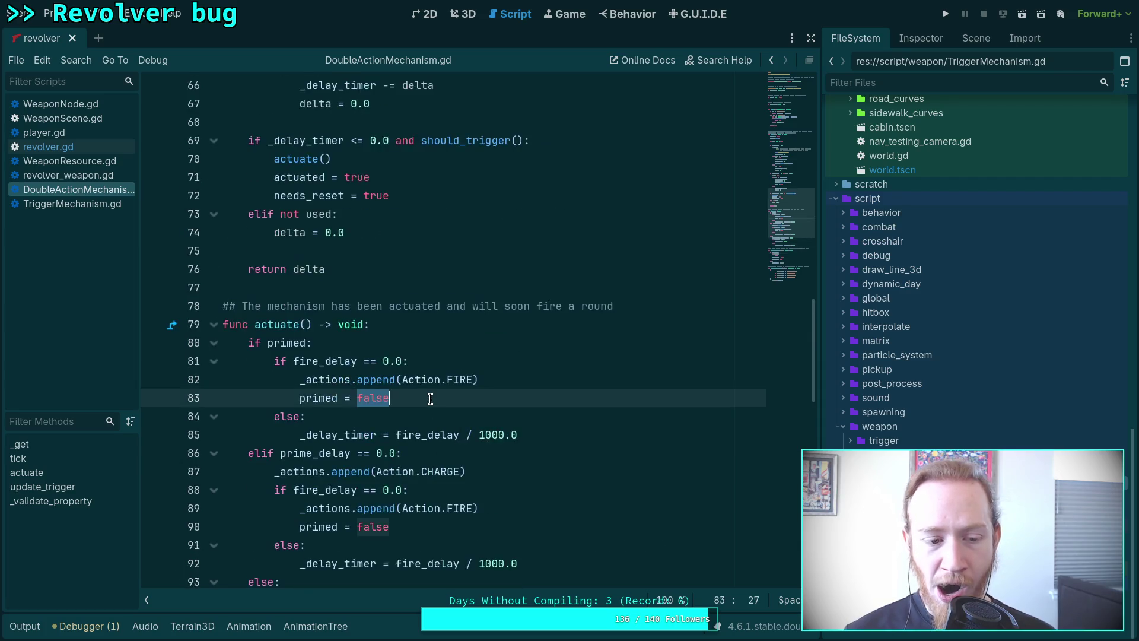
click(475, 379)
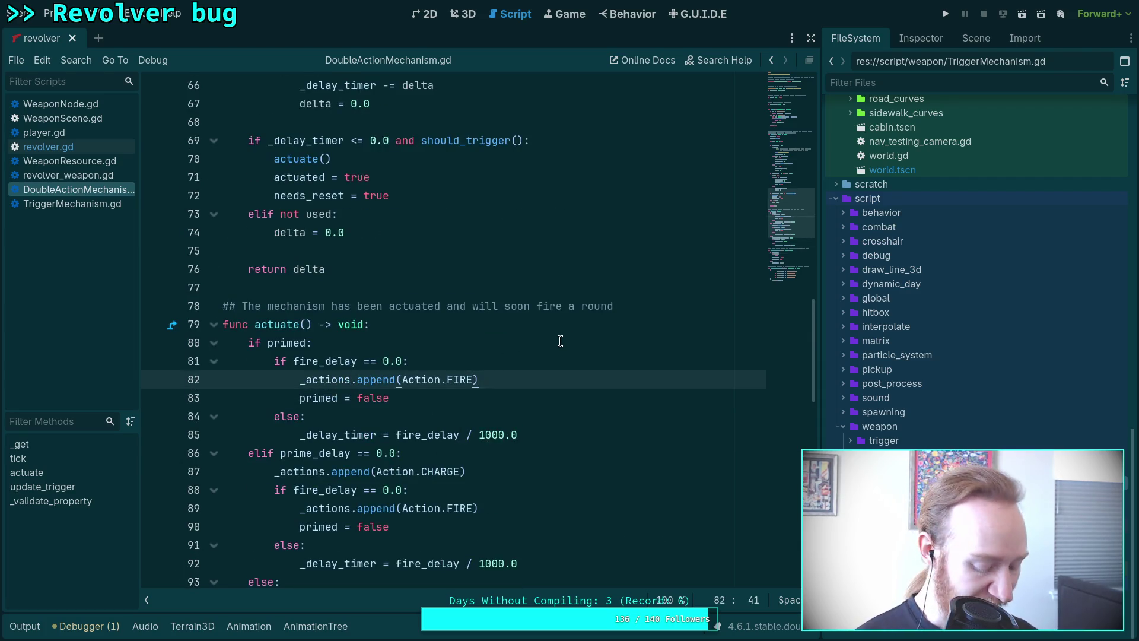
scroll(562, 354, up, 8)
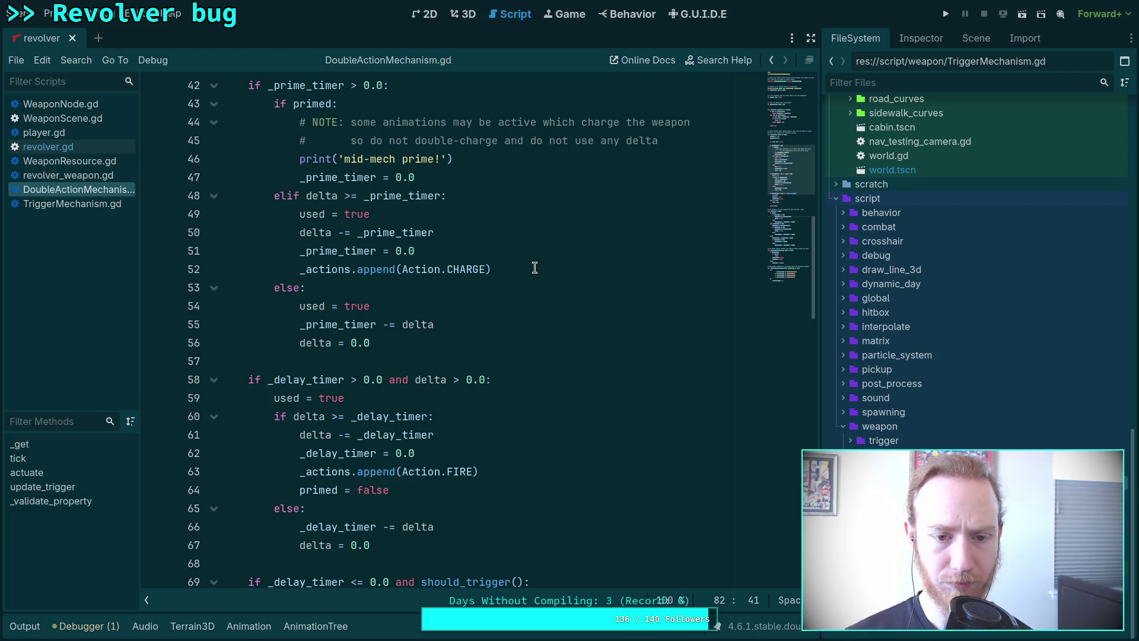
scroll(535, 267, down, 3)
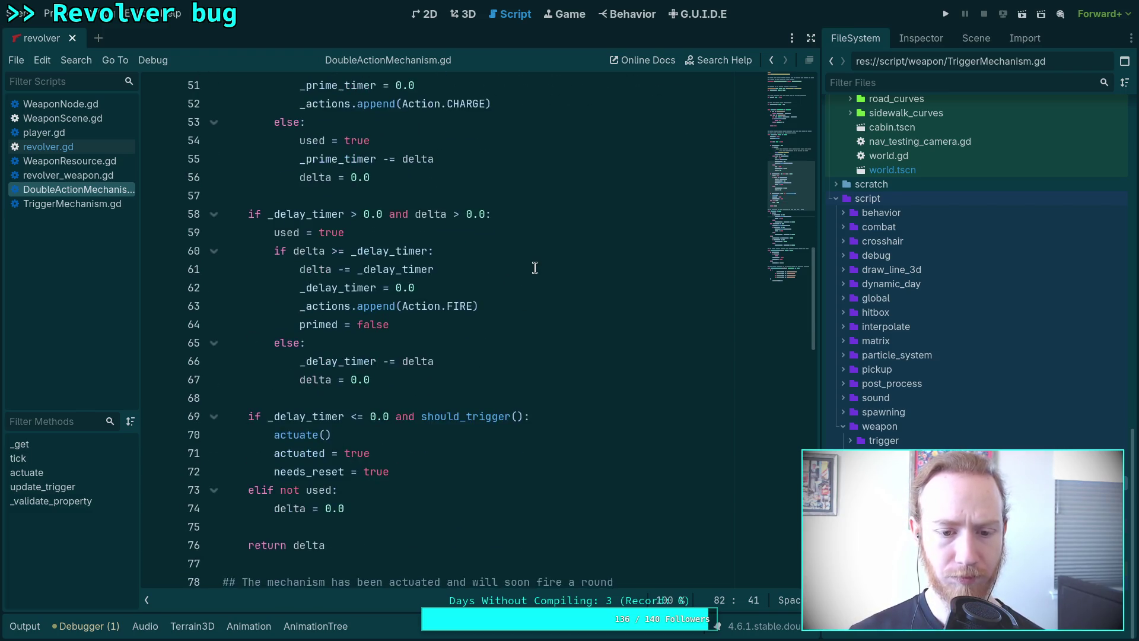
scroll(538, 269, up, 5)
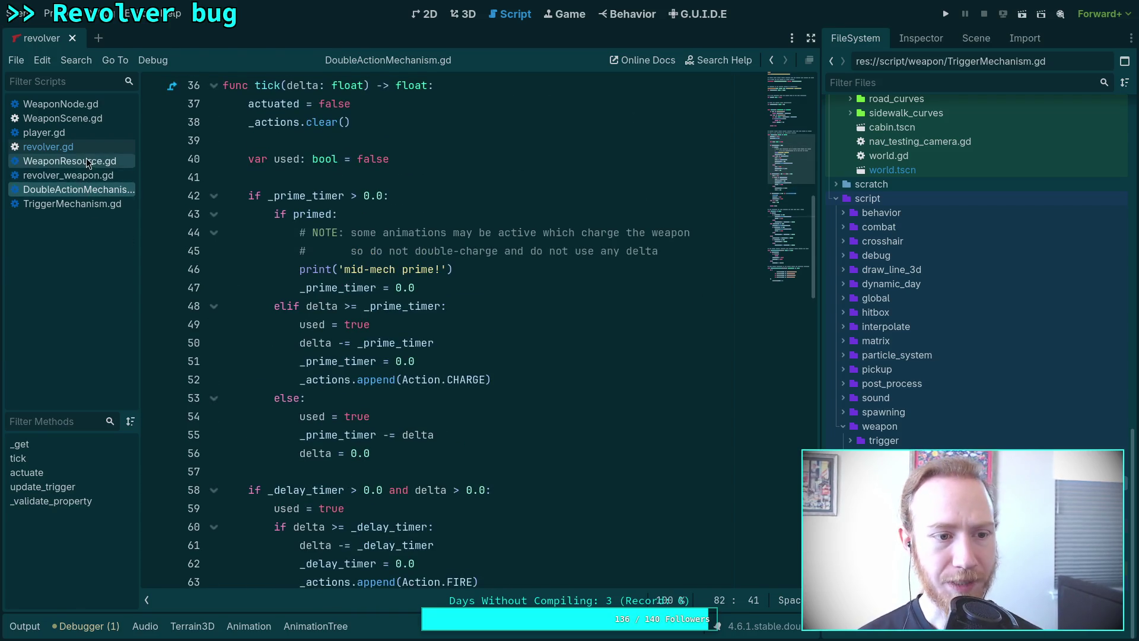
click(93, 102)
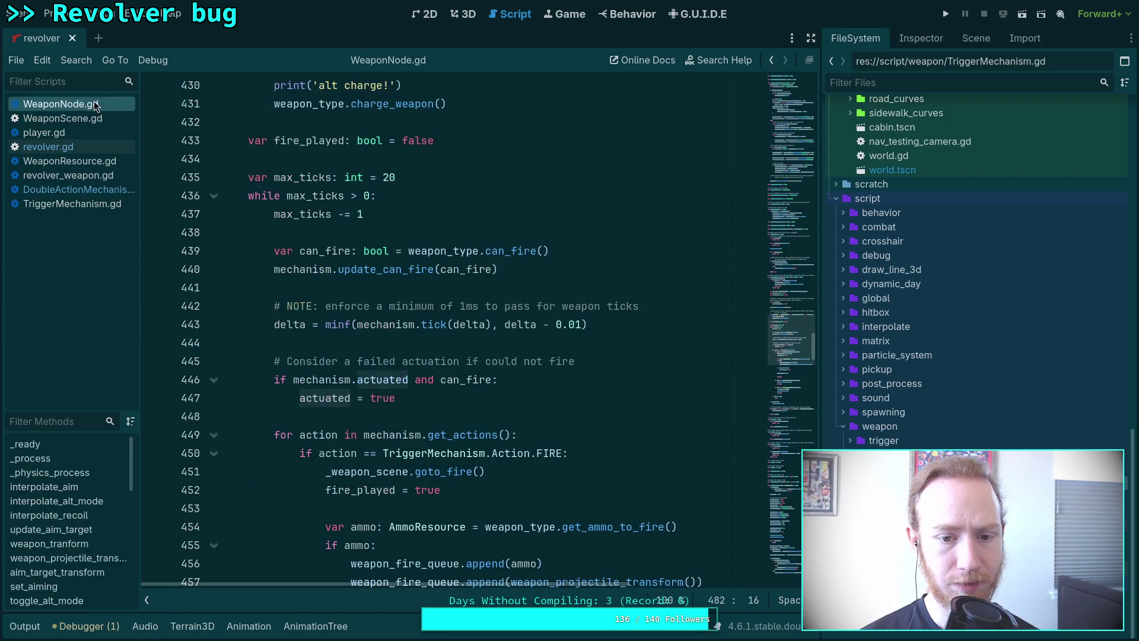
- Back in DoubleActionMechanism.gd, delete the mid-mech prime! print line and the leftover blank line 46
scroll(460, 363, down, 2)
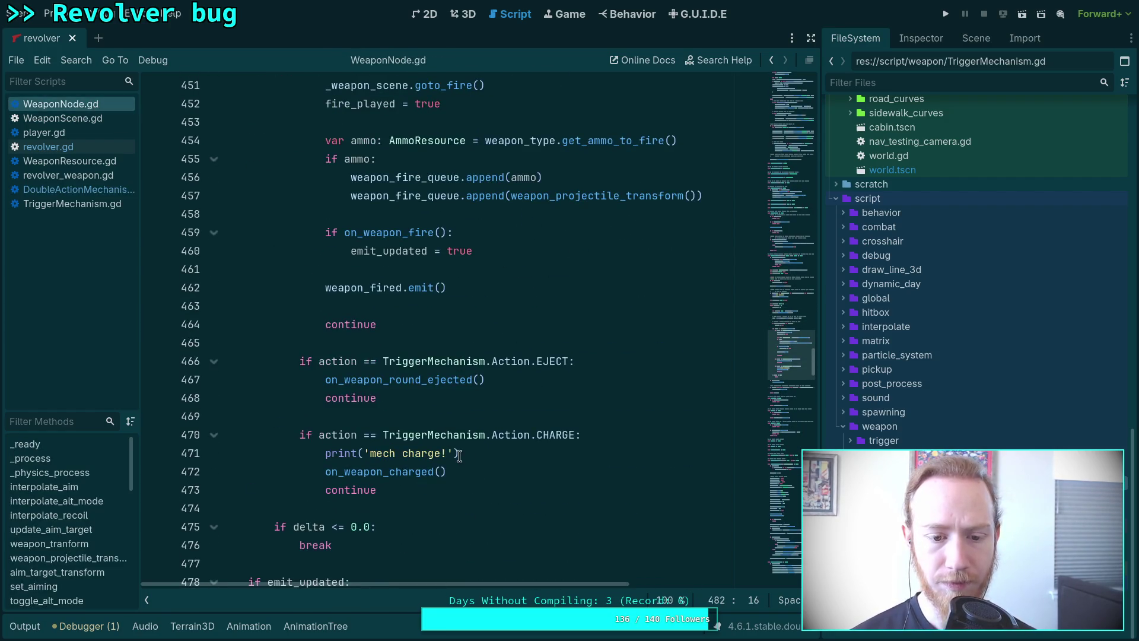
drag(447, 472, 300, 449)
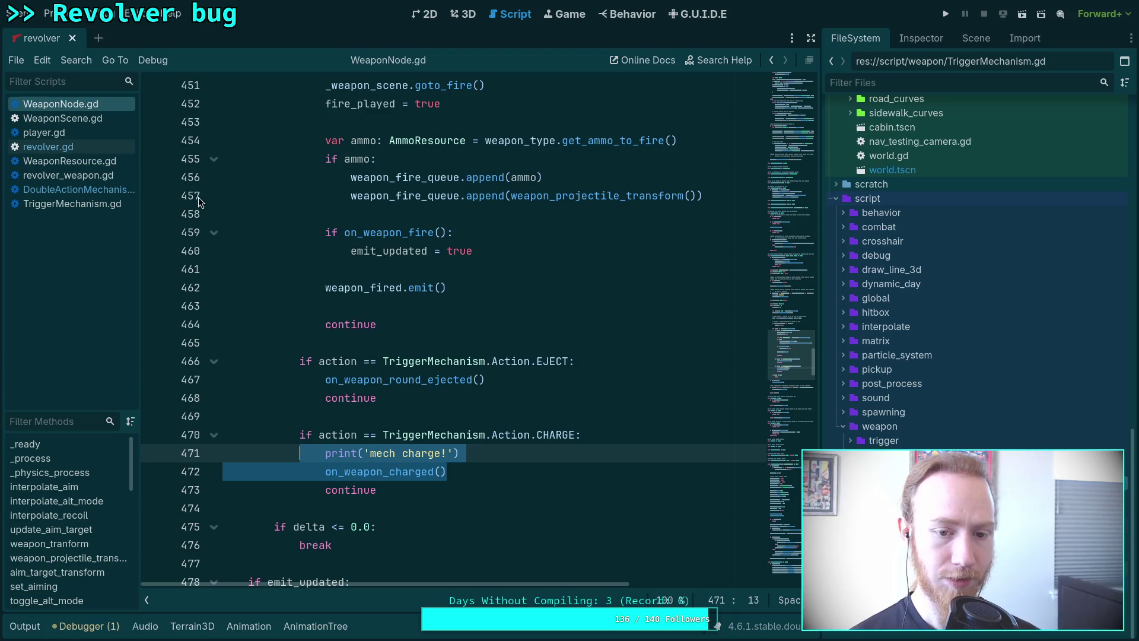
click(95, 191)
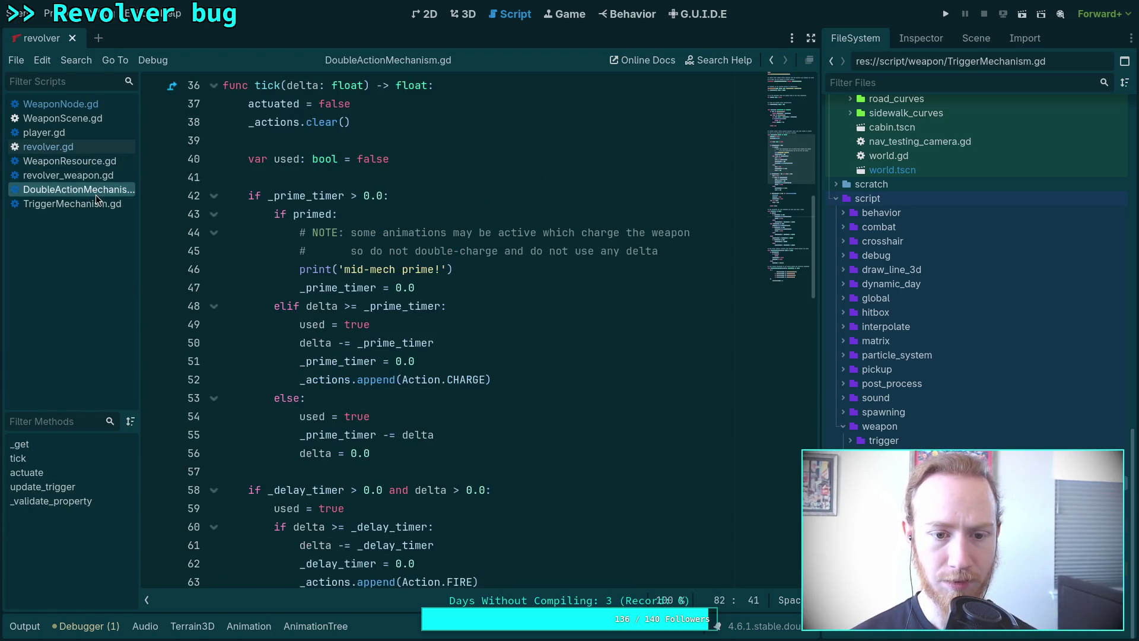
click(495, 378)
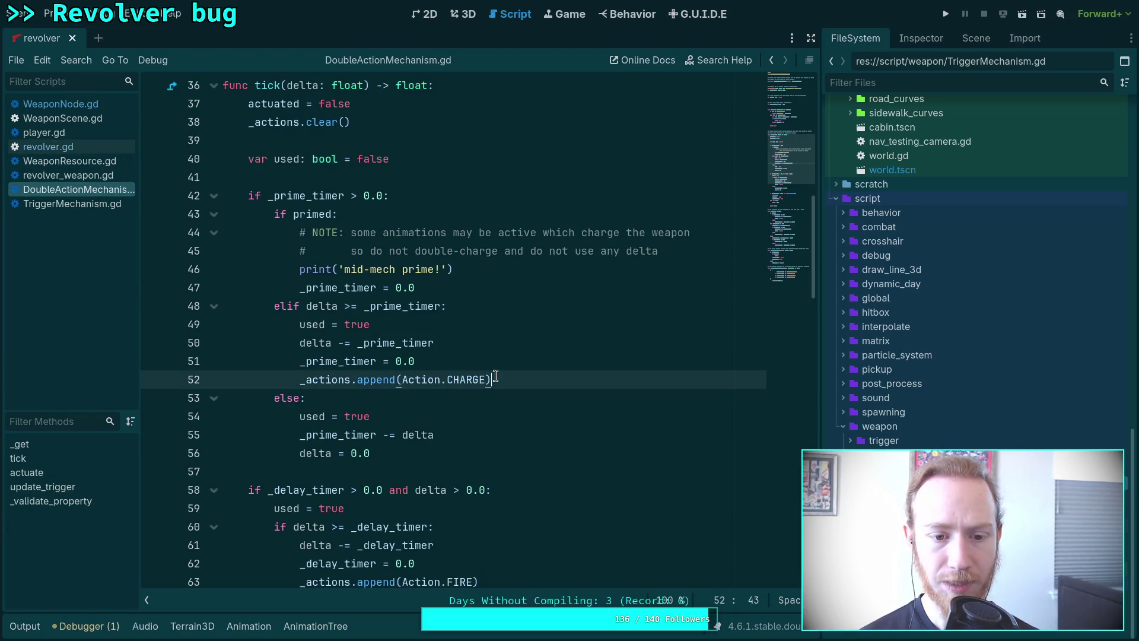
triple_click(476, 272)
key(BackSpace)
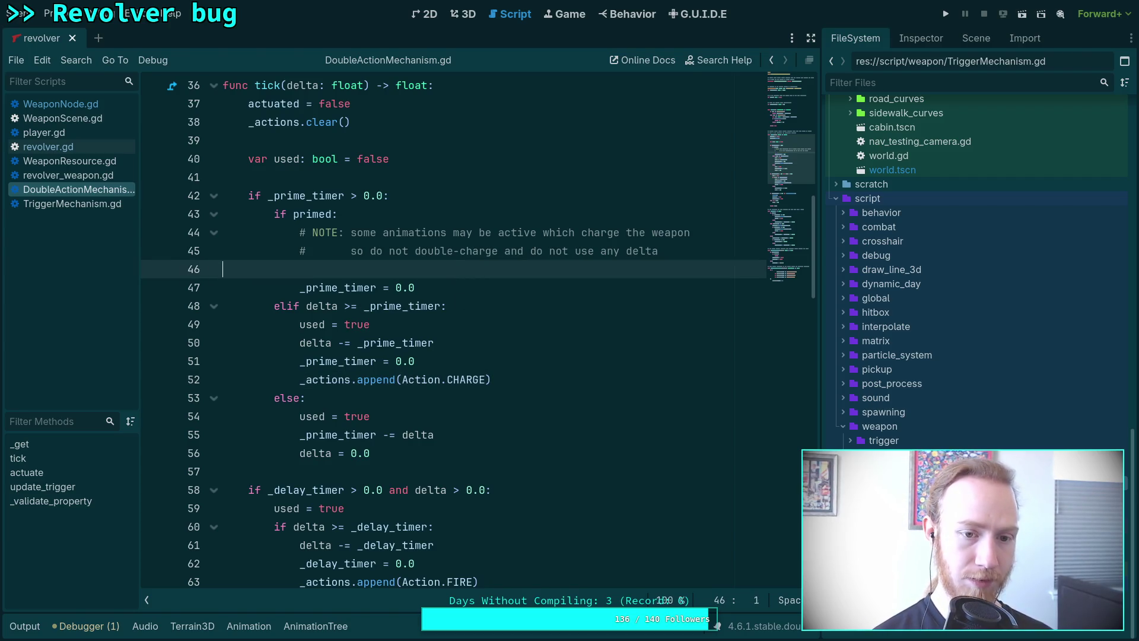
key(BackSpace)
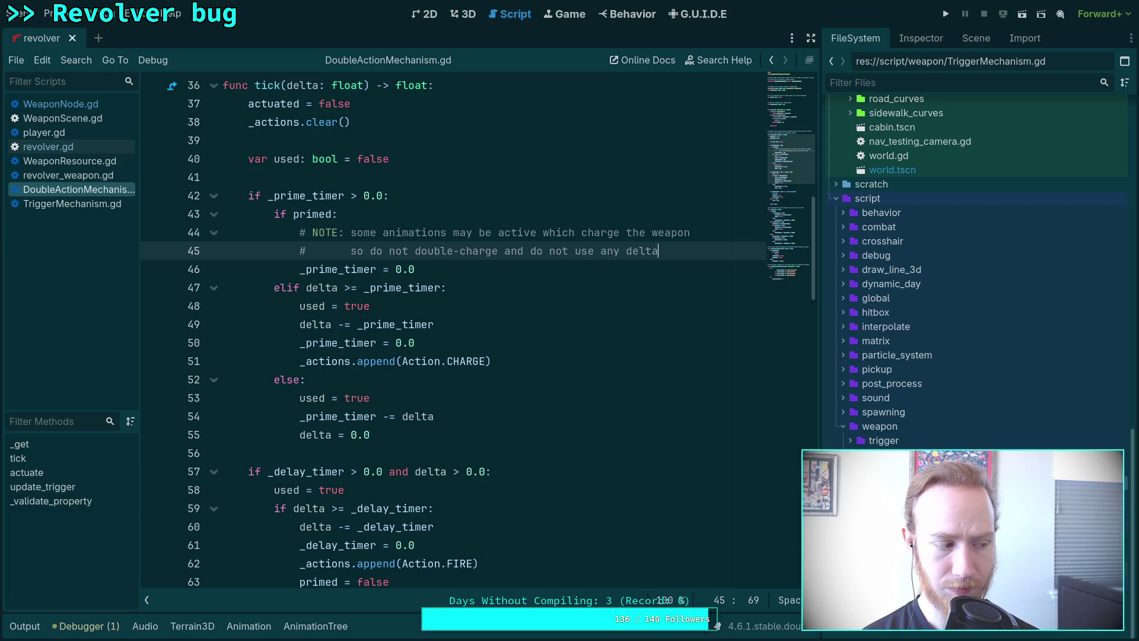
scroll(451, 332, down, 6)
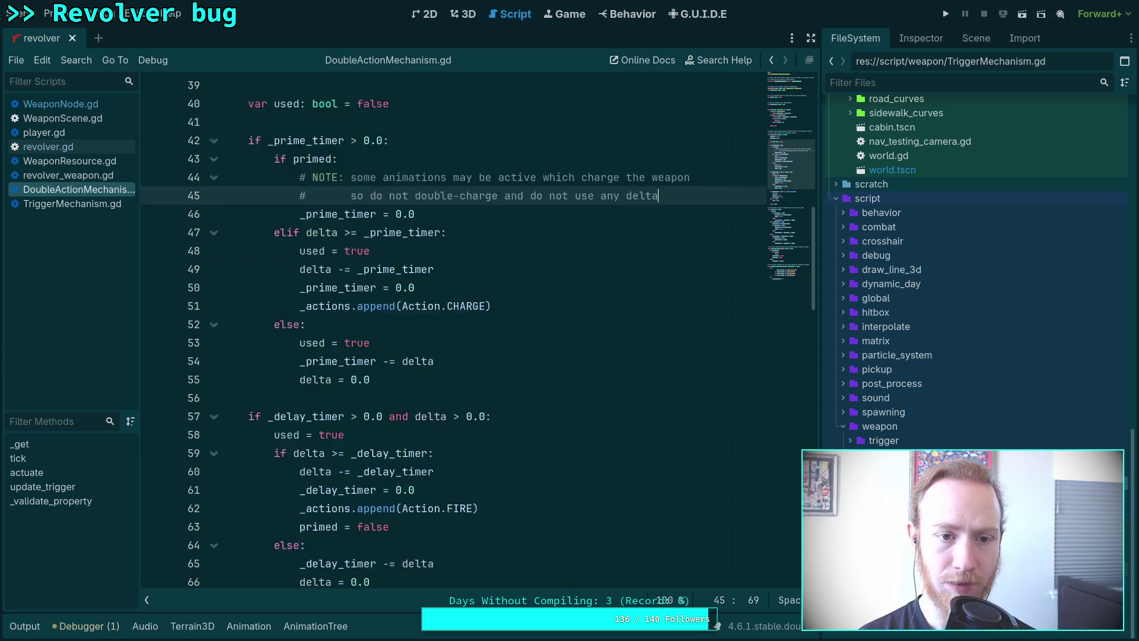
scroll(451, 332, down, 3)
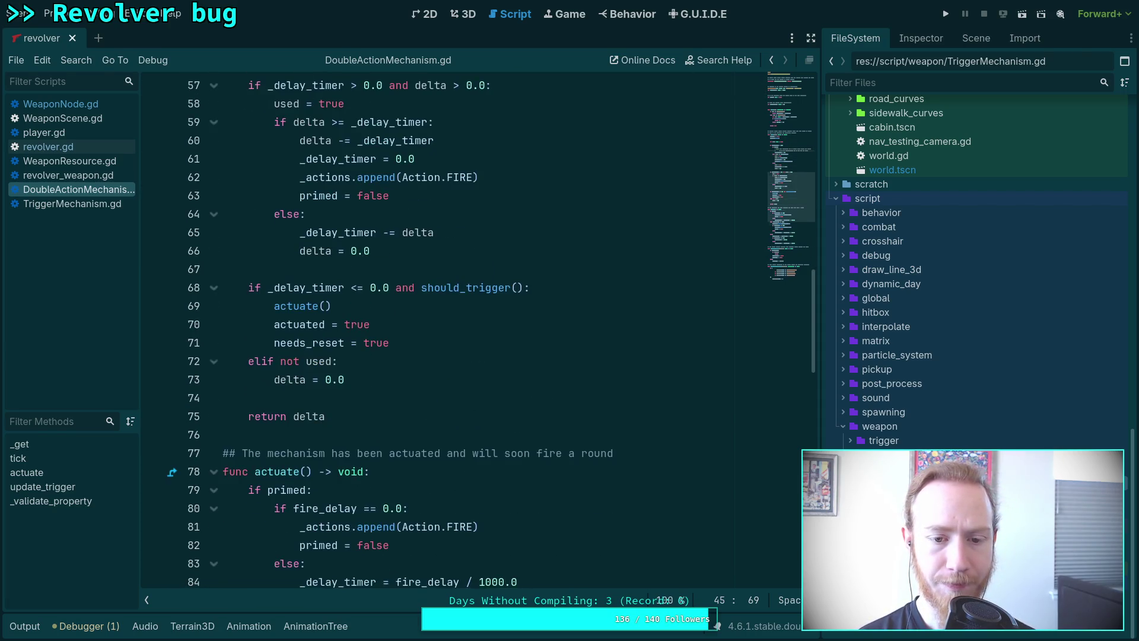
scroll(450, 332, down, 1)
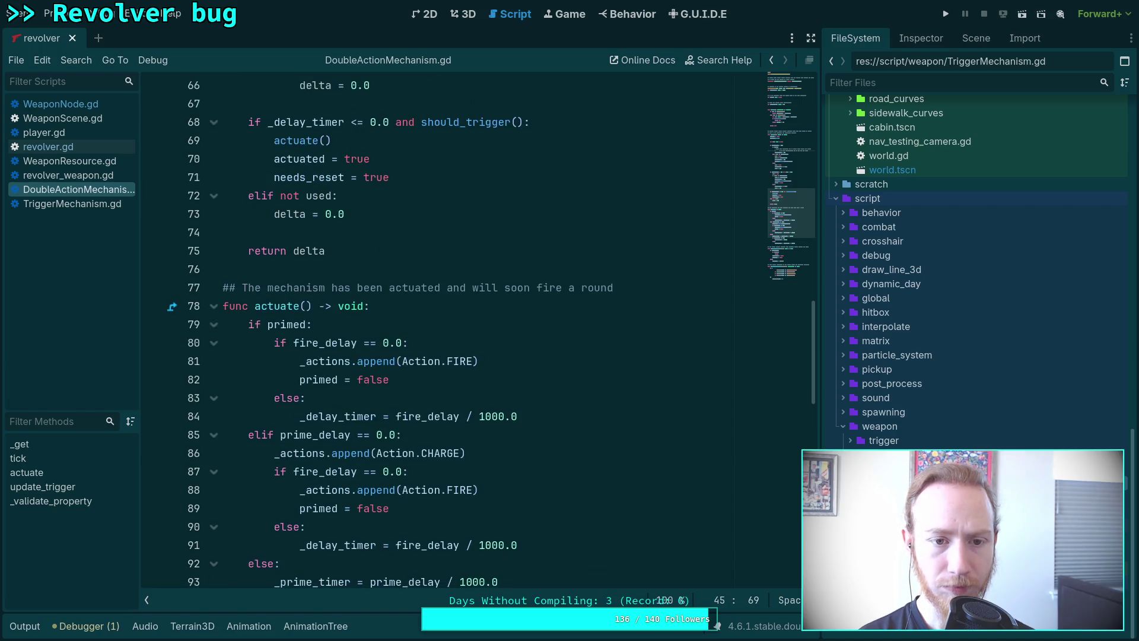
scroll(450, 332, down, 5)
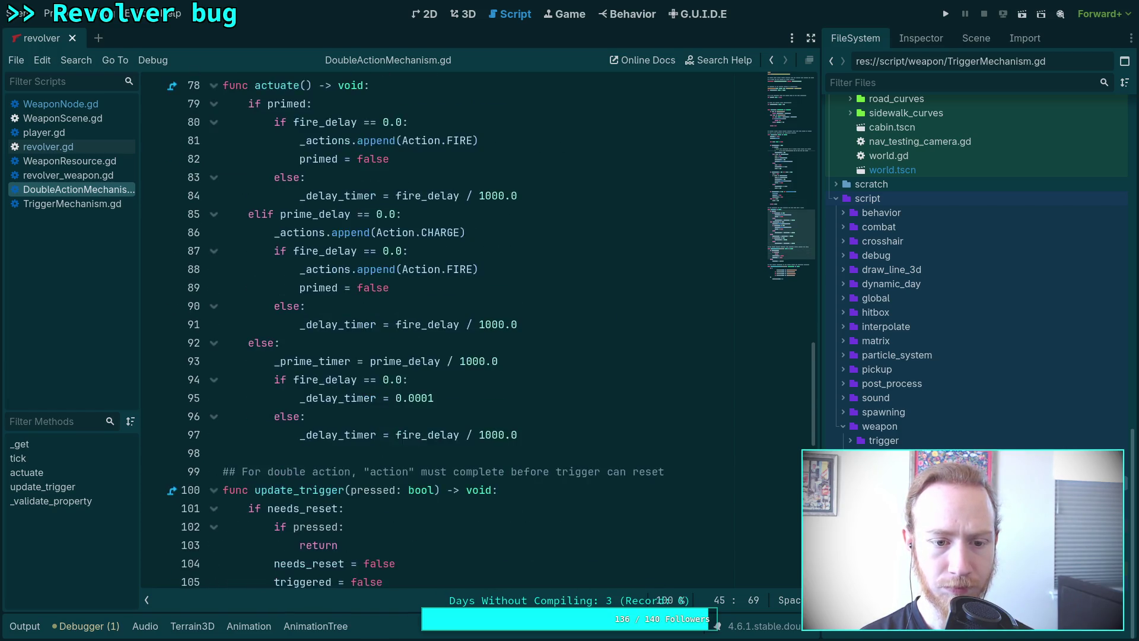
scroll(451, 332, up, 7)
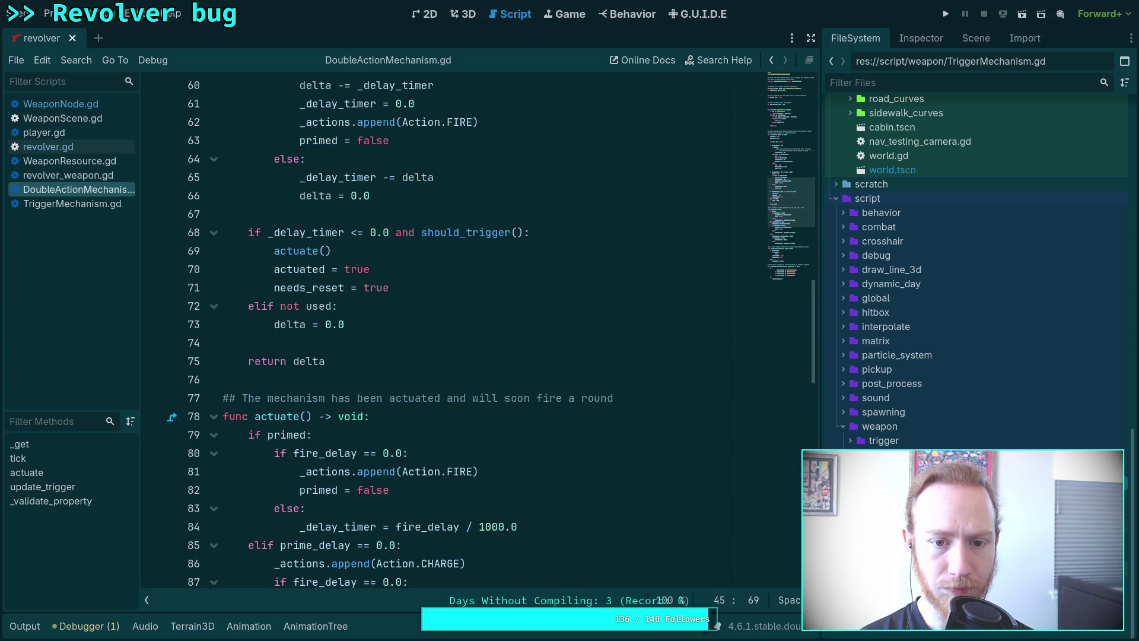
scroll(451, 332, down, 8)
scroll(451, 332, down, 2)
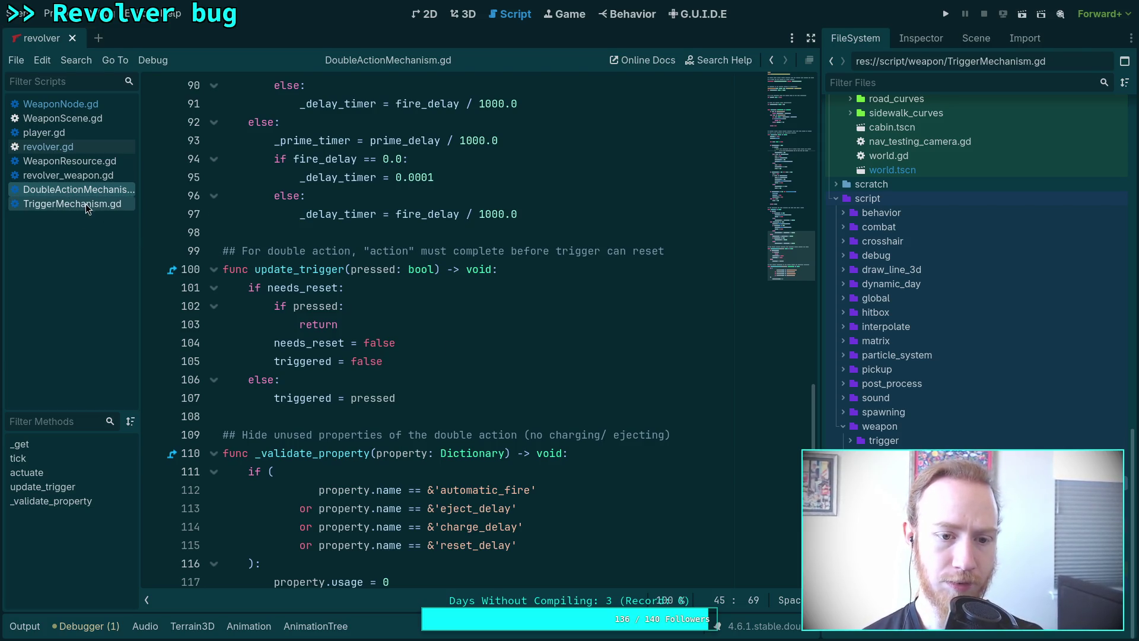
drag(430, 398, 132, 247)
- Delete the selected duplicate update_trigger function and save DoubleActionMechanism.gd
mouse_move(262, 274)
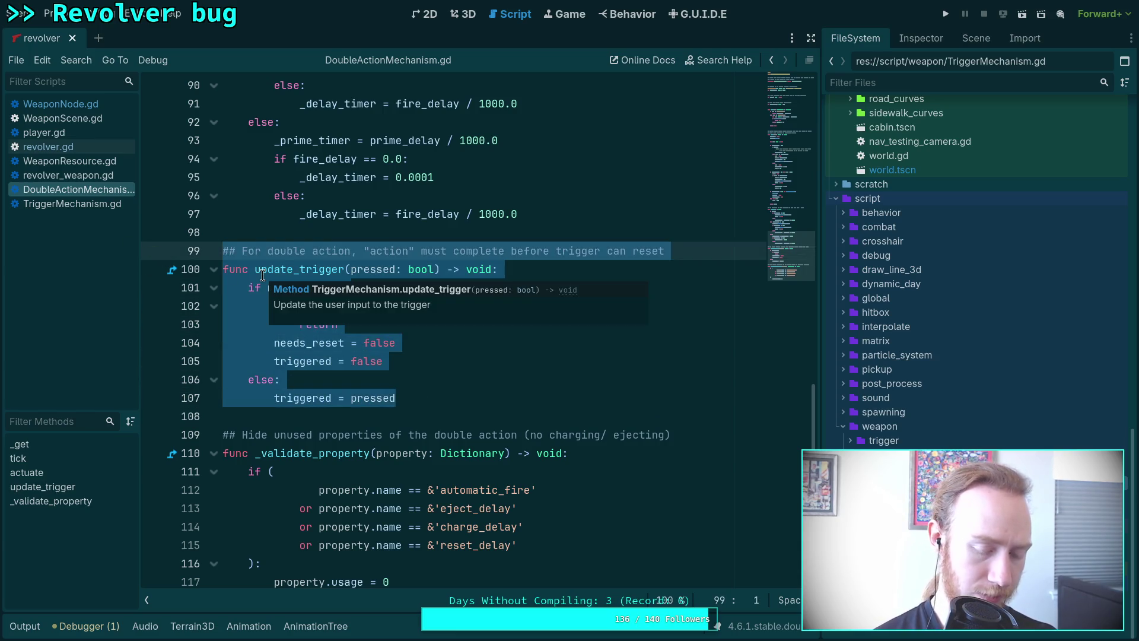
key(BackSpace)
key(BackSpace)
key(BackSpace)
key(ctrl+s)
- Compare TriggerMechanism.gd's should_trigger automatic_fire check, then switch to revolver_weapon.gd
click(72, 203)
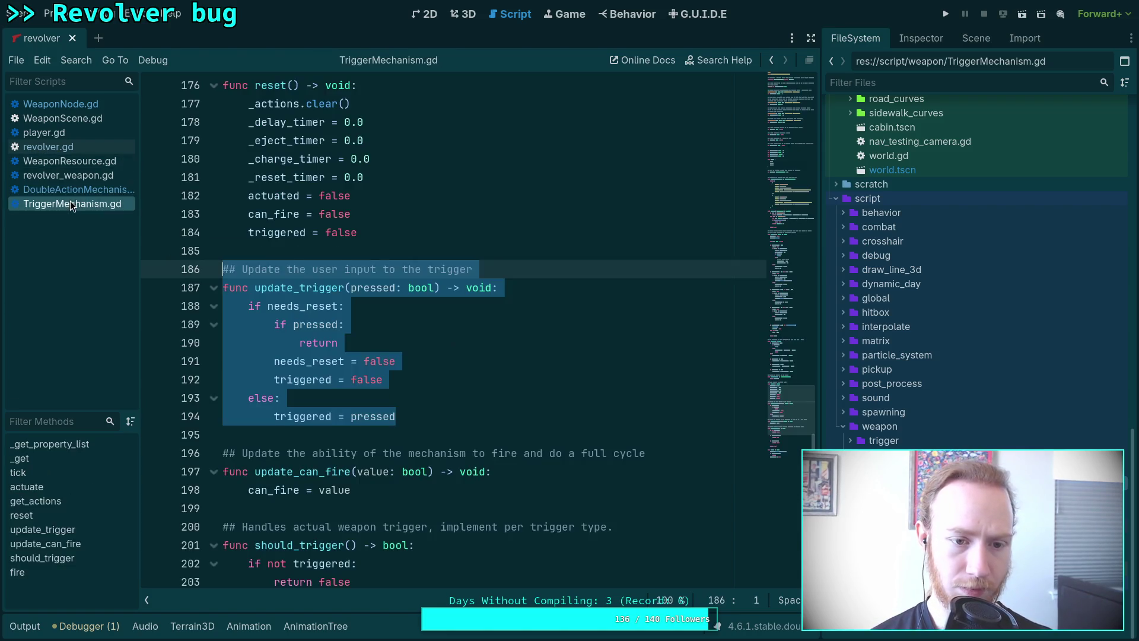
scroll(382, 329, down, 3)
scroll(382, 330, down, 3)
click(391, 343)
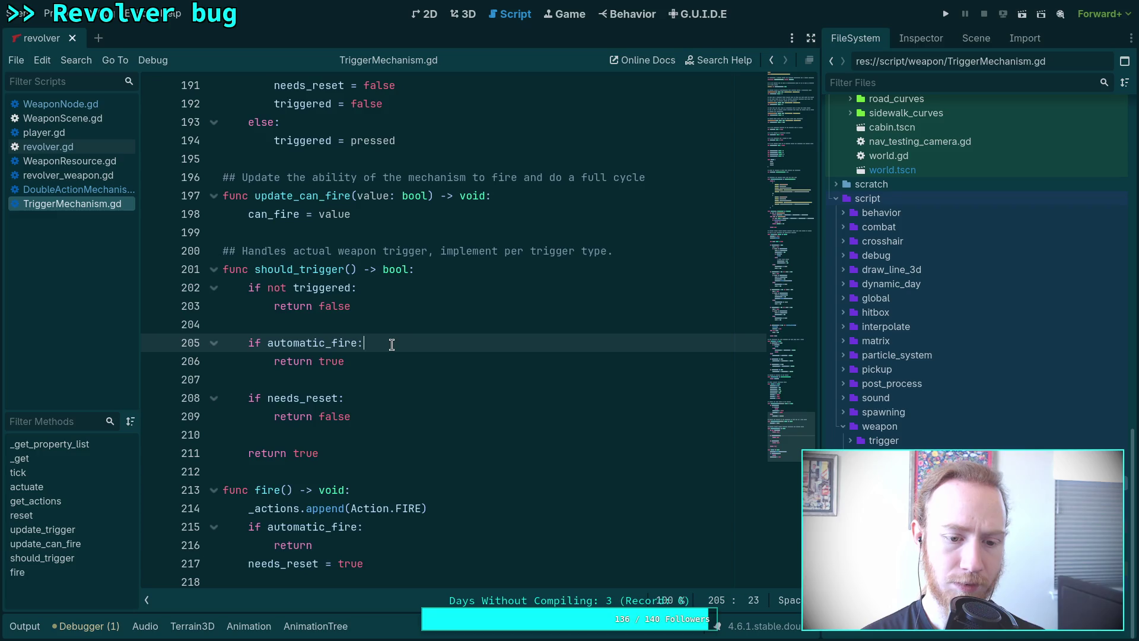
click(74, 190)
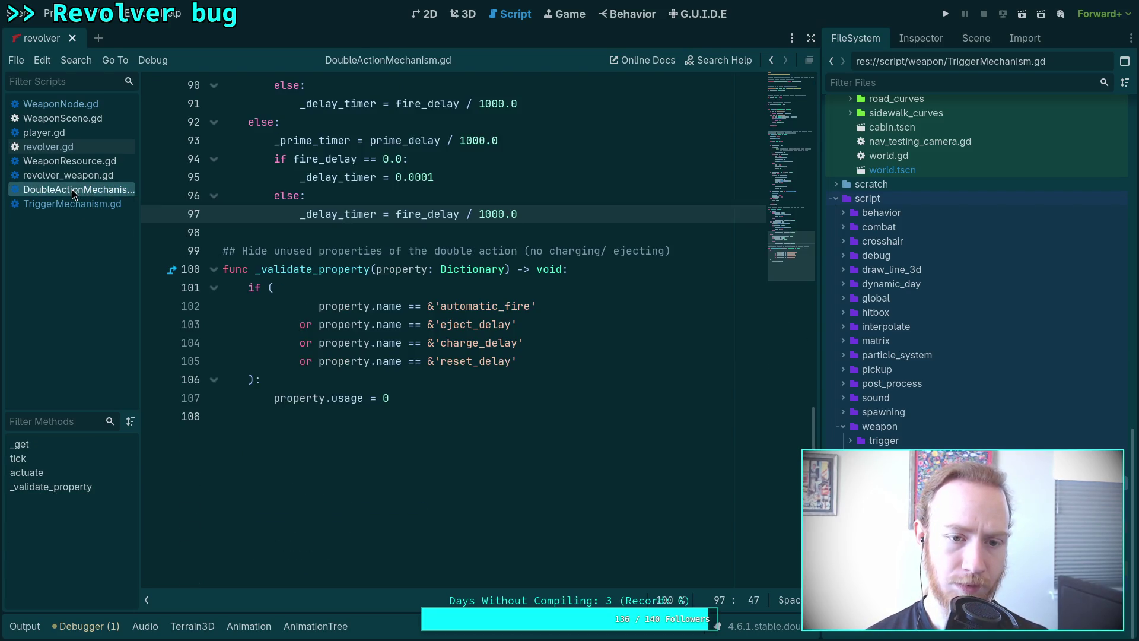
click(69, 175)
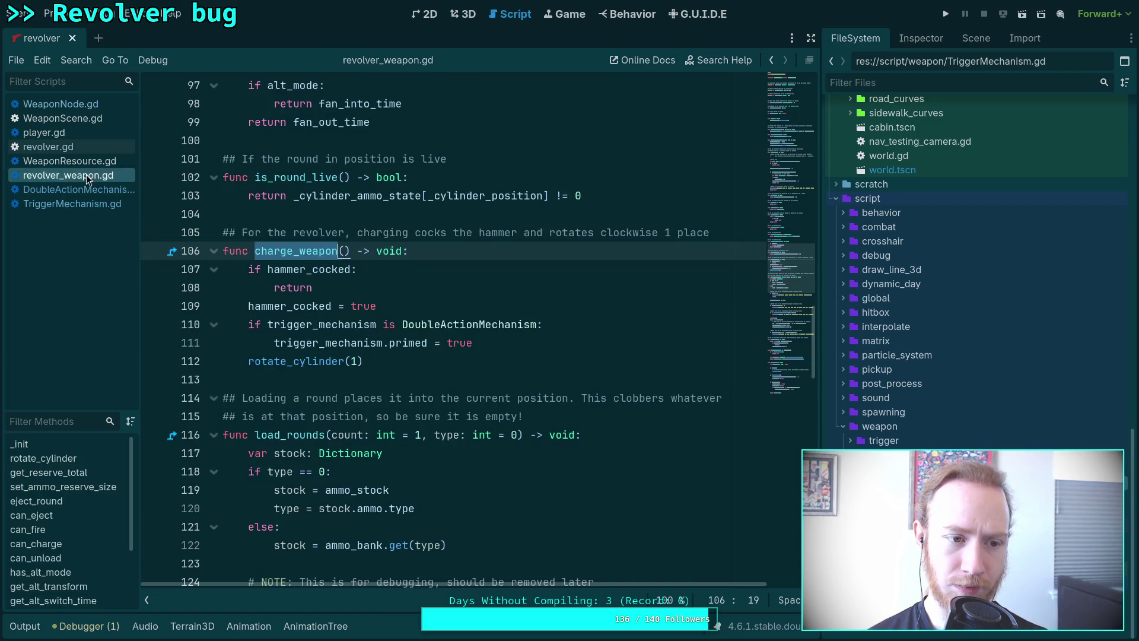
- Skim revolver_weapon.gd and revolver.gd, then return to DoubleActionMechanism.gd's delay-timer block
scroll(360, 335, down, 3)
scroll(360, 335, up, 7)
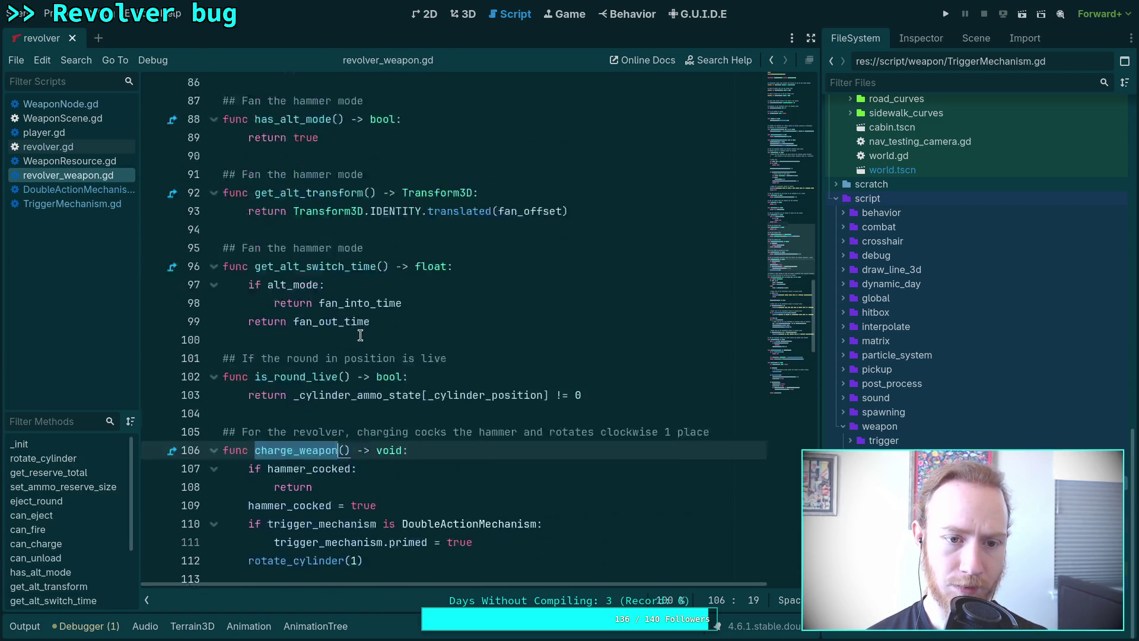
scroll(380, 335, down, 13)
scroll(393, 336, down, 5)
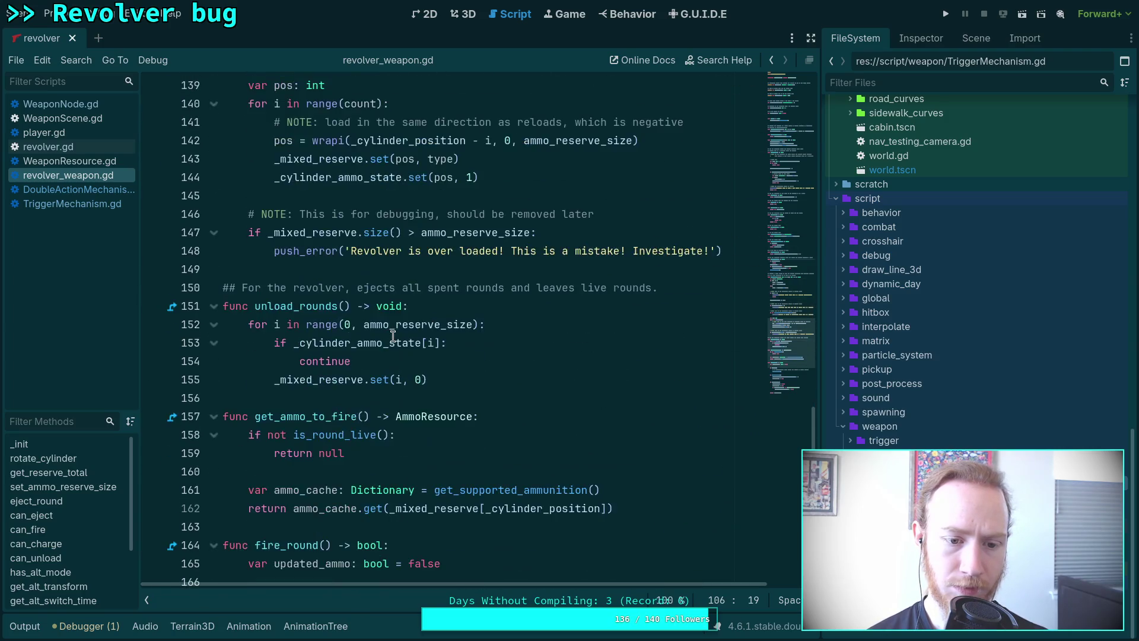
scroll(393, 336, up, 6)
click(65, 147)
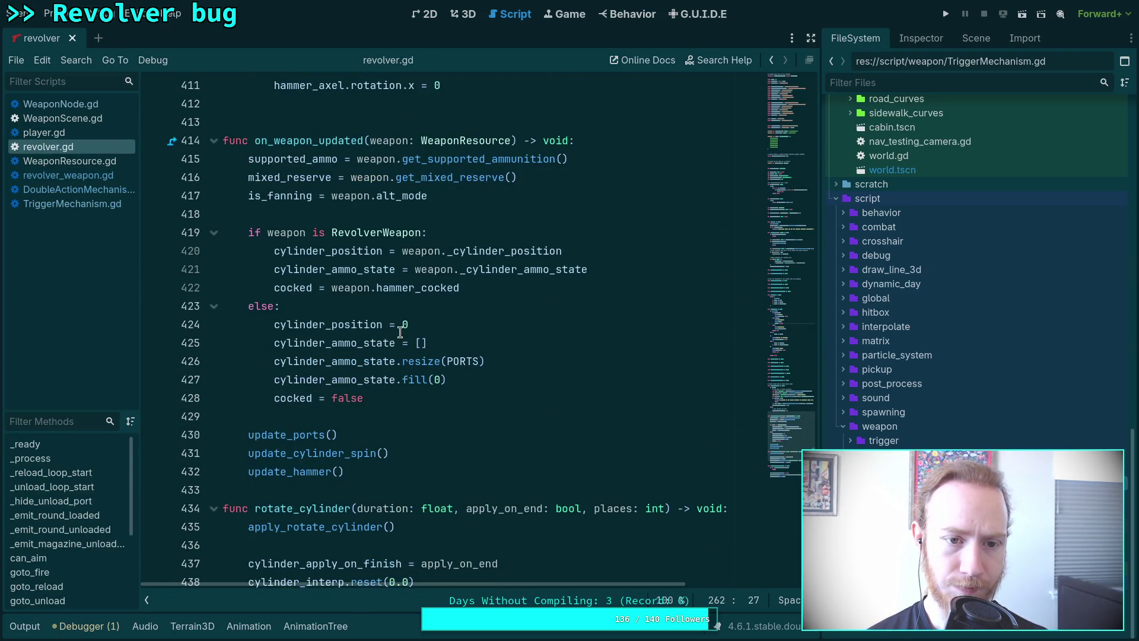
click(79, 189)
scroll(435, 372, up, 10)
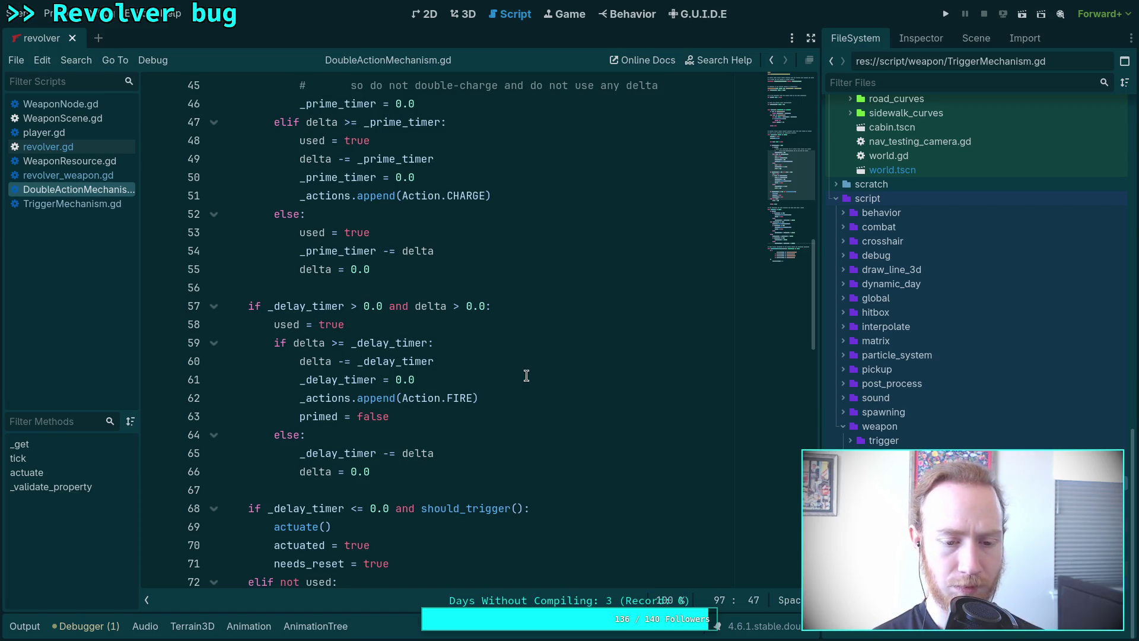
scroll(526, 375, down, 2)
scroll(526, 374, up, 1)
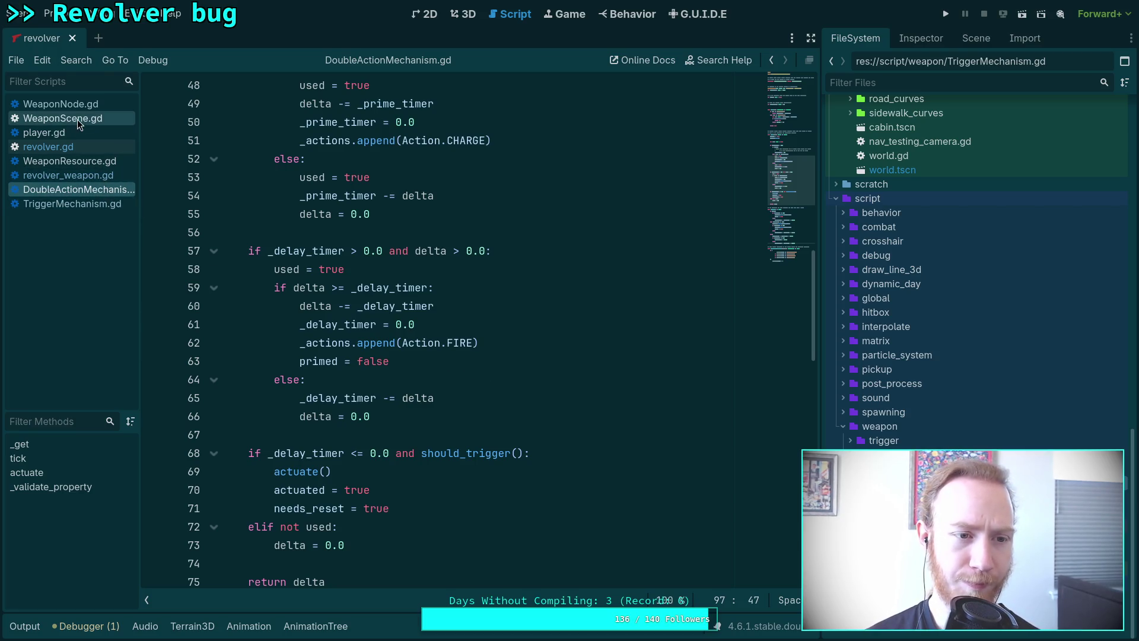
click(87, 107)
click(448, 399)
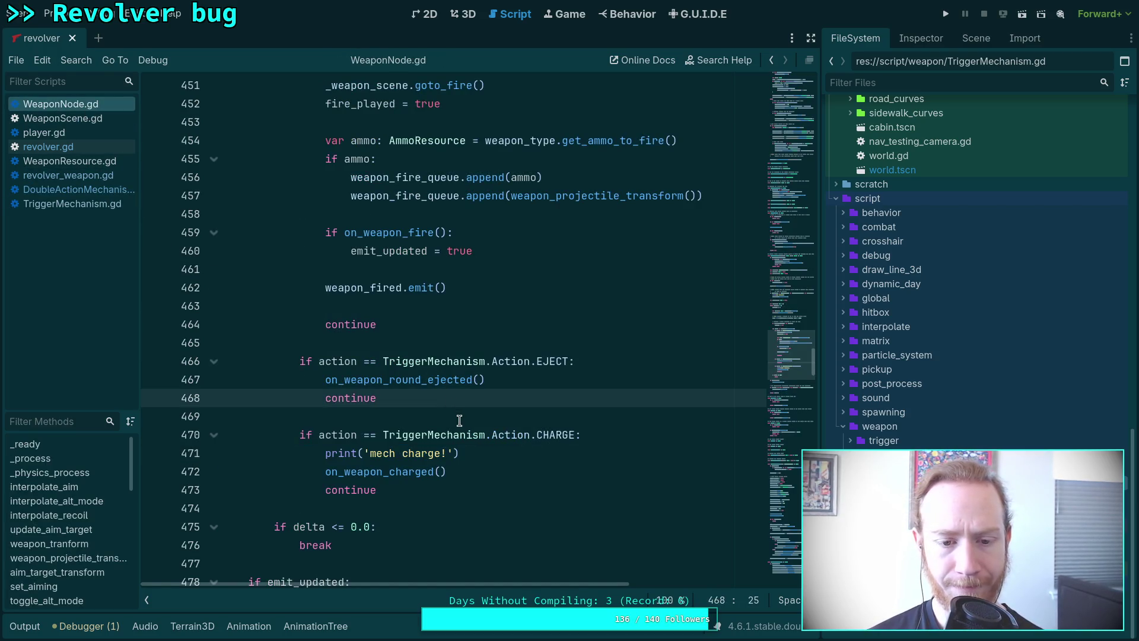
scroll(460, 417, down, 2)
scroll(459, 418, down, 2)
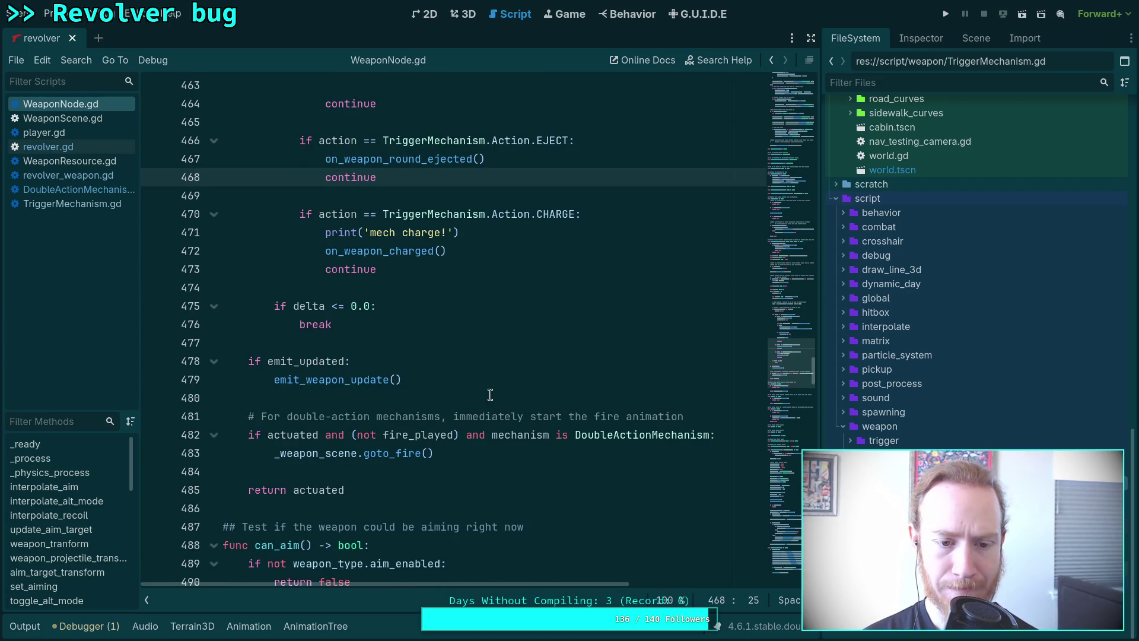
scroll(490, 394, up, 8)
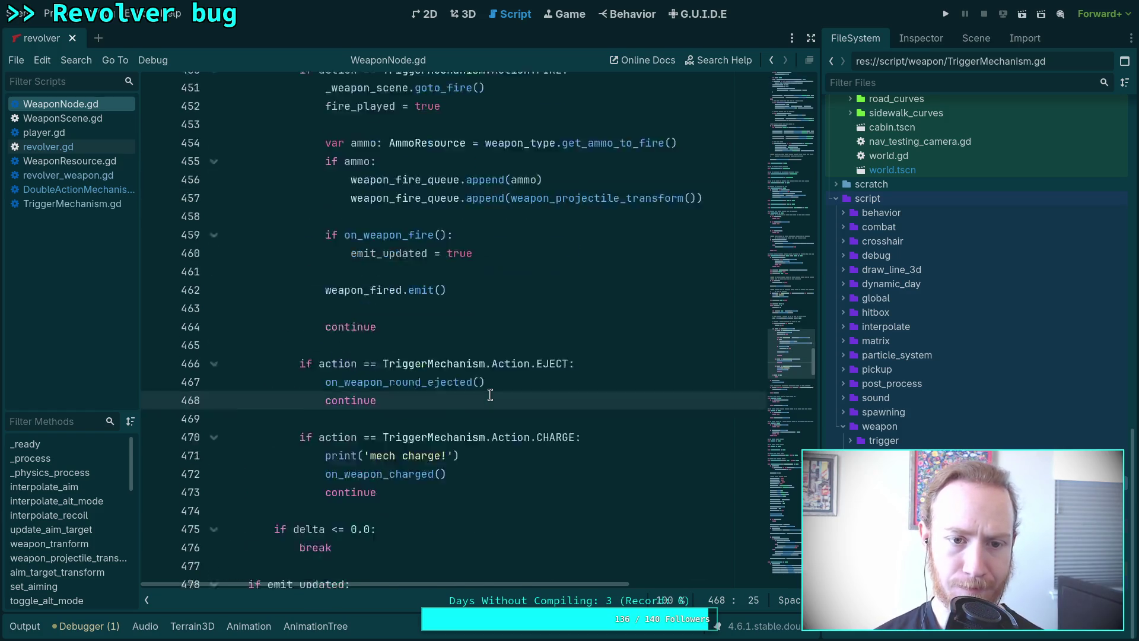
scroll(341, 369, up, 2)
scroll(341, 368, up, 2)
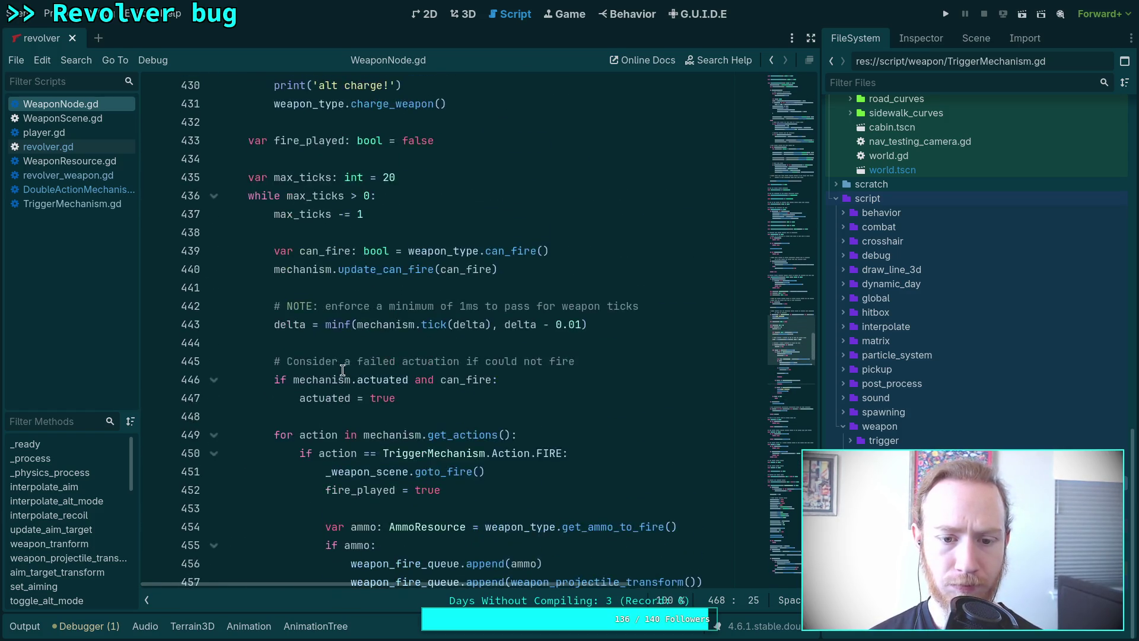
click(339, 453)
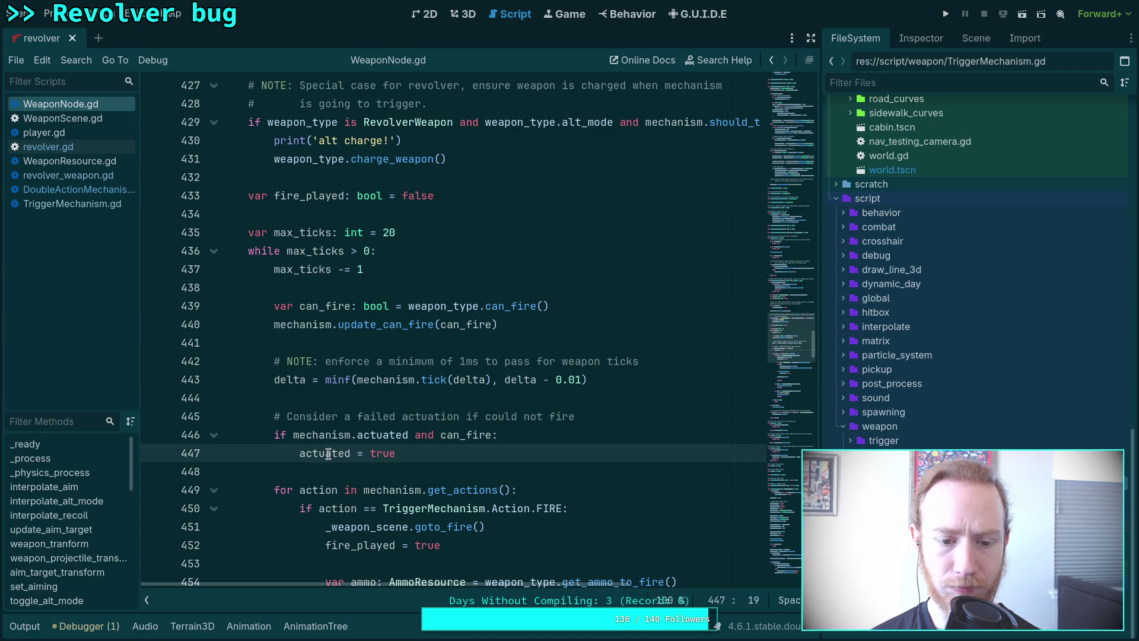
double_click(339, 454)
double_click(478, 435)
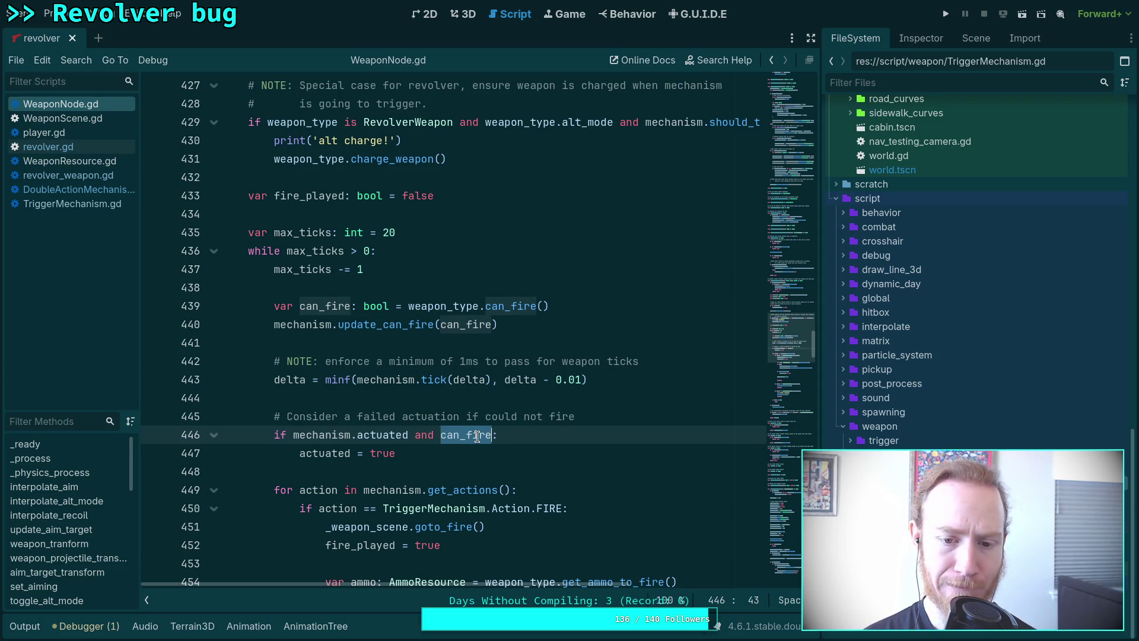
ctrl+click(354, 159)
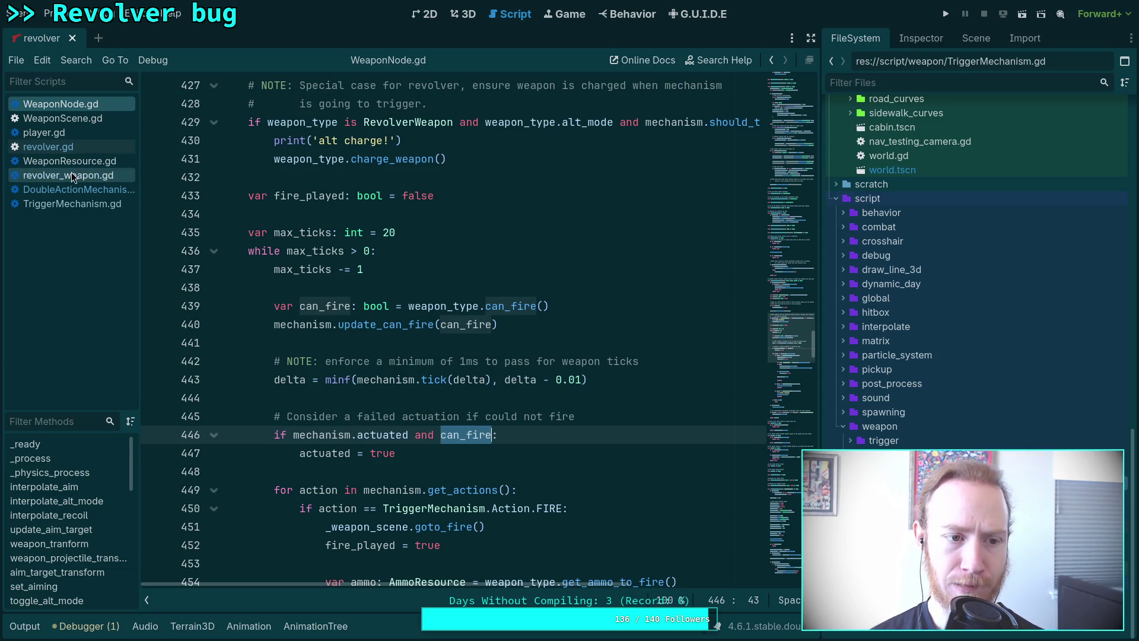
scroll(301, 371, up, 9)
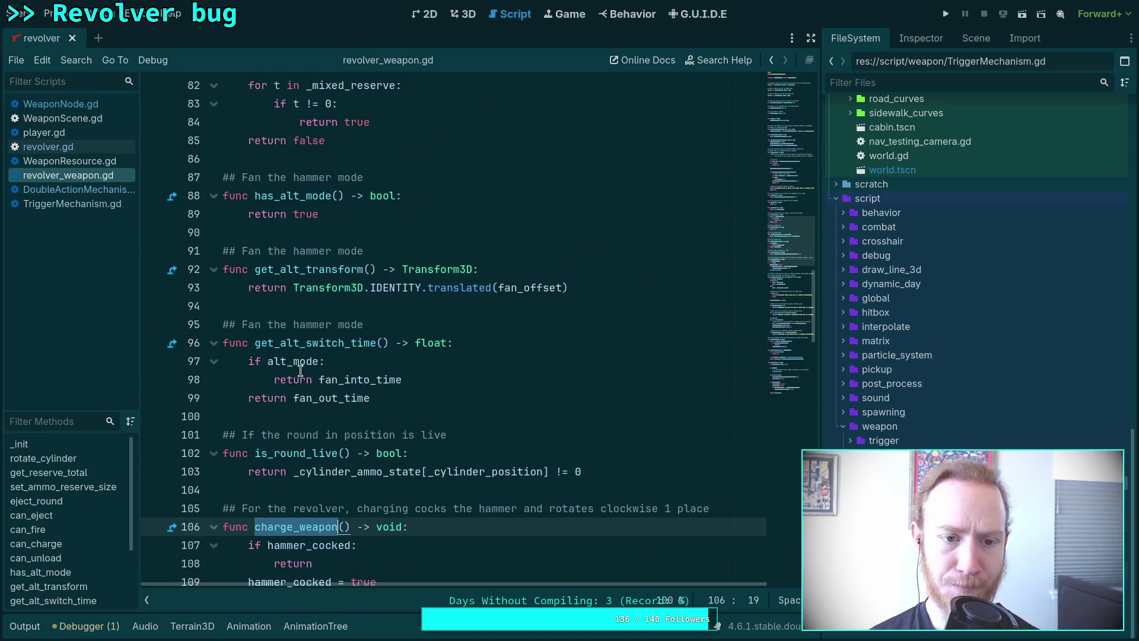
scroll(300, 370, up, 3)
mouse_move(318, 288)
mouse_down()
mouse_move(228, 269)
mouse_move(223, 250)
mouse_up()
click(107, 191)
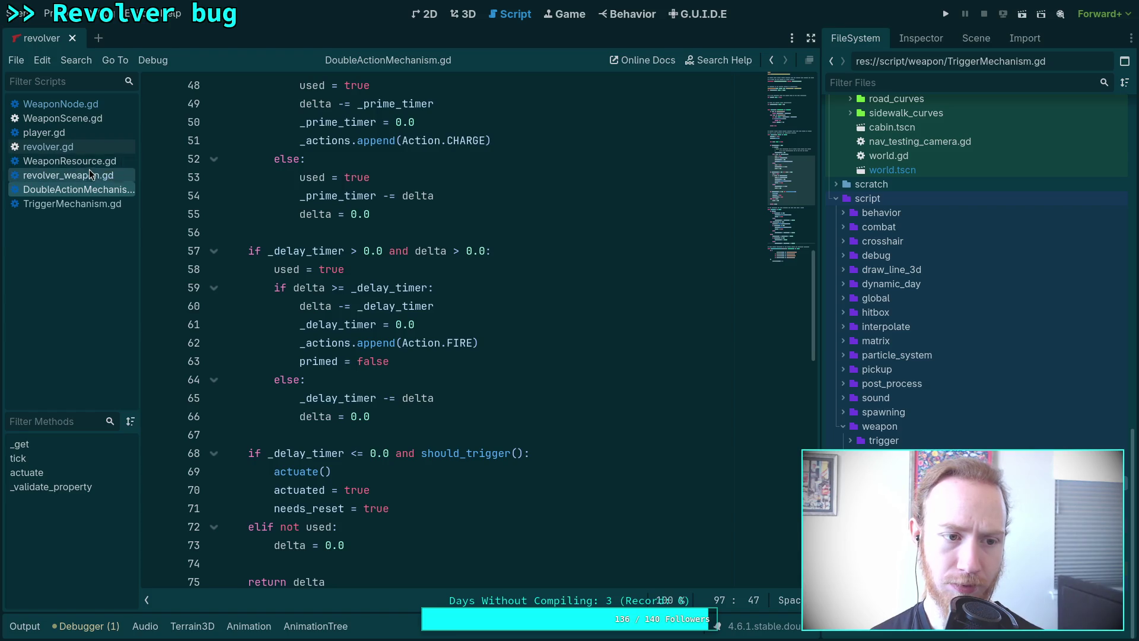
click(101, 107)
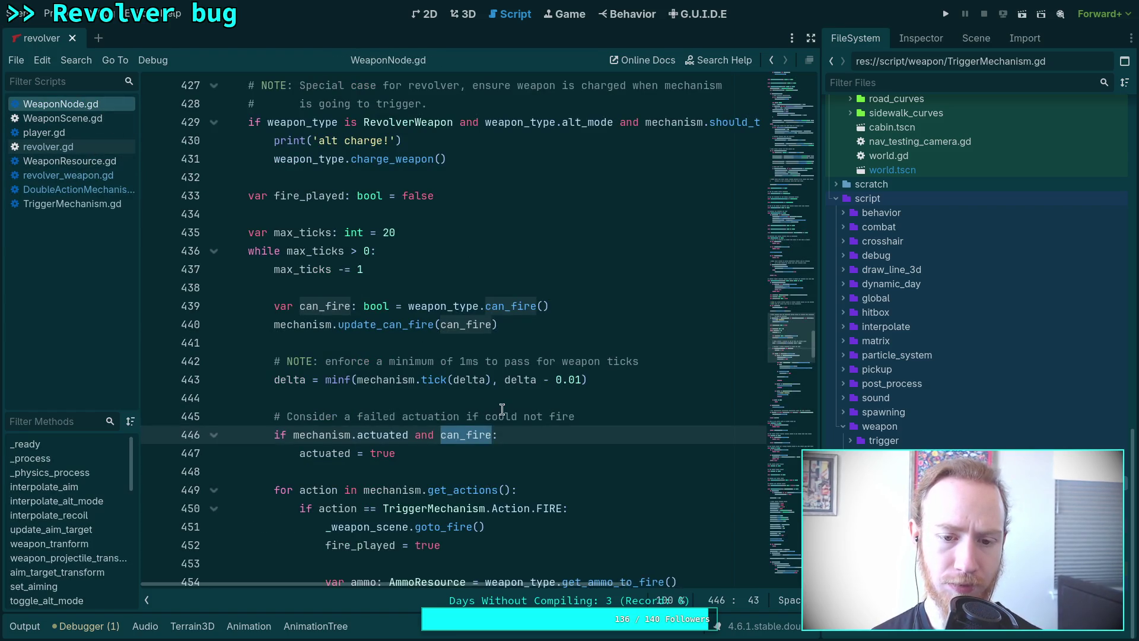
scroll(502, 408, down, 3)
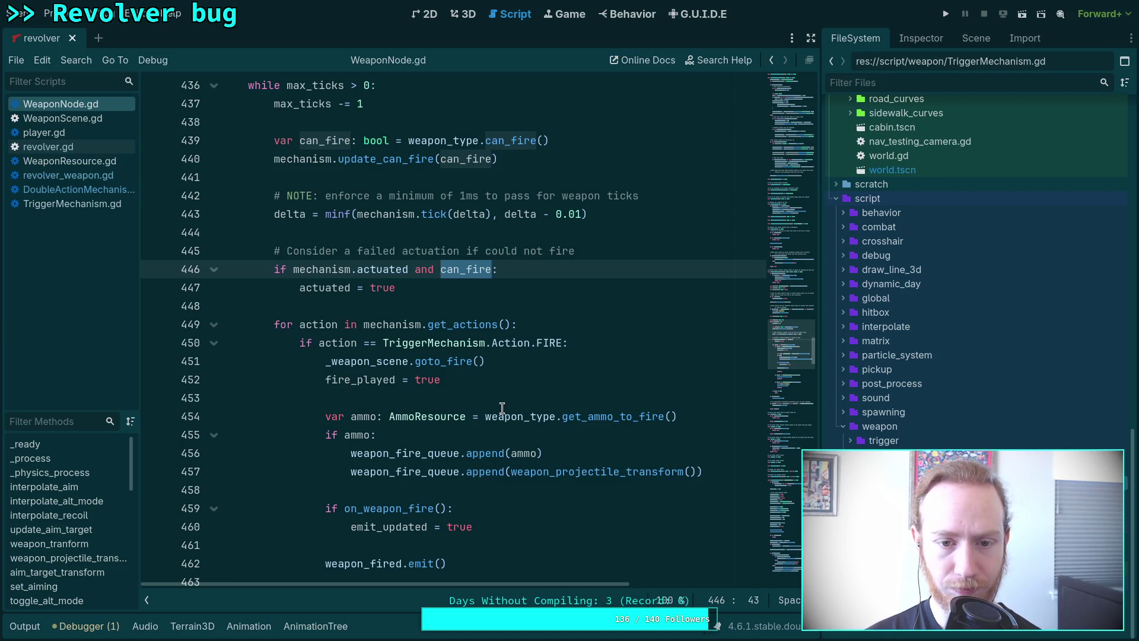
scroll(502, 408, down, 7)
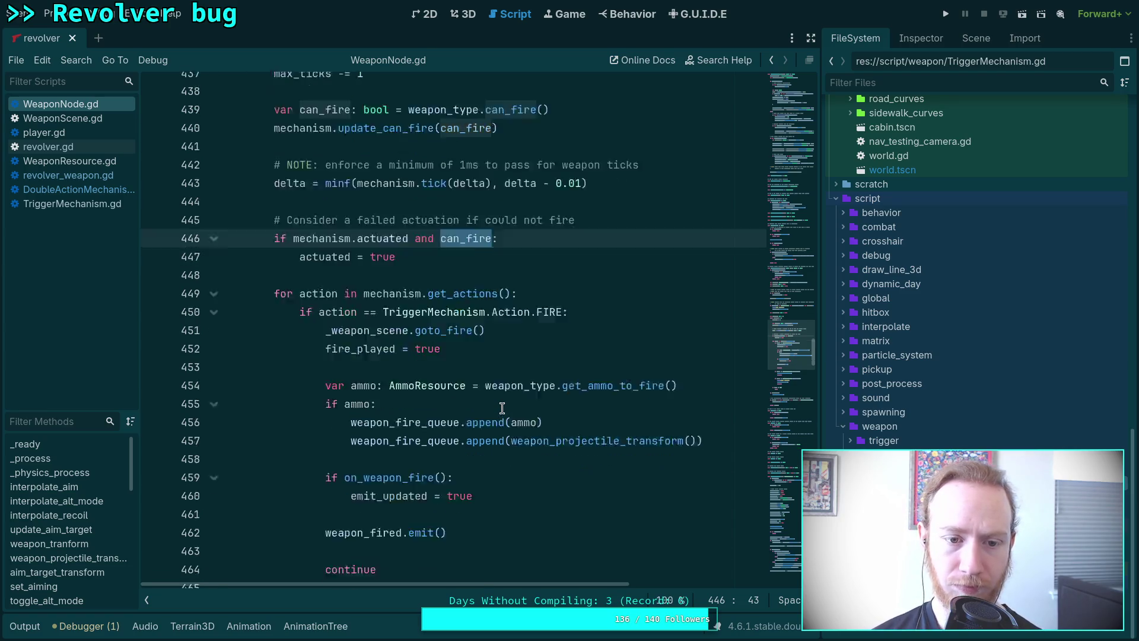
scroll(504, 407, up, 5)
scroll(504, 407, up, 1)
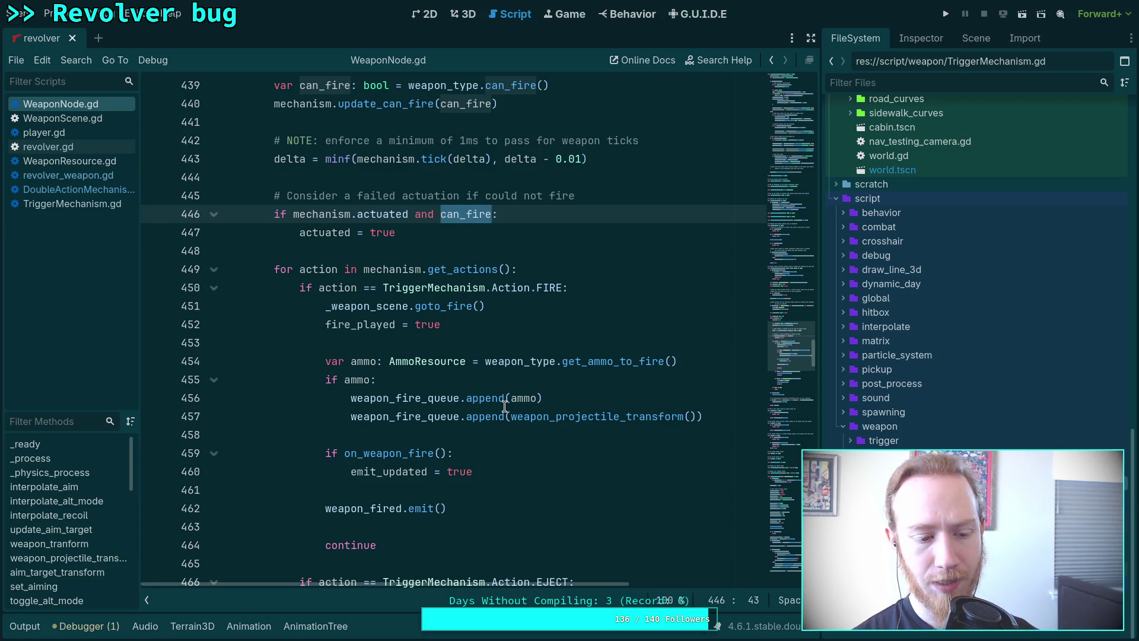
scroll(520, 292, up, 2)
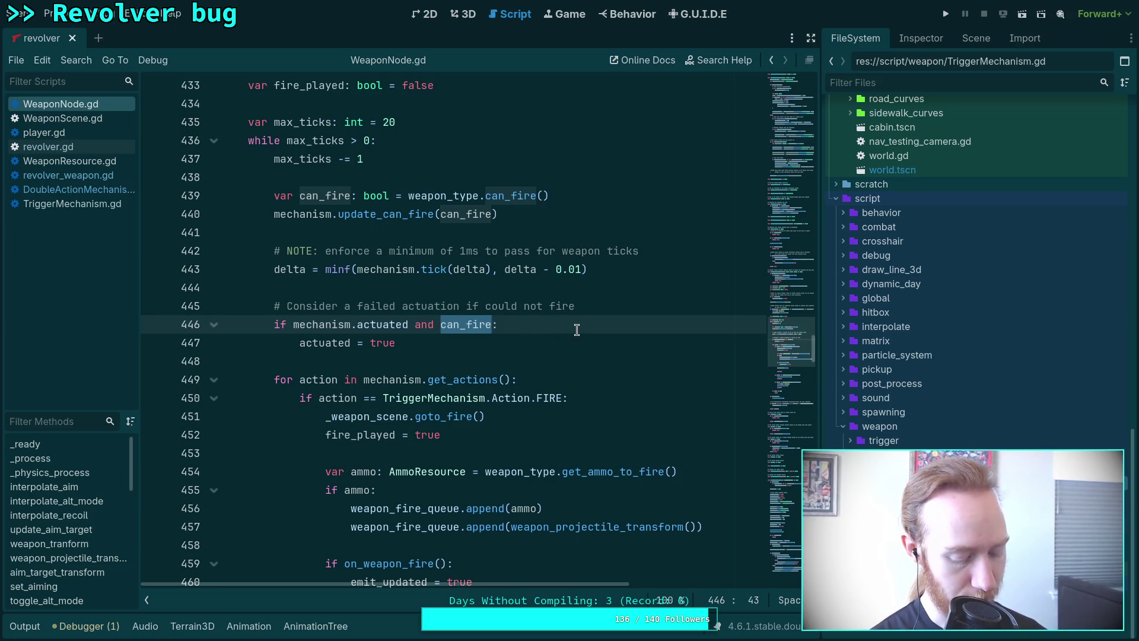
click(573, 324)
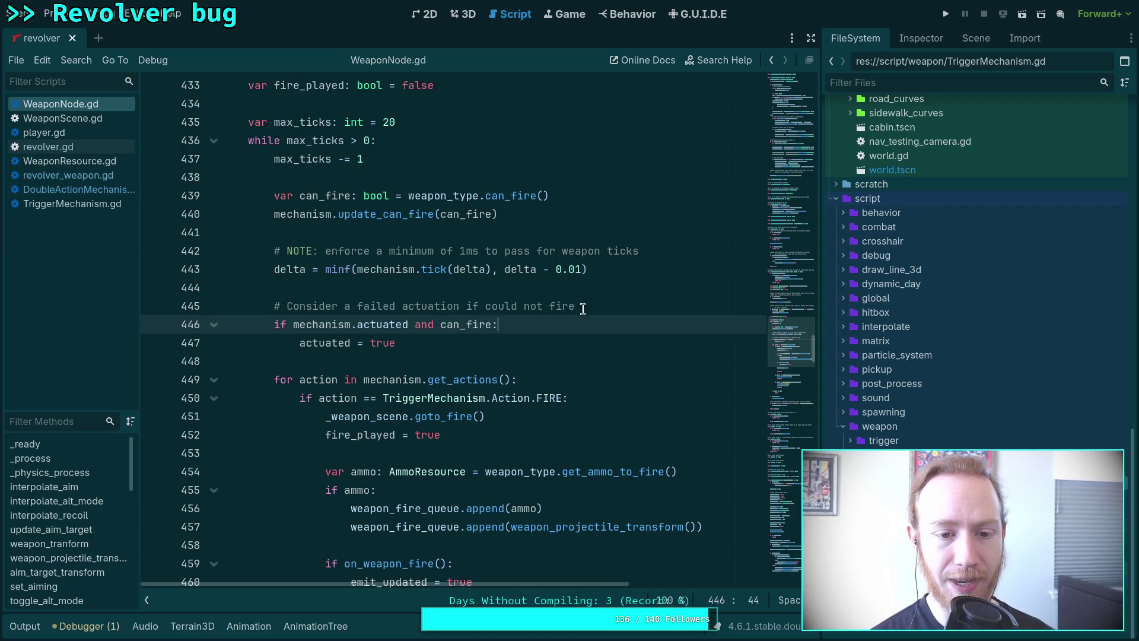
- Insert print('delta: %.4f' % delta) after the delta calculation on line 443
click(669, 254)
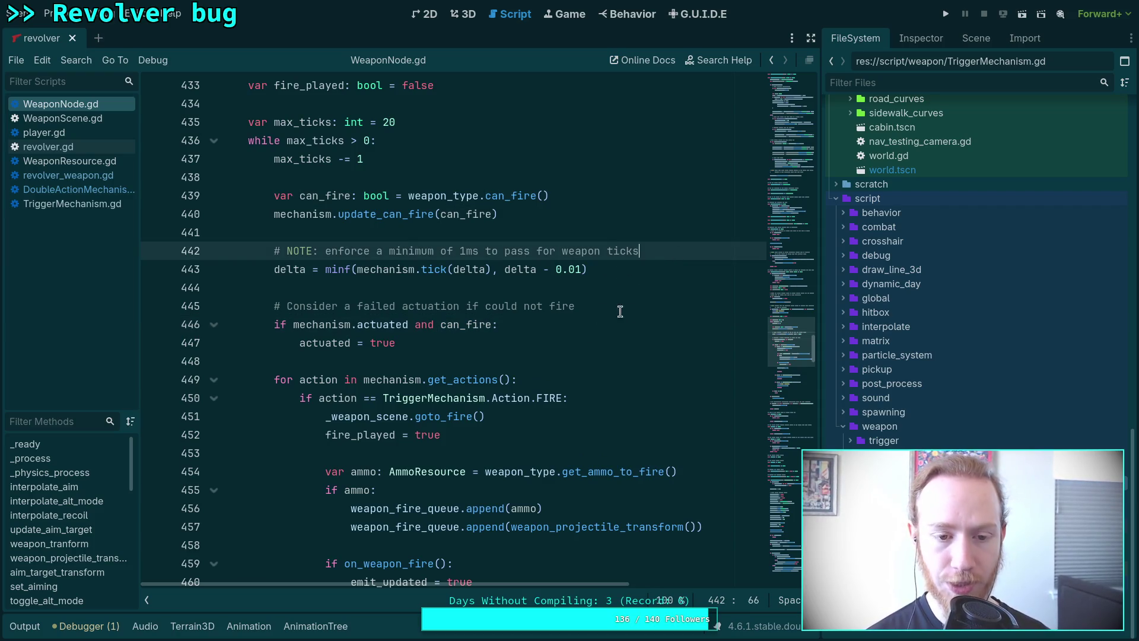
click(665, 282)
click(664, 269)
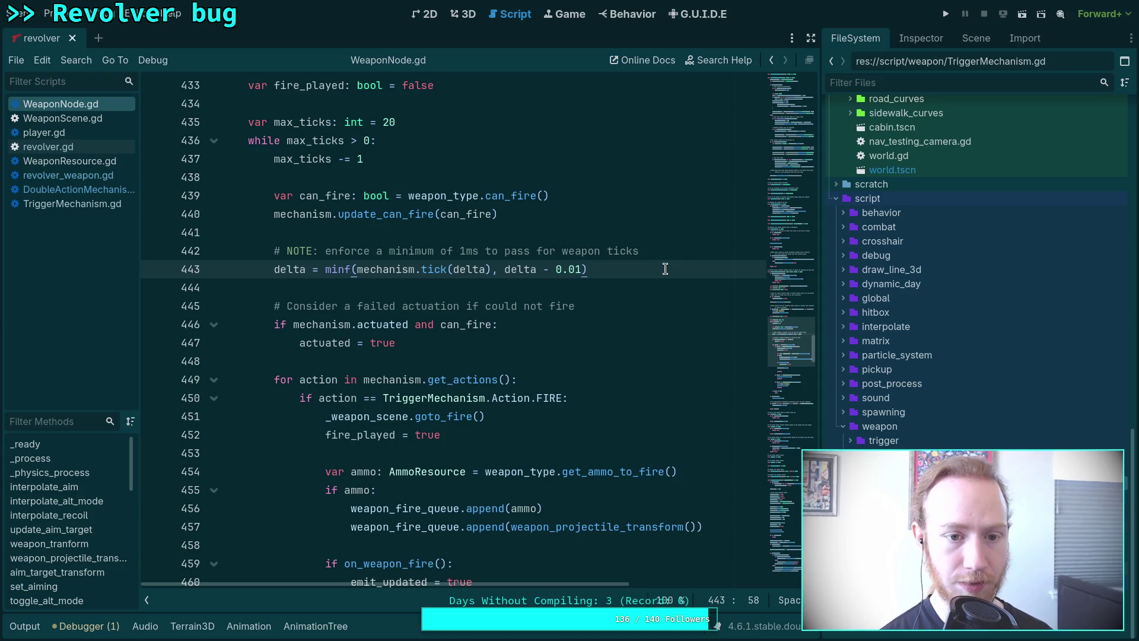
key(Return)
text(prin)
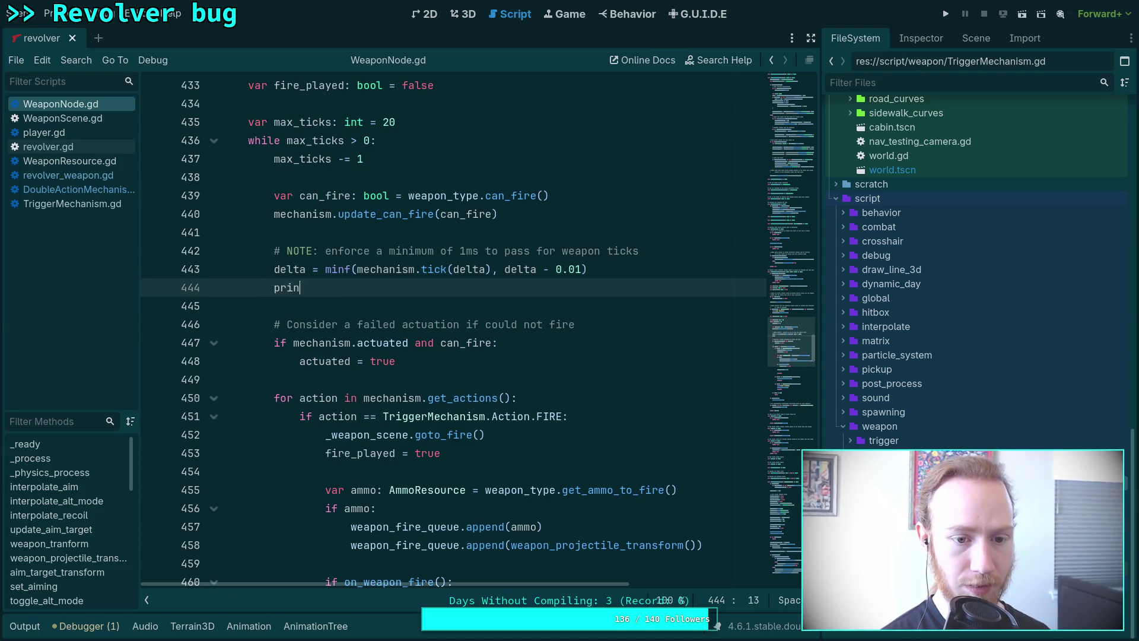
text(t('delta: )
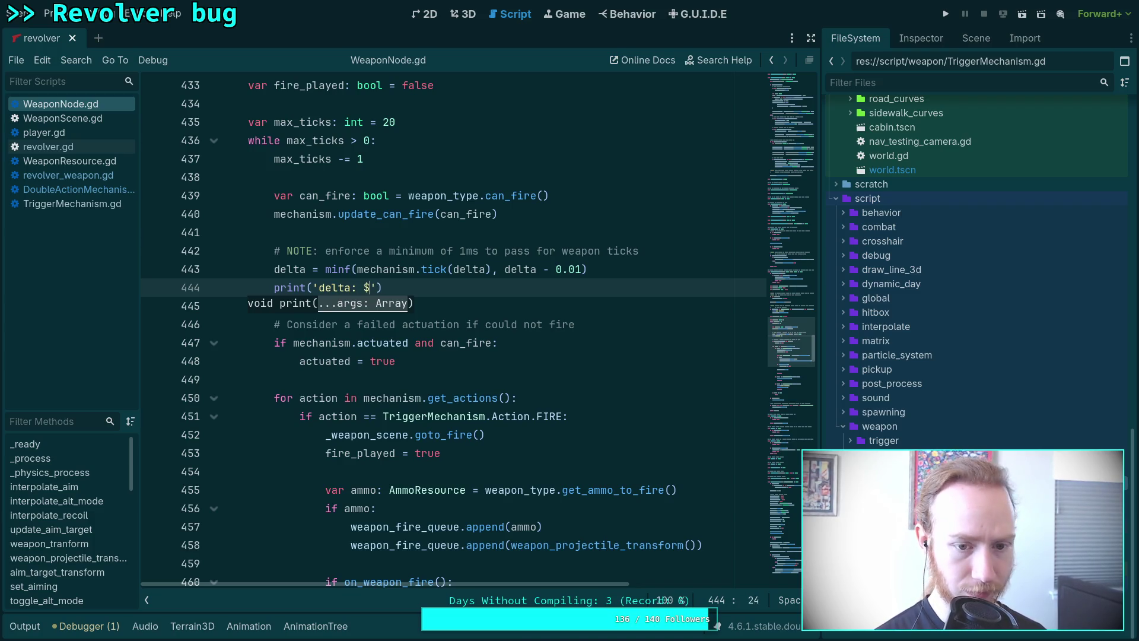
text(%.3)
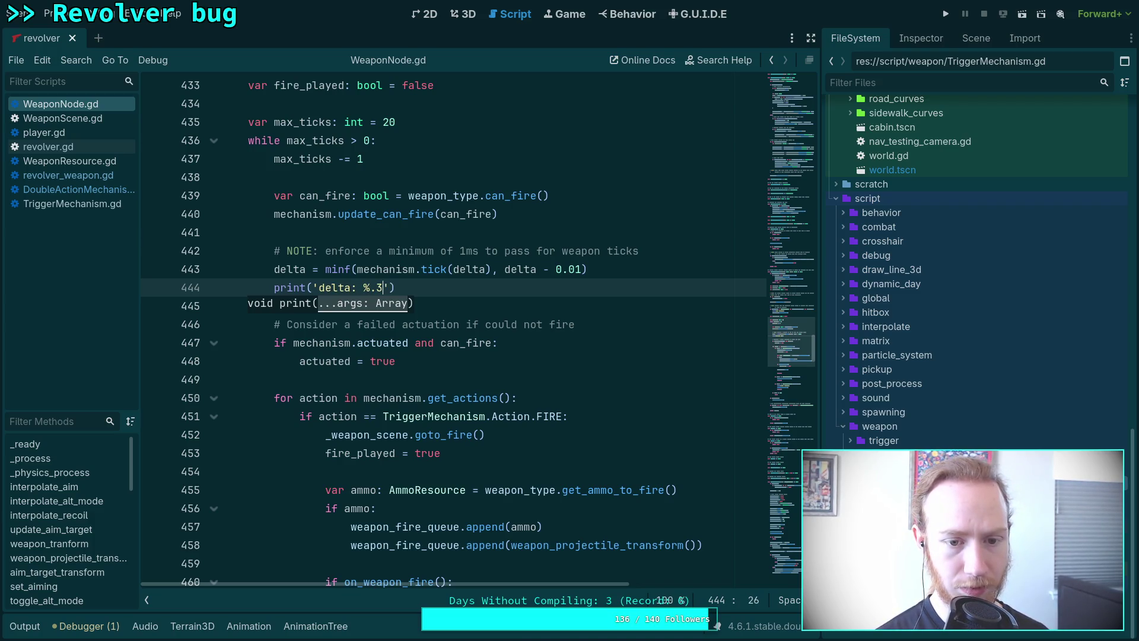
key(BackSpace)
text(4f' % delta)
- Start a print(' line just above mechanism.update_trigger(triggered) on line 424
scroll(471, 257, up, 3)
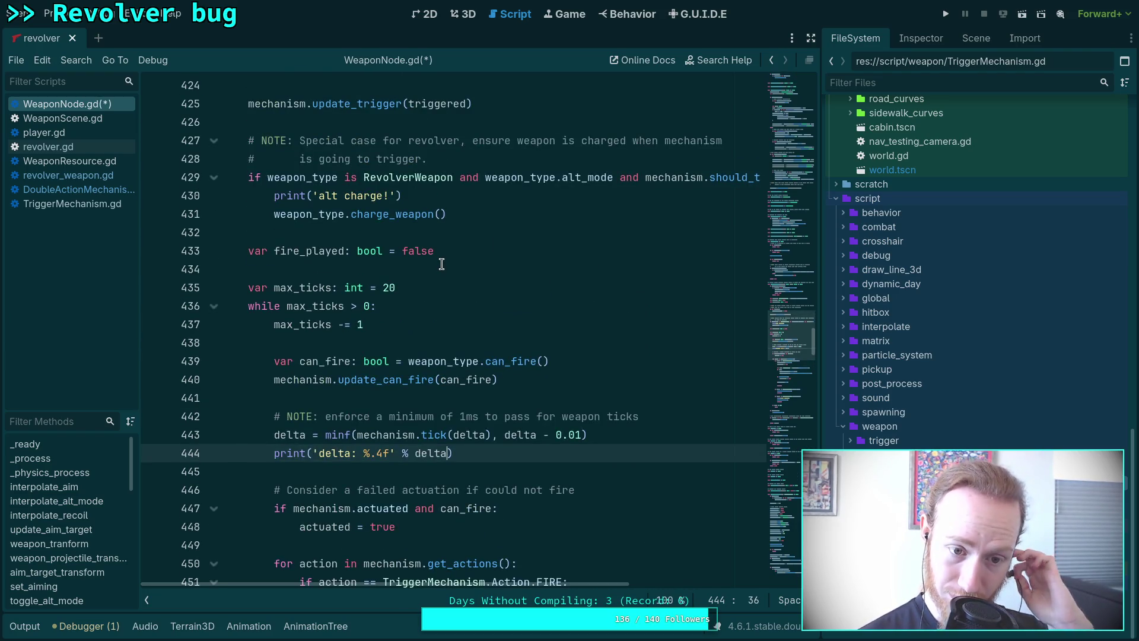
scroll(442, 264, up, 3)
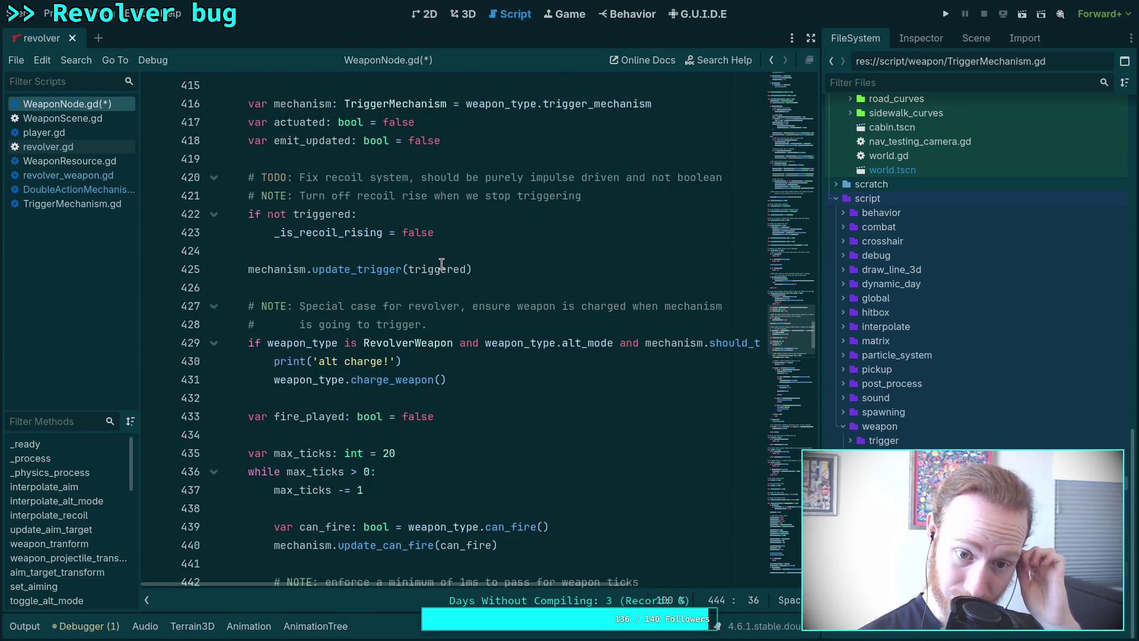
click(564, 263)
click(562, 255)
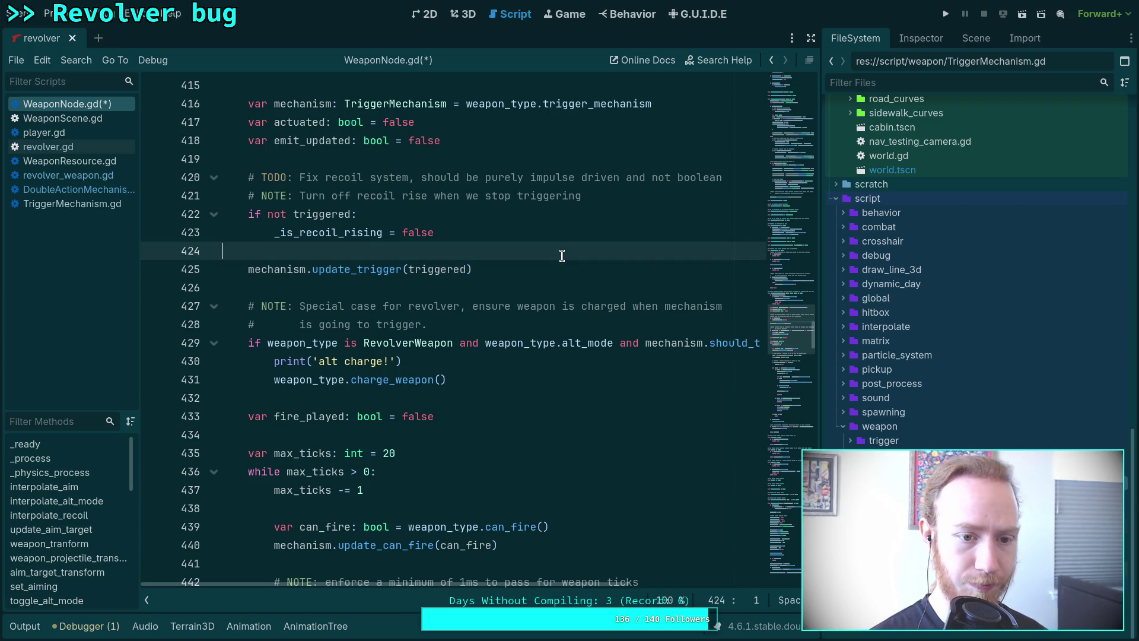
key(Return)
text(ri)
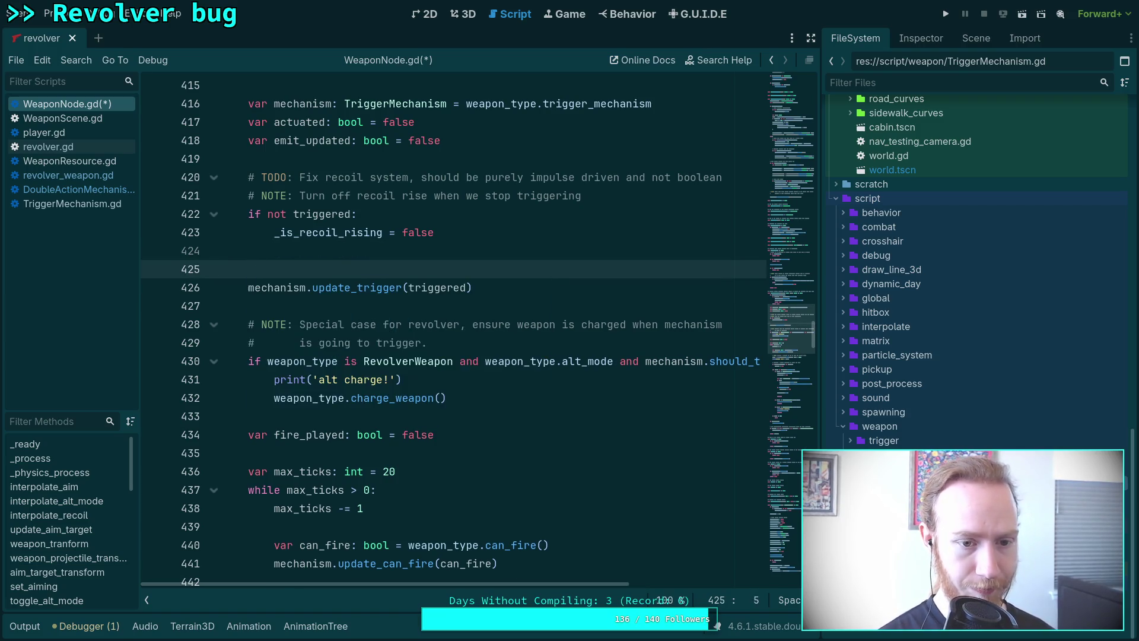
text(n)
key(BackSpace)
key(BackSpace)
key(BackSpace)
text(print(')
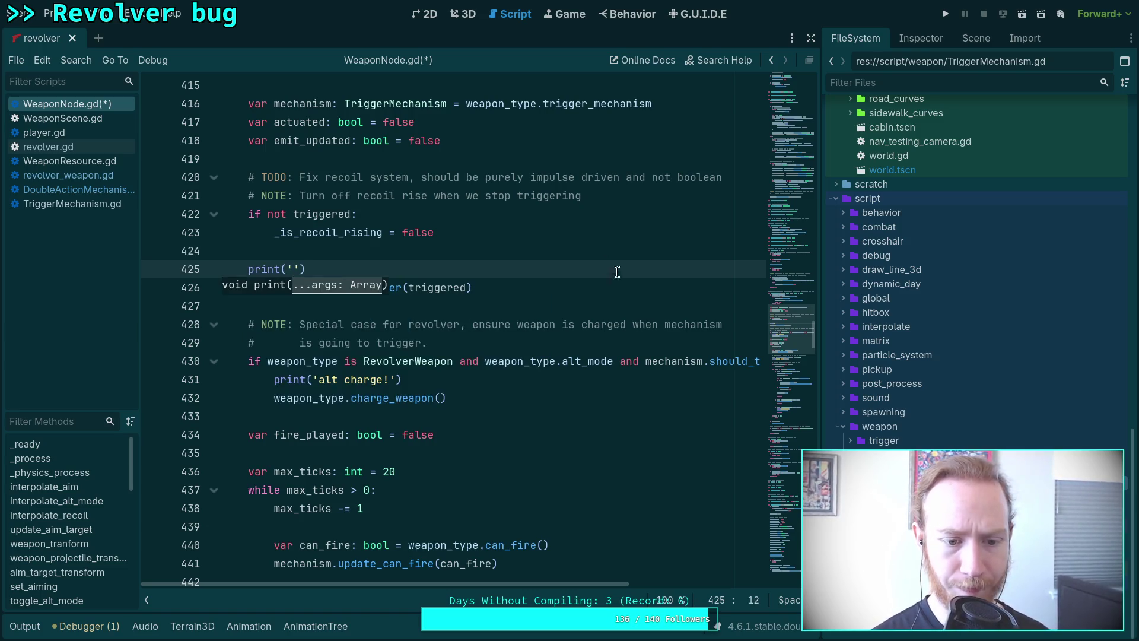
scroll(617, 273, up, 3)
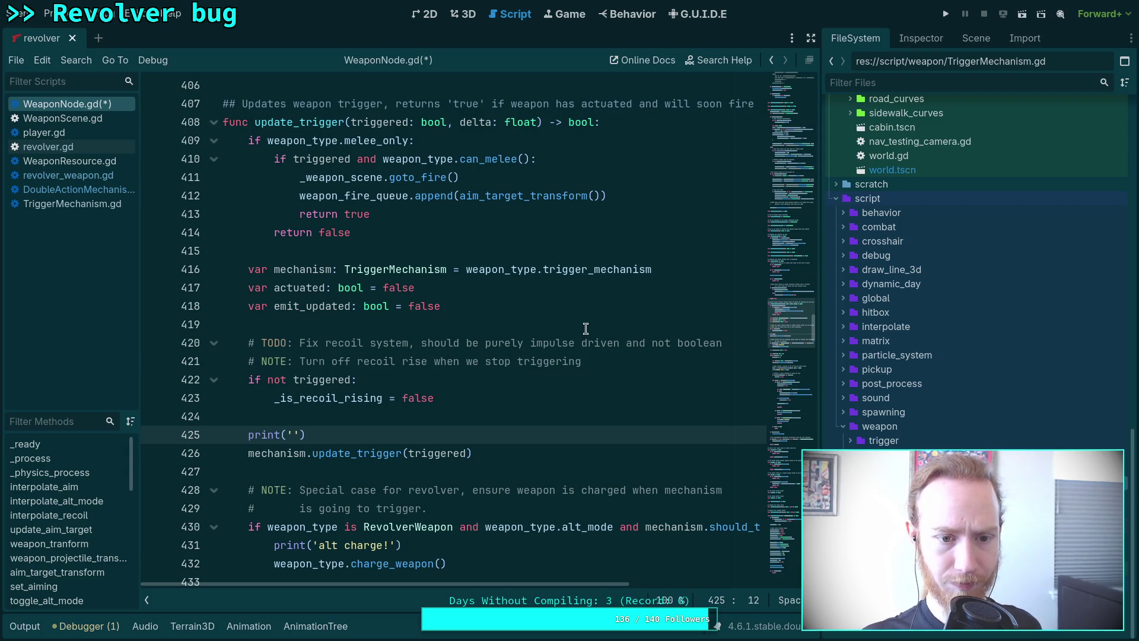